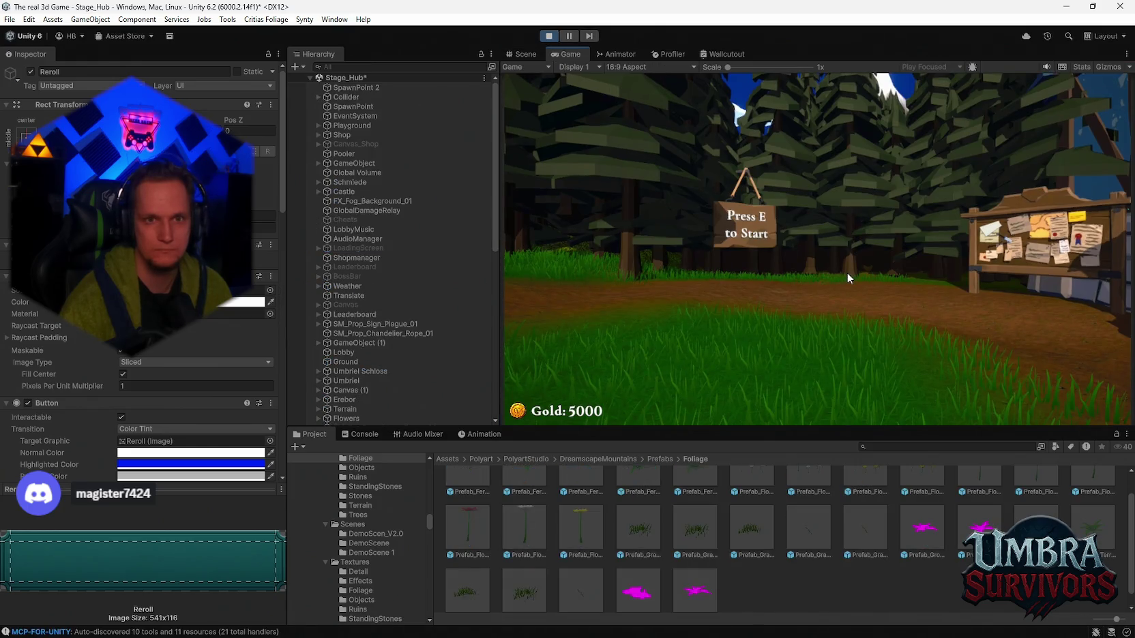
# Step: Stop Play mode, deactivate LevelUpCanvas with Alt+Shift+A, and start Play mode again
pyautogui.click(550, 36)
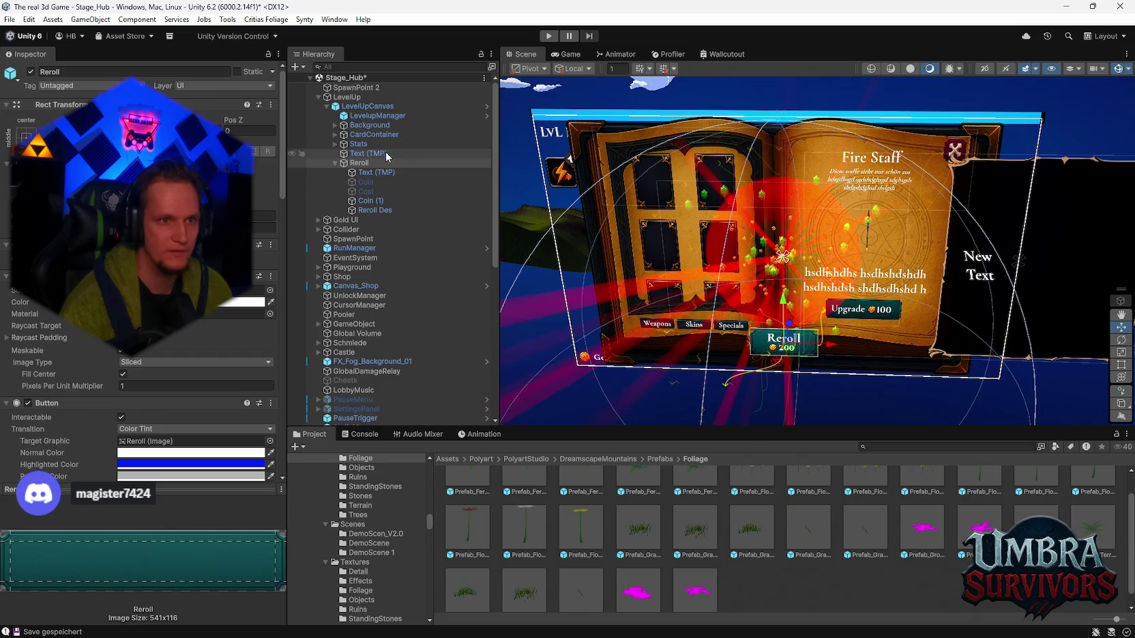
pyautogui.click(367, 106)
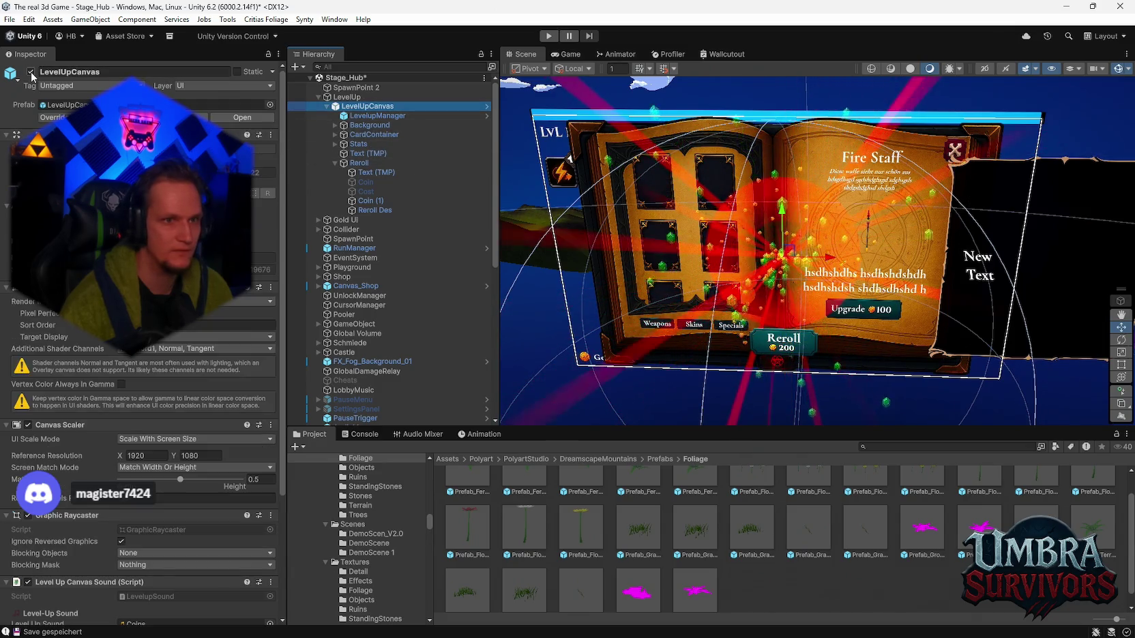
pyautogui.hotkey('alt', 'shift', 'a')
pyautogui.click(550, 37)
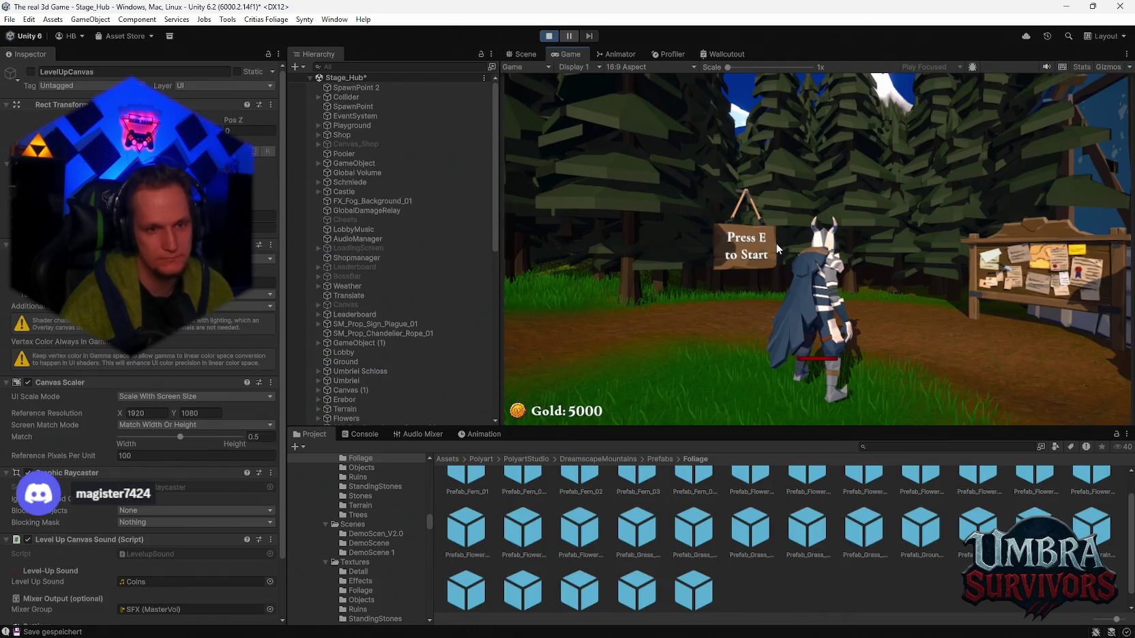
# Step: Walk up the hub path and close the weapon shop book to continue into Stage_Forest
pyautogui.press('w')
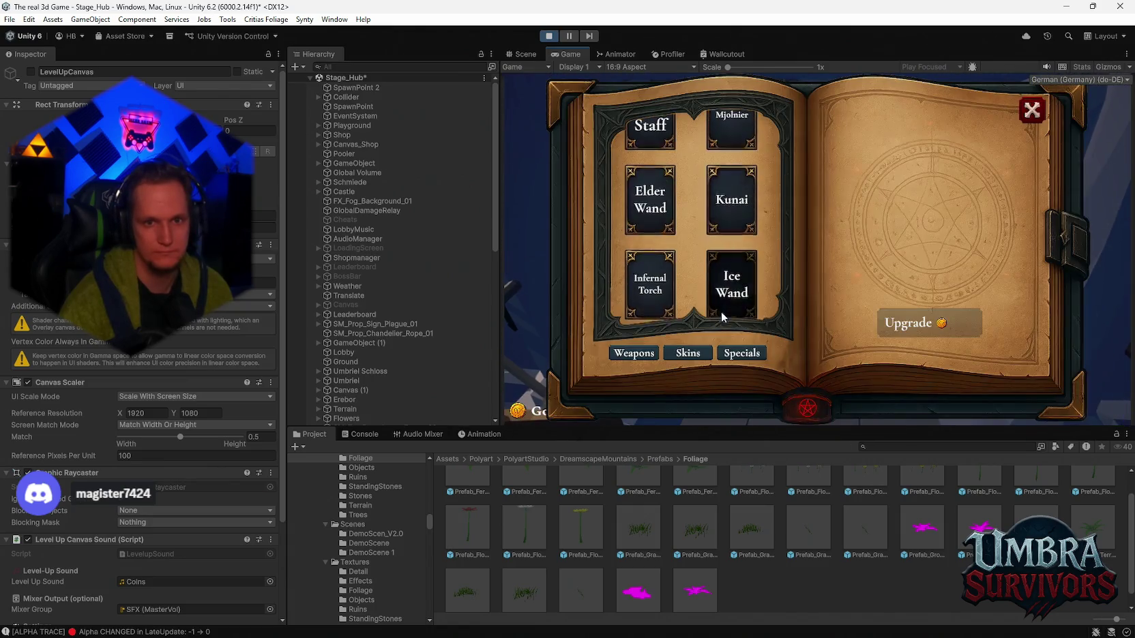
pyautogui.click(1032, 109)
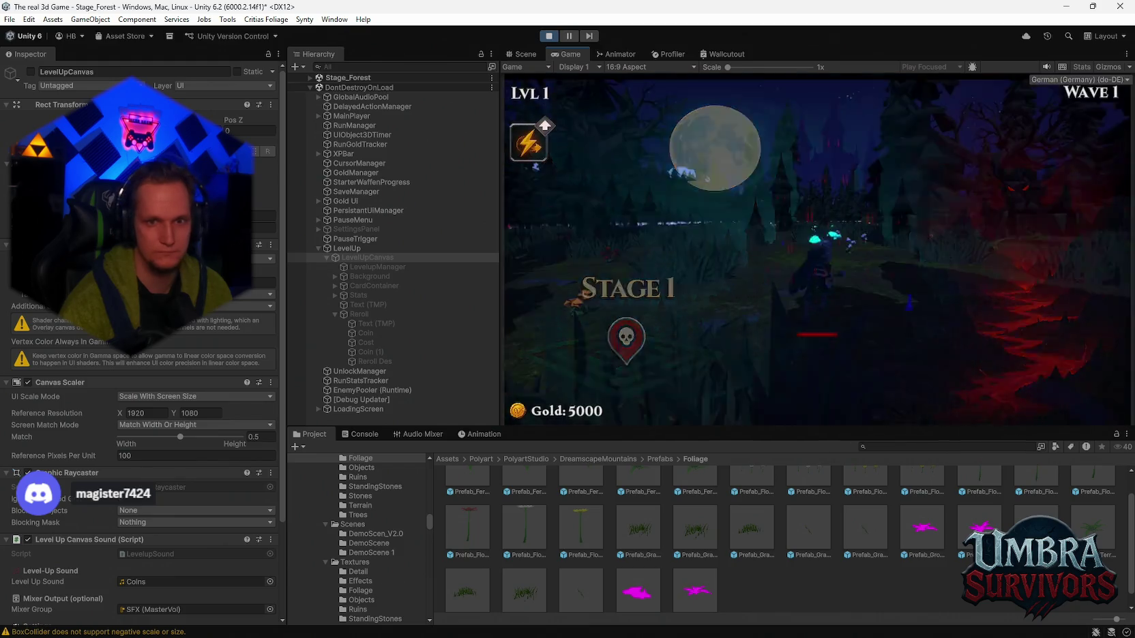
# Step: Steer the character with WASD through the forest, fighting enemies and collecting XP until Level 2
pyautogui.press('d')
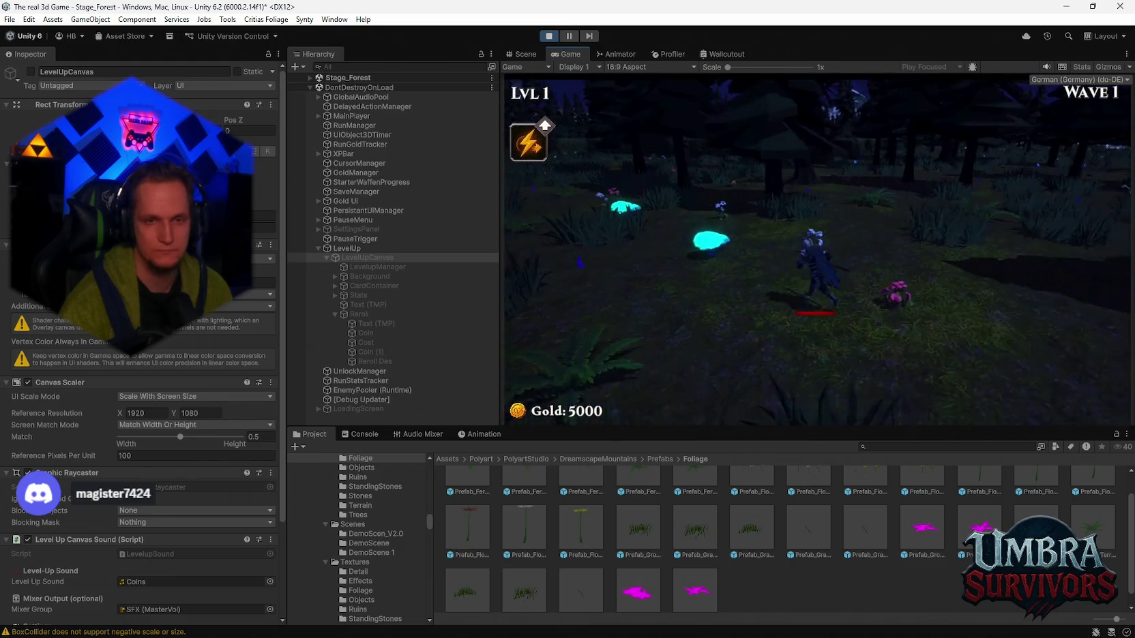
pyautogui.press('w')
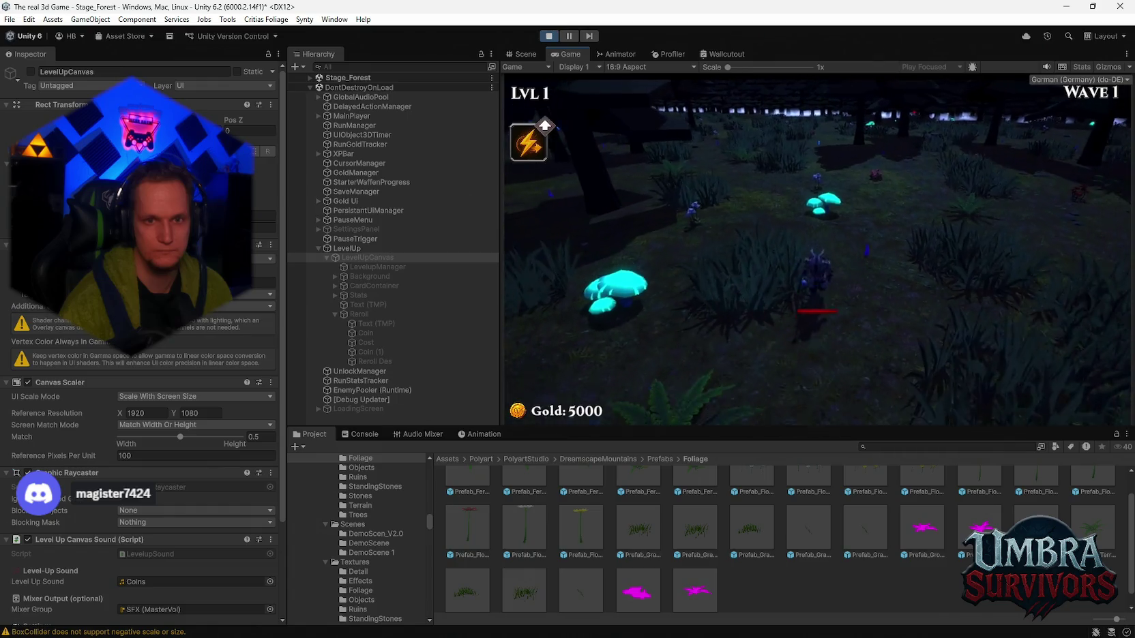
pyautogui.press('w')
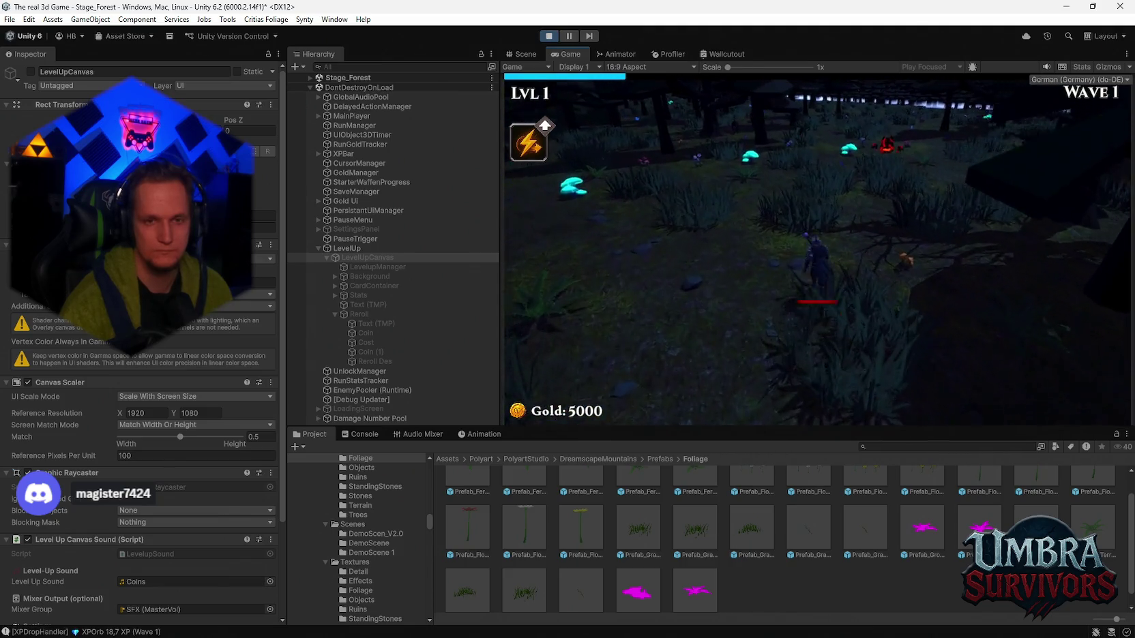
pyautogui.press('s')
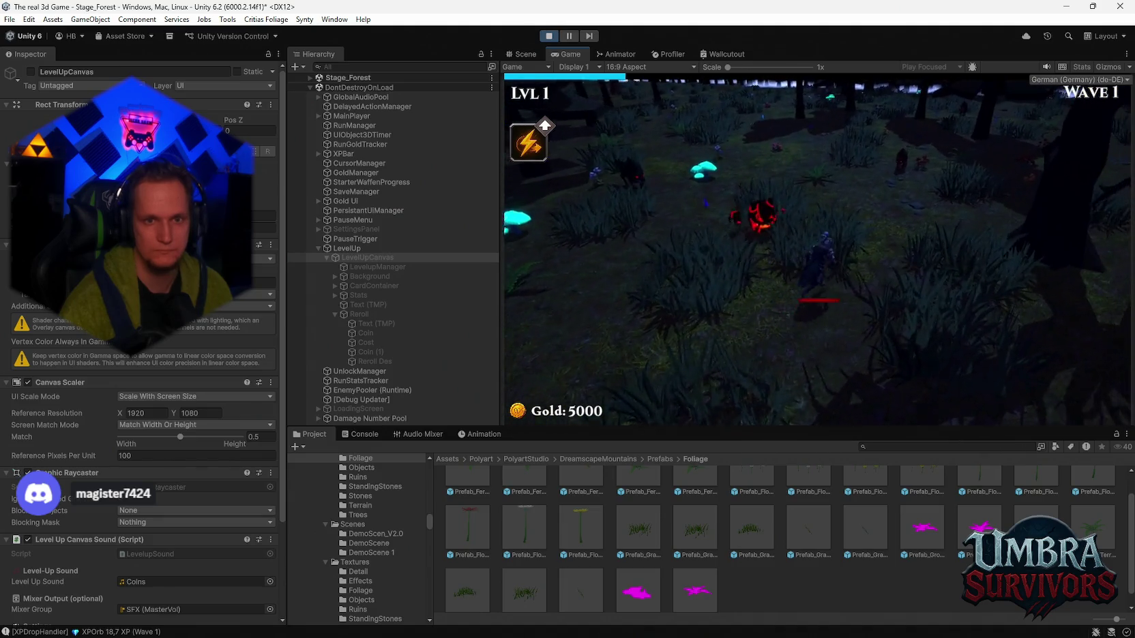
pyautogui.press('a')
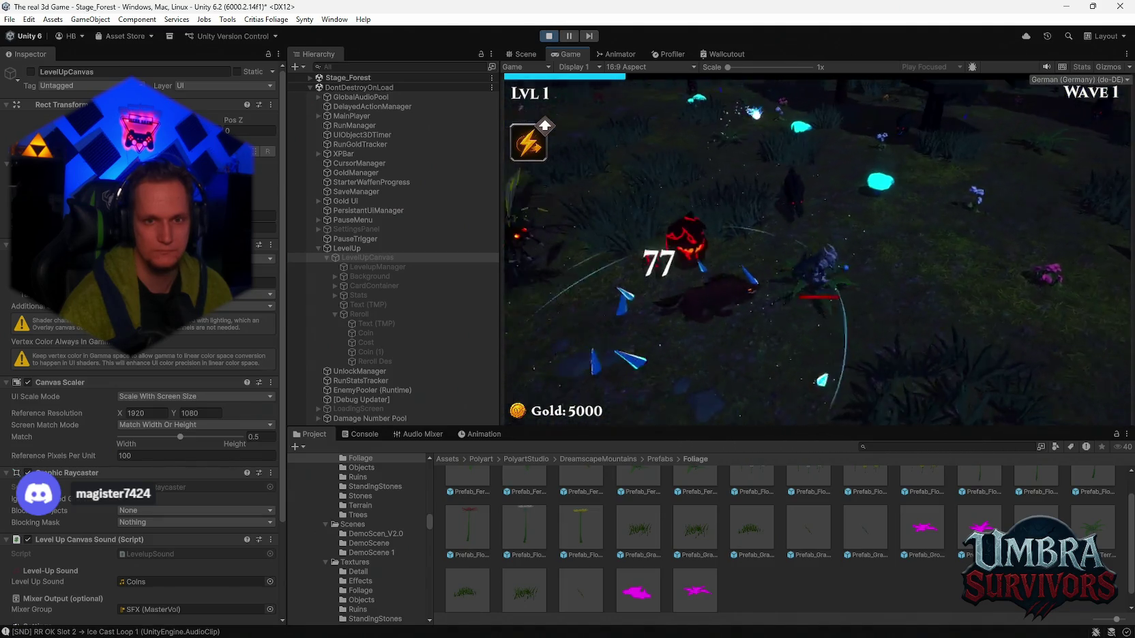
pyautogui.press('d')
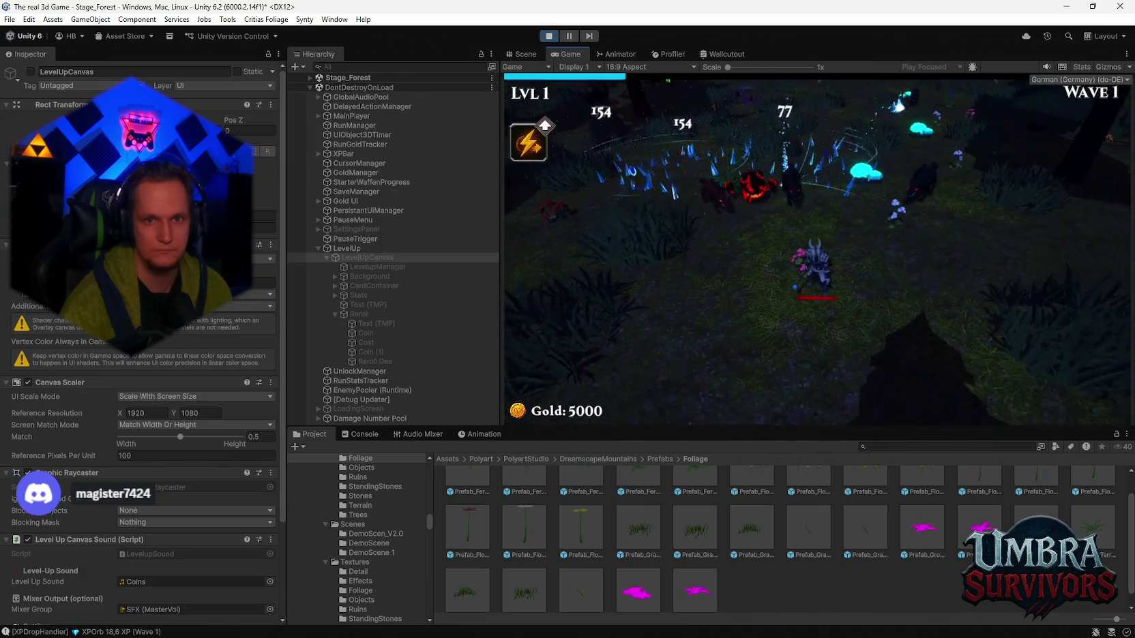
pyautogui.press('s')
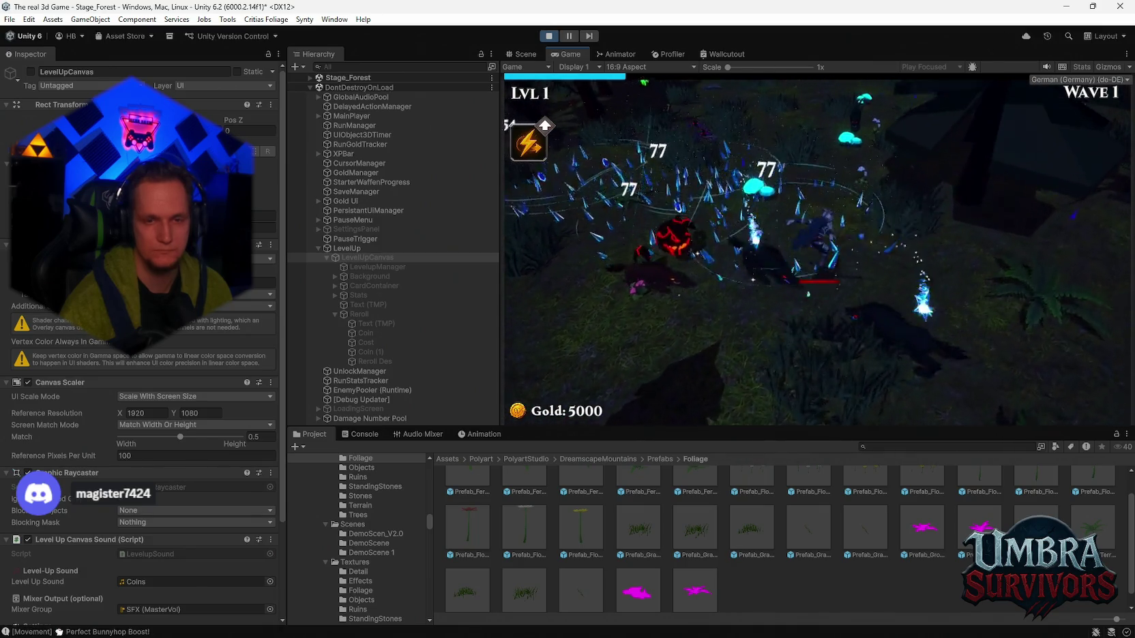
pyautogui.press('w')
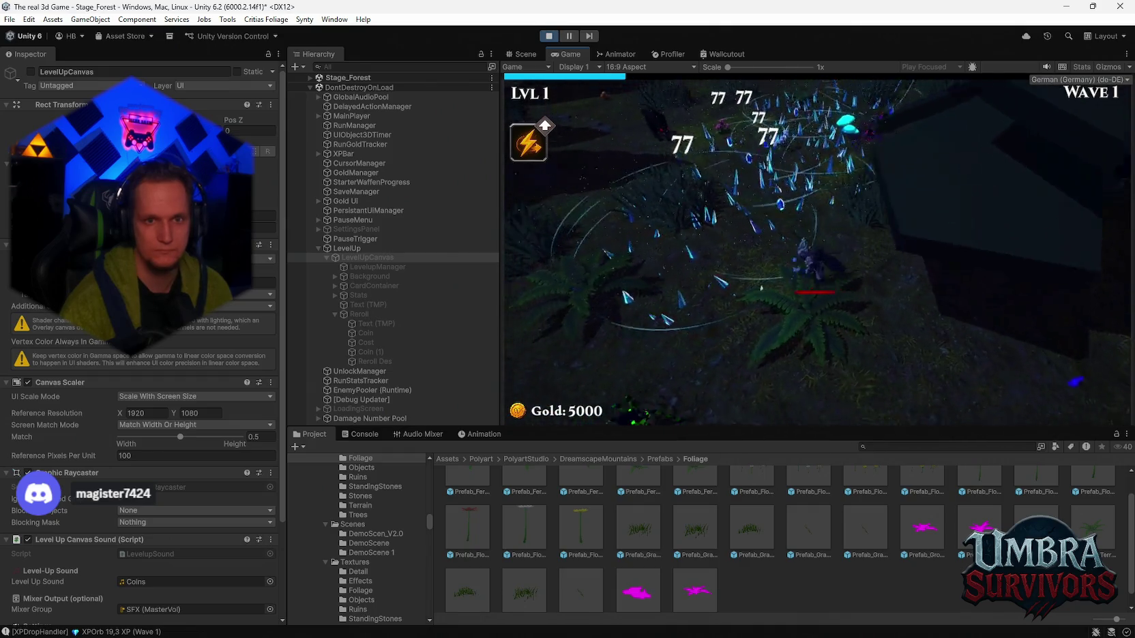
pyautogui.press('w')
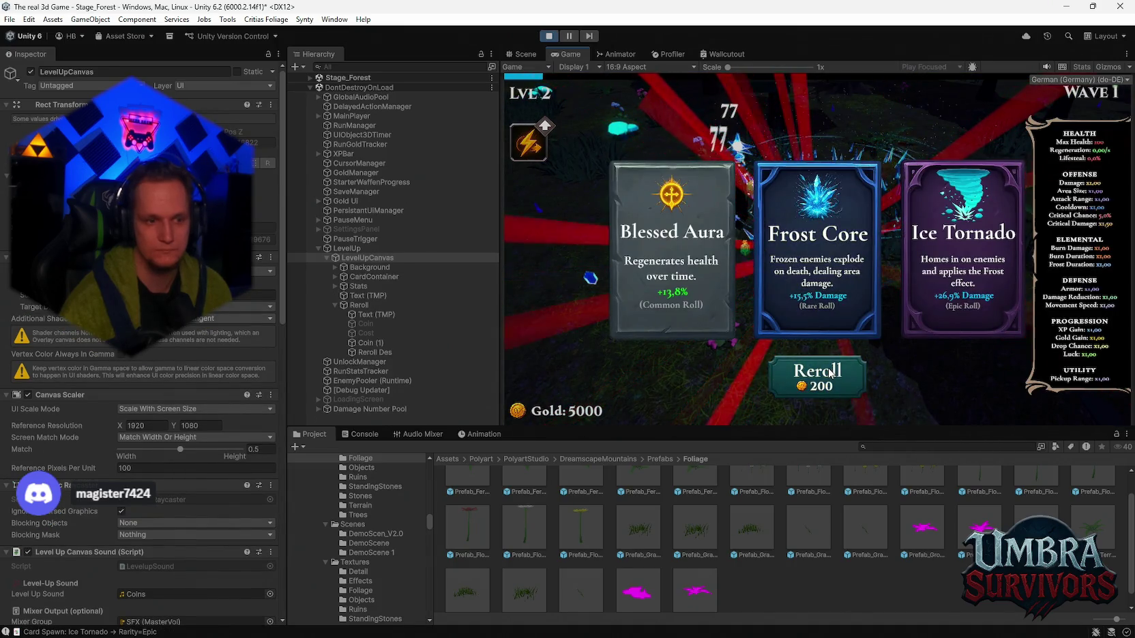
# Step: Show the Console log with the rarity rolls: Frost Core Rare, Ice Tornado Epic
pyautogui.click(363, 435)
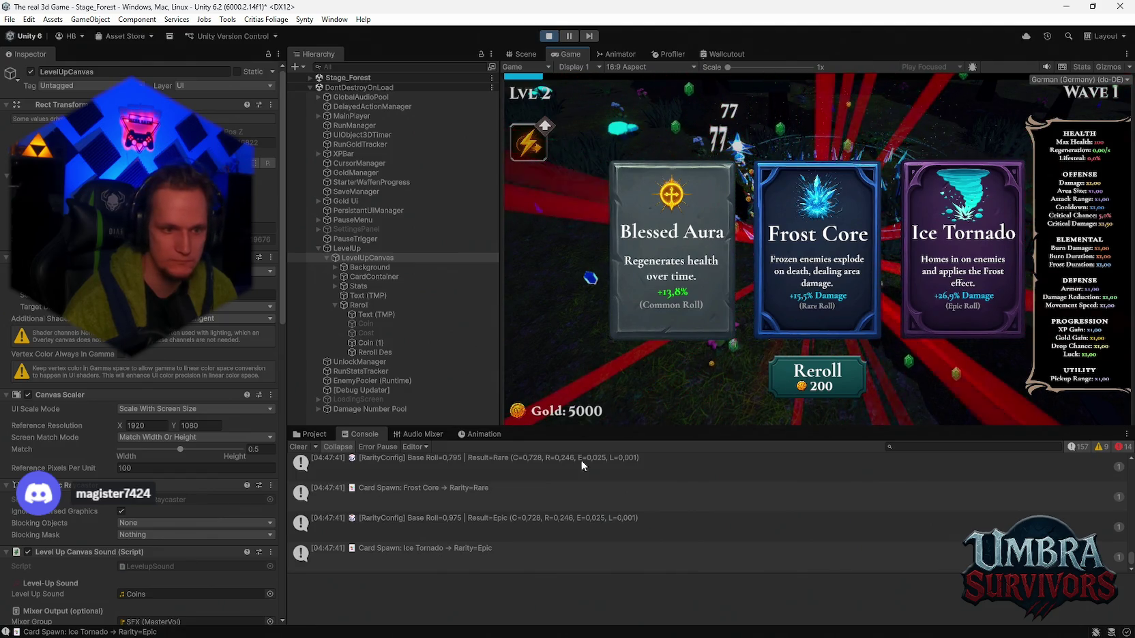
# Step: Filter the Console by 'rer' and select the REROLL error entries to read their stack traces
pyautogui.scroll(3, 616, 517)
pyautogui.scroll(-2, 617, 517)
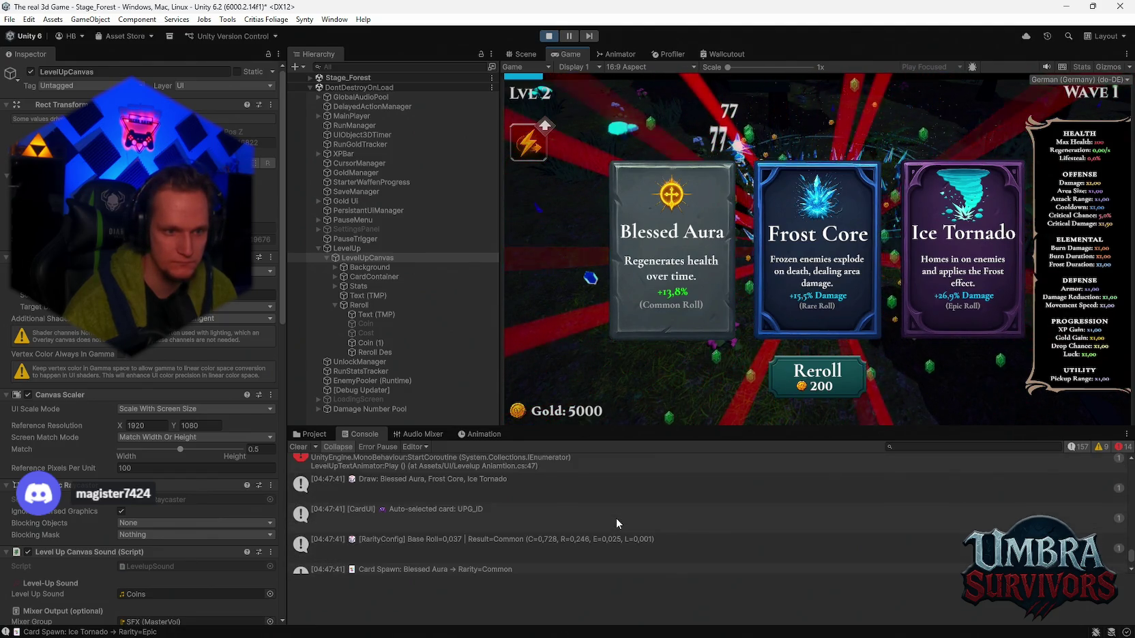
pyautogui.click(934, 447)
pyautogui.write('rer')
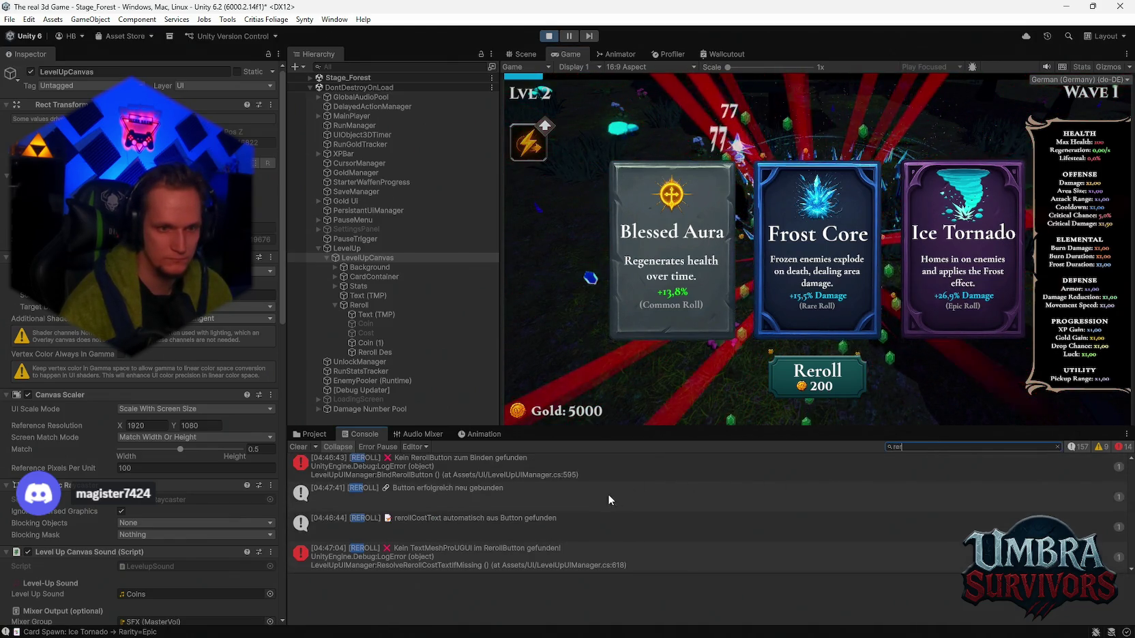
pyautogui.click(521, 475)
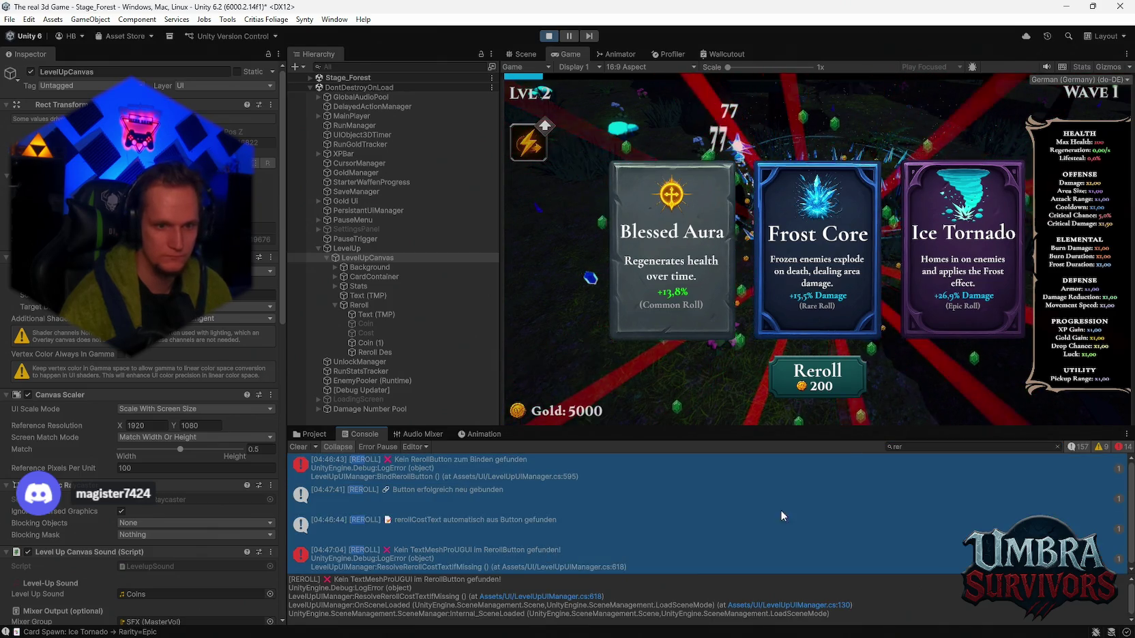
pyautogui.keyDown('shift'); pyautogui.click(706, 539); pyautogui.keyUp('shift')
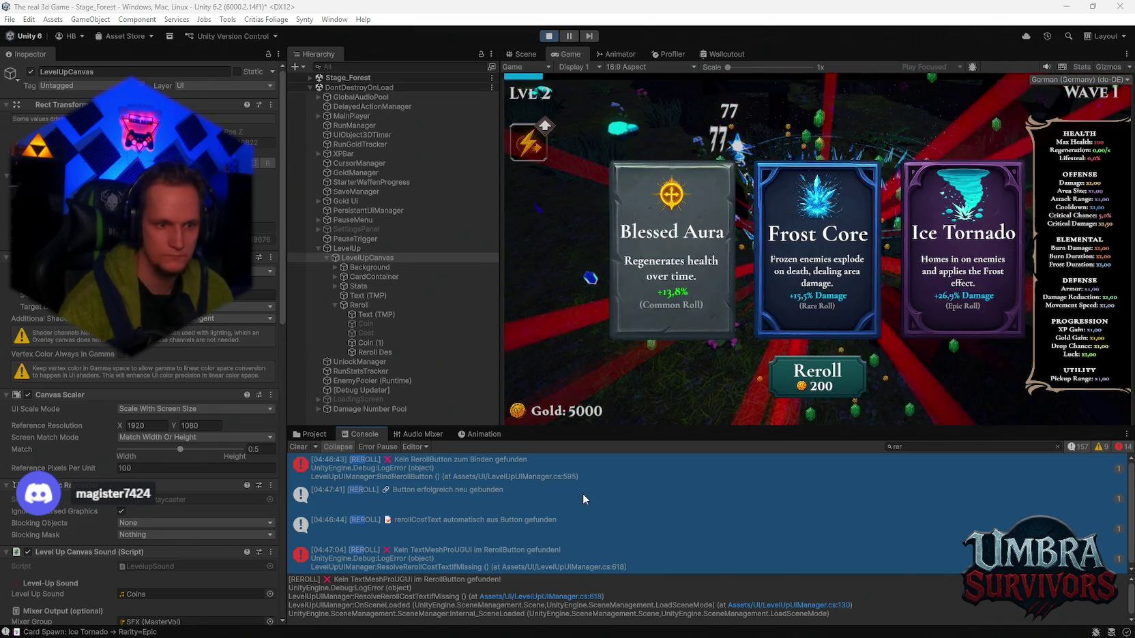
# Step: Exit Play mode so the scripts recompile, surfacing the CS0111 duplicate BindRerollButton error
pyautogui.click(552, 37)
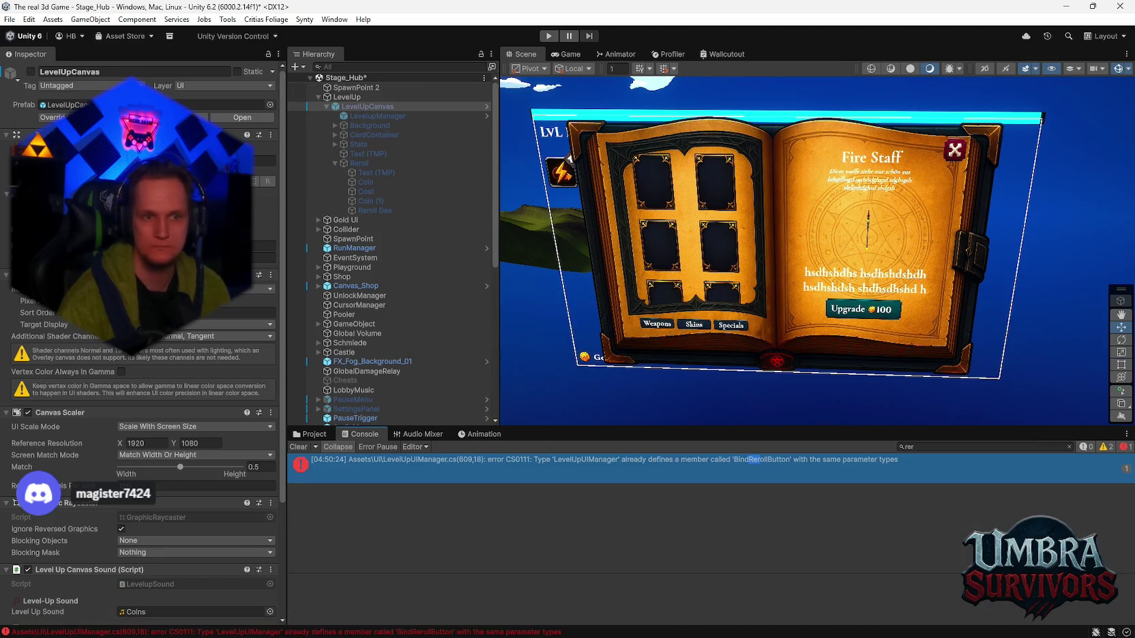
# Step: Open the CS0111 error details, then recompile after the code change, yielding CS0103 for ResolveRerollCostTextIfMissing
pyautogui.click(560, 461)
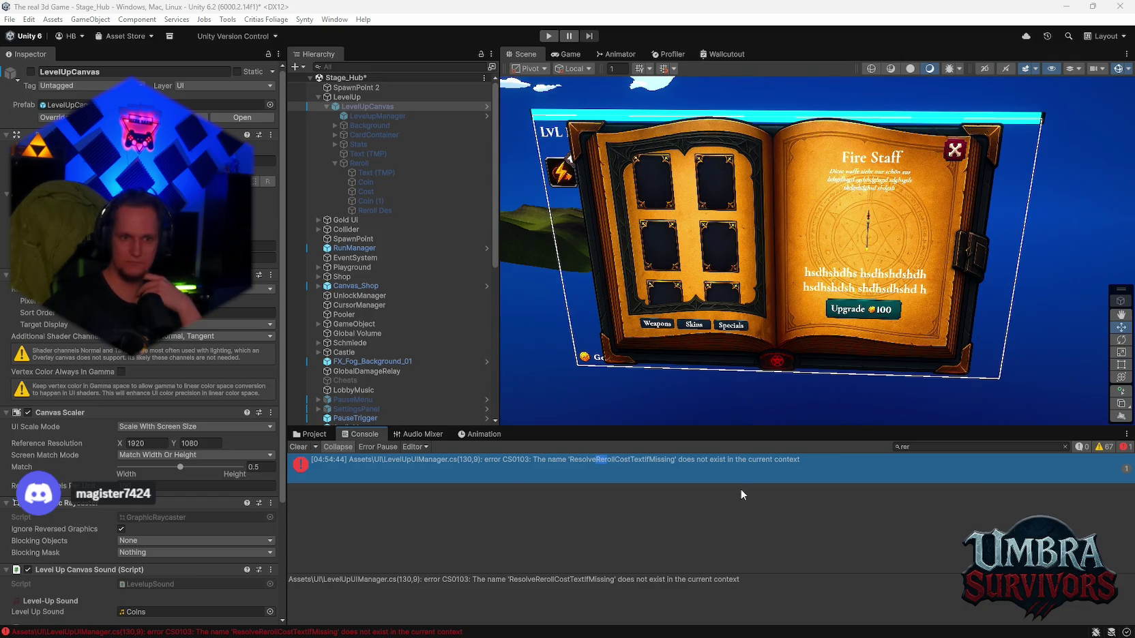
pyautogui.click(727, 470)
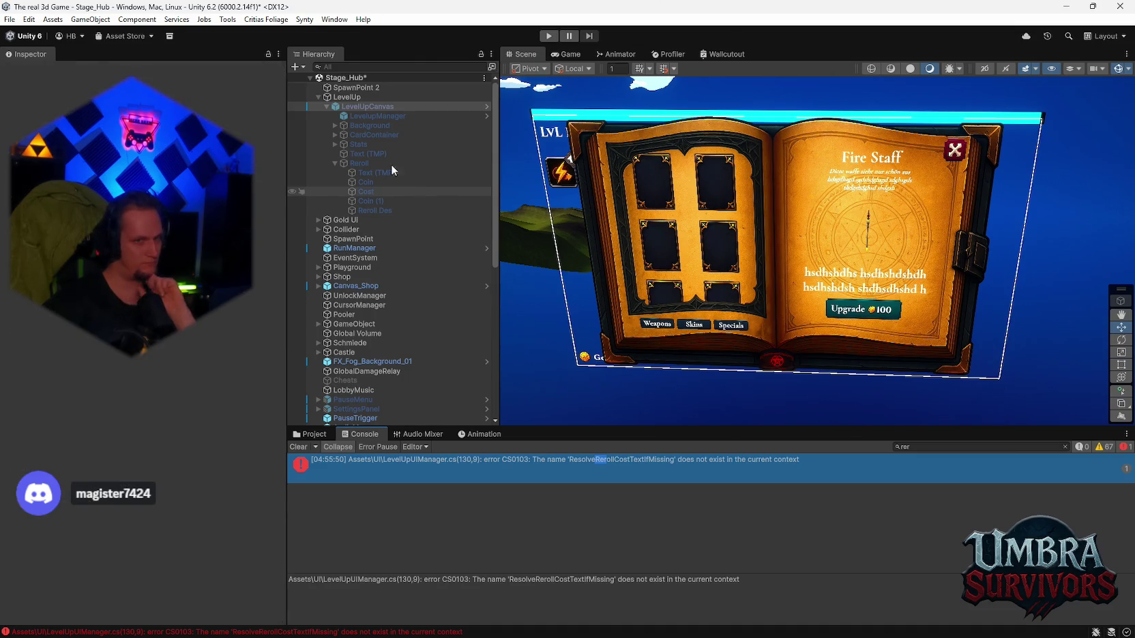
# Step: Select LevelupManager and locate the object assigned to its Reroll Cost Text field
pyautogui.click(359, 116)
pyautogui.click(353, 106)
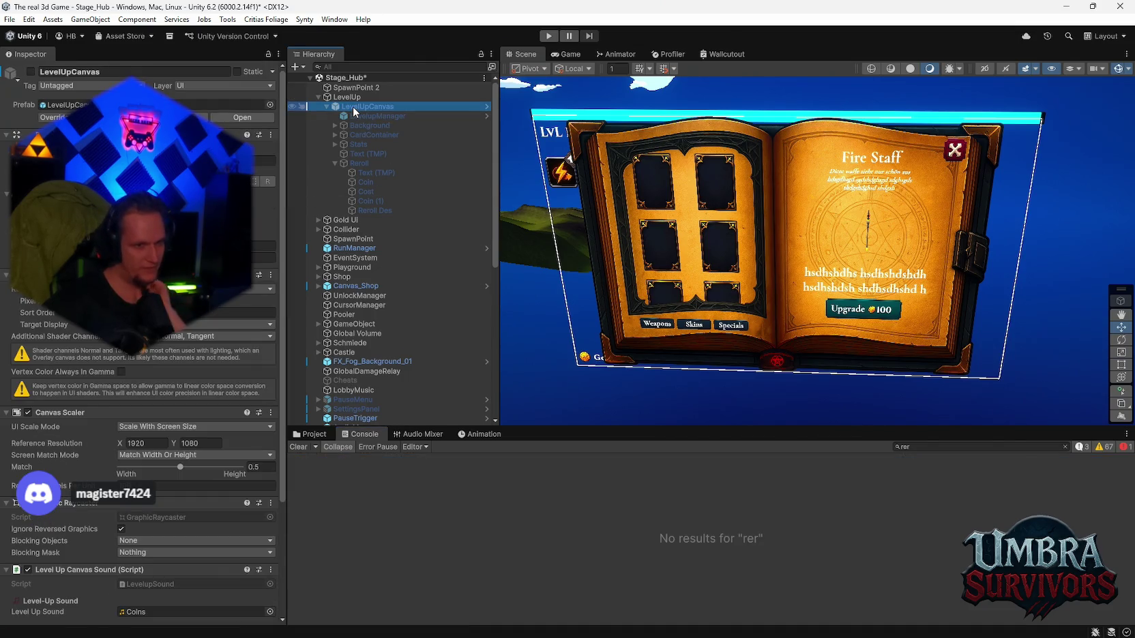
pyautogui.click(360, 115)
pyautogui.press('Up')
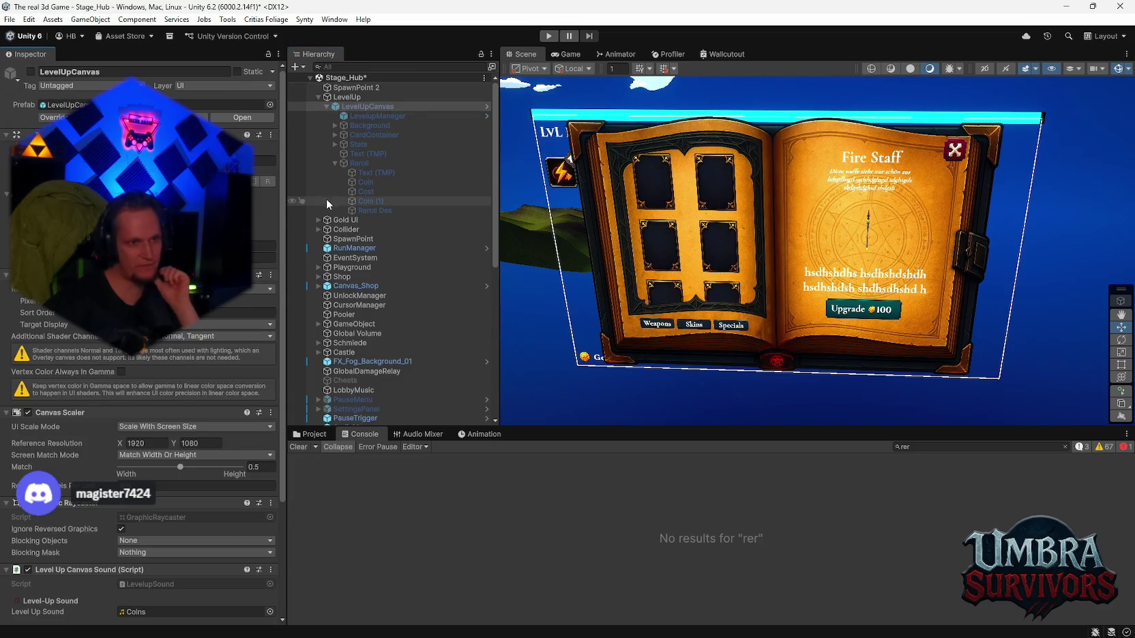
pyautogui.click(355, 115)
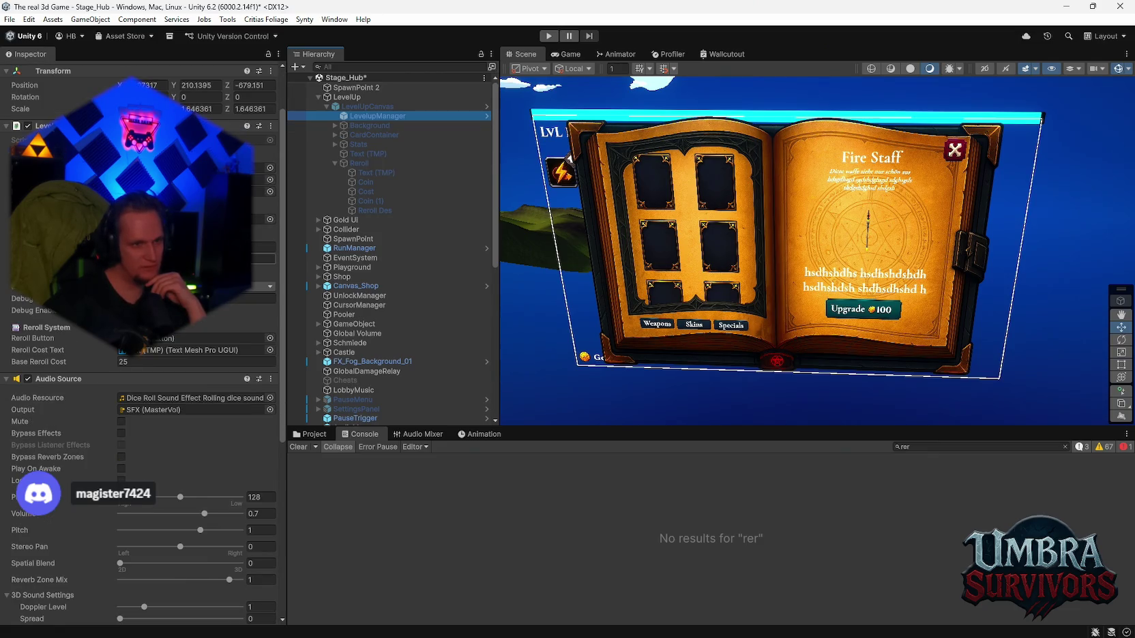
pyautogui.click(198, 349)
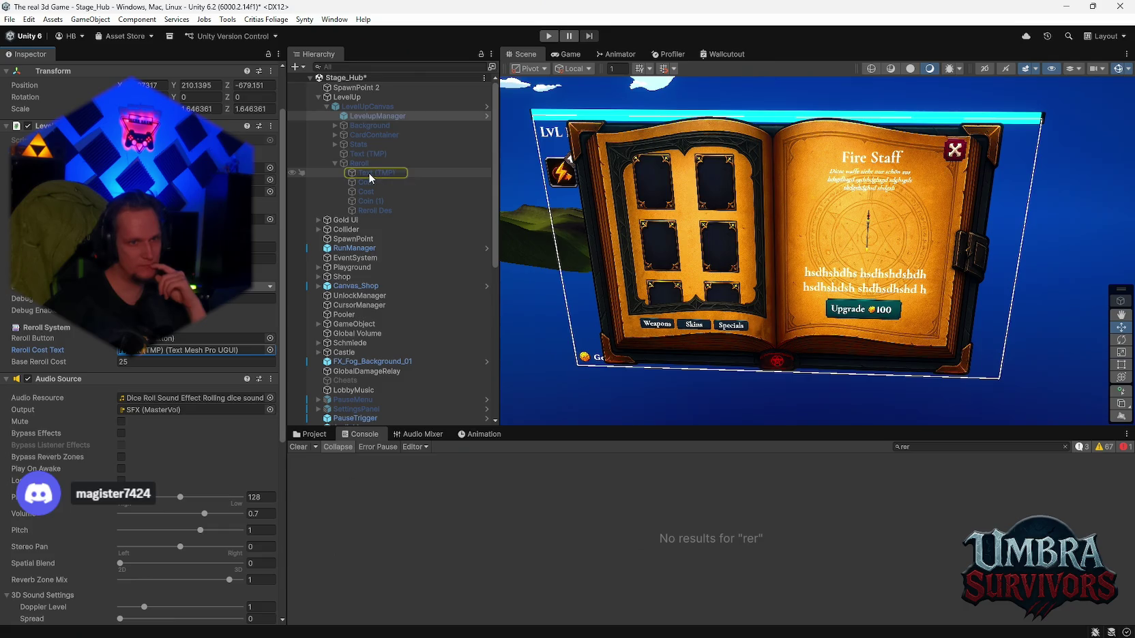
# Step: Inspect the Reroll children Coin (1) and Reroll Des, ending on the Text (TMP) reading 200
pyautogui.click(368, 173)
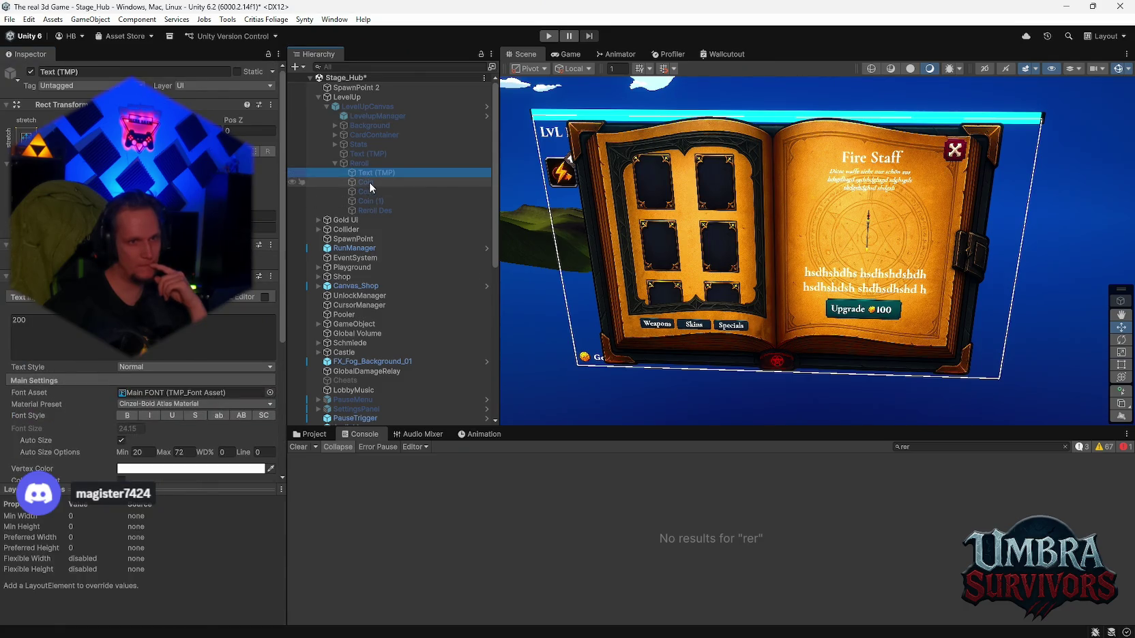
pyautogui.click(369, 182)
pyautogui.click(368, 193)
pyautogui.click(370, 202)
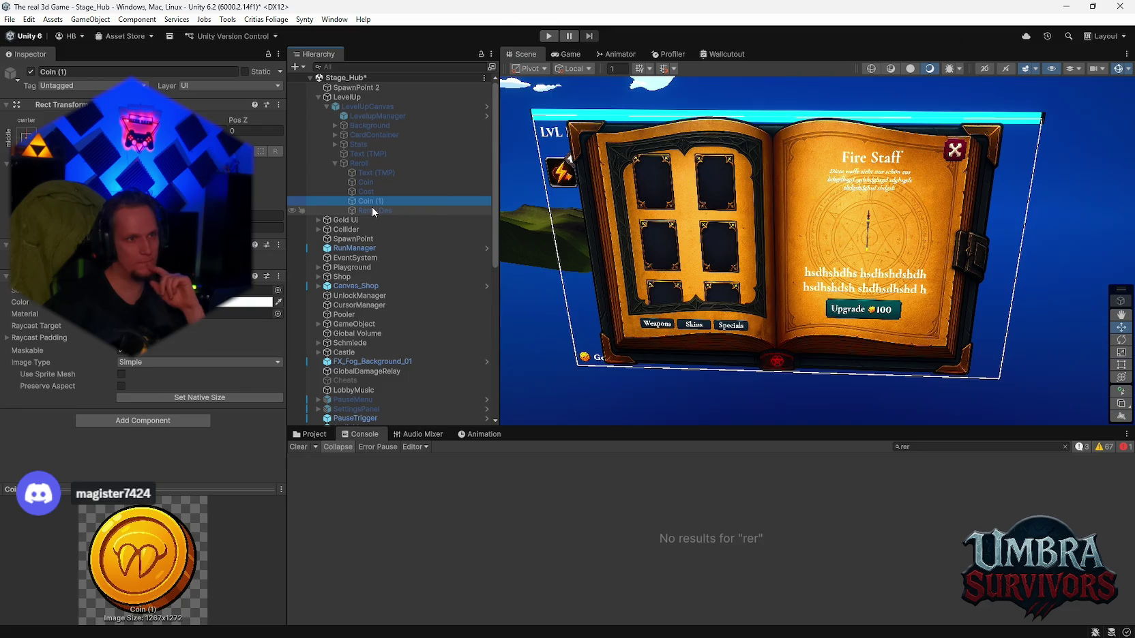
pyautogui.click(372, 207)
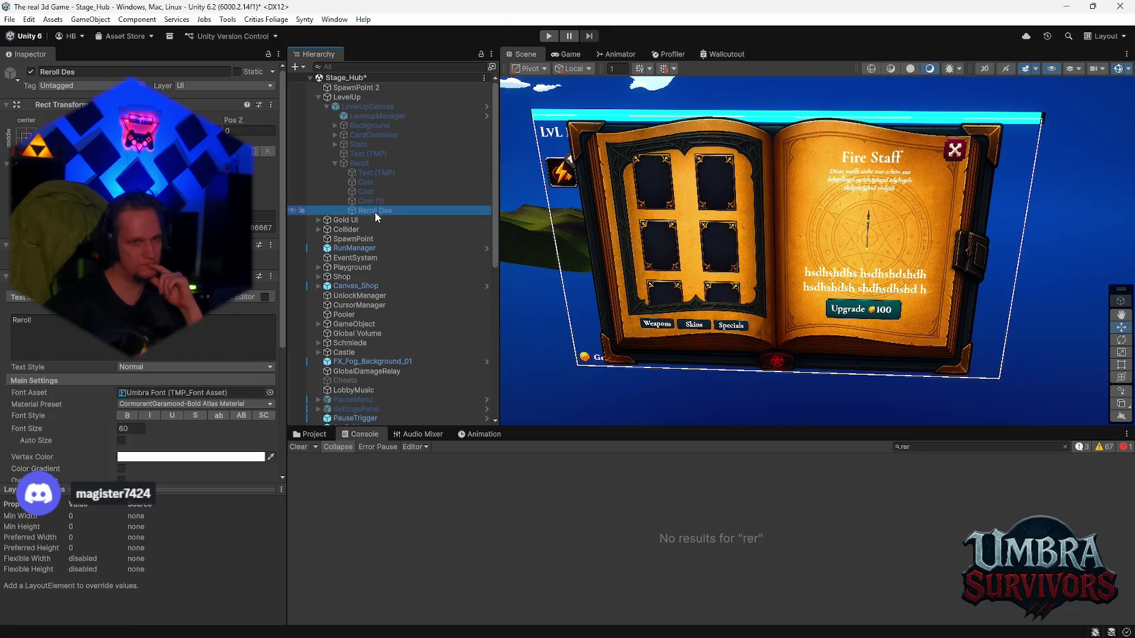
pyautogui.click(371, 173)
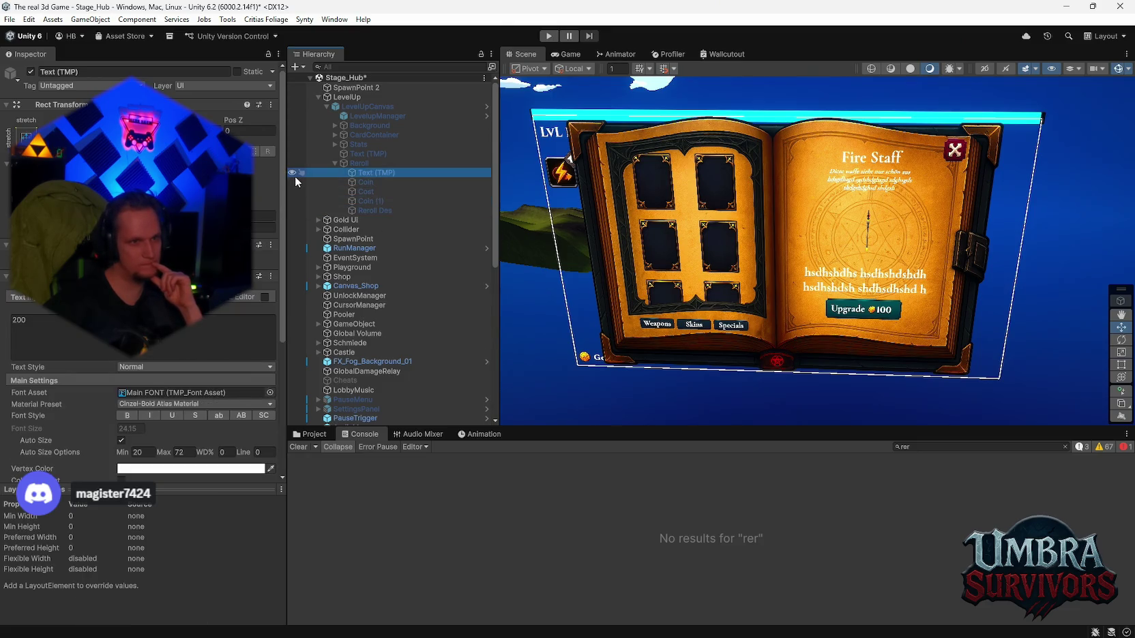
pyautogui.click(12, 21)
# Step: Play-test the hub with Ctrl+P: open and close the Get a Weapon book, then pause
pyautogui.moveTo(80, 64)
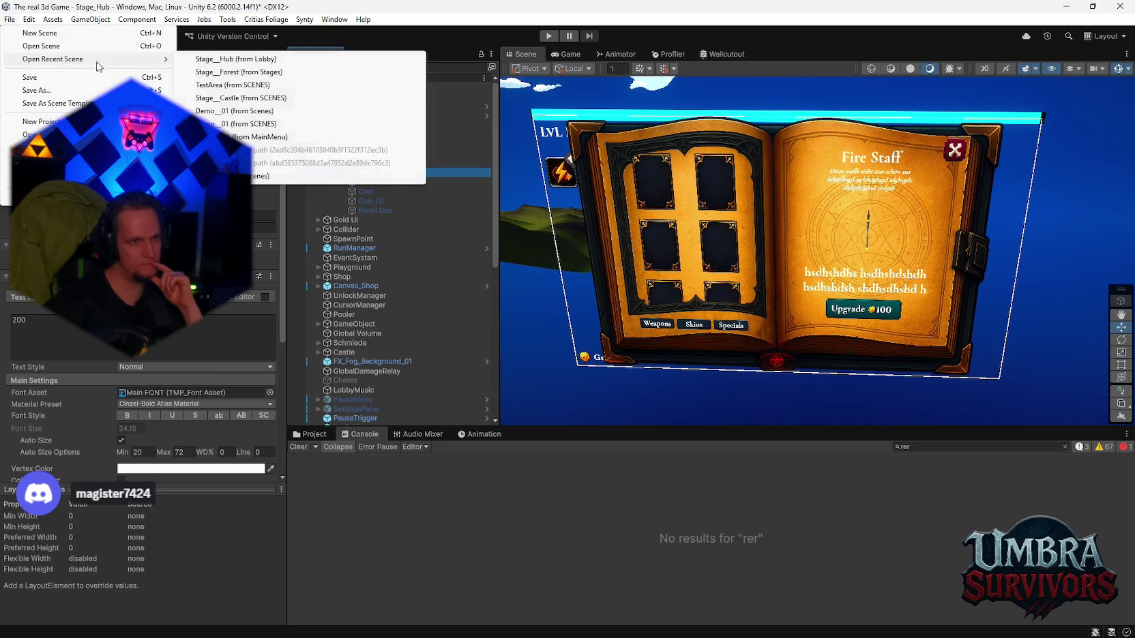
pyautogui.press('Escape')
pyautogui.hotkey('ctrl', 'p')
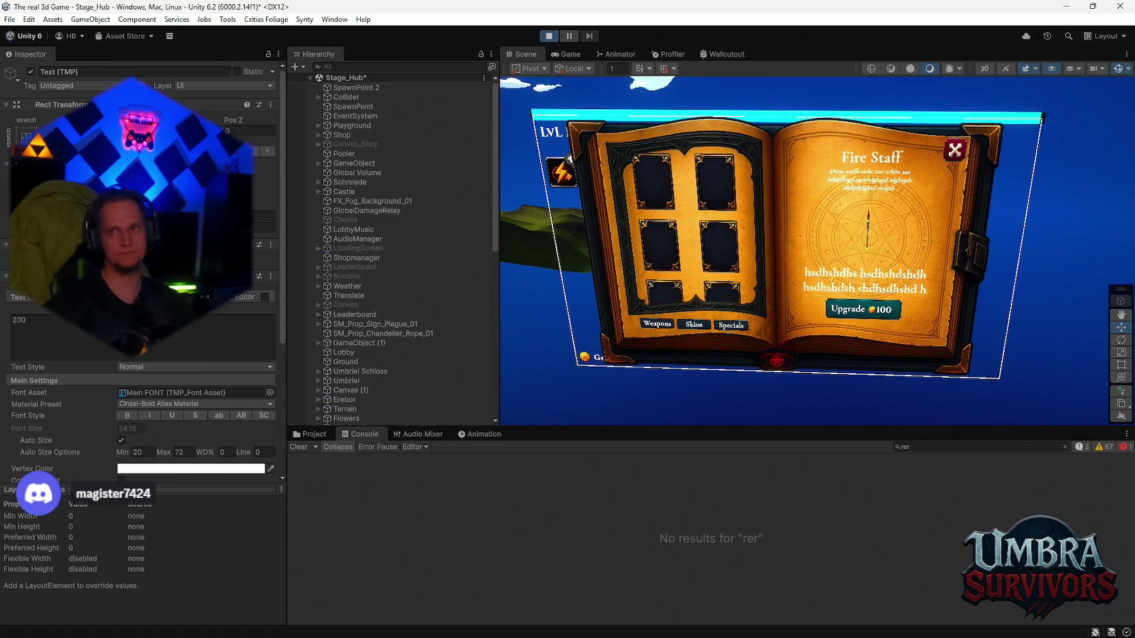
pyautogui.press('w')
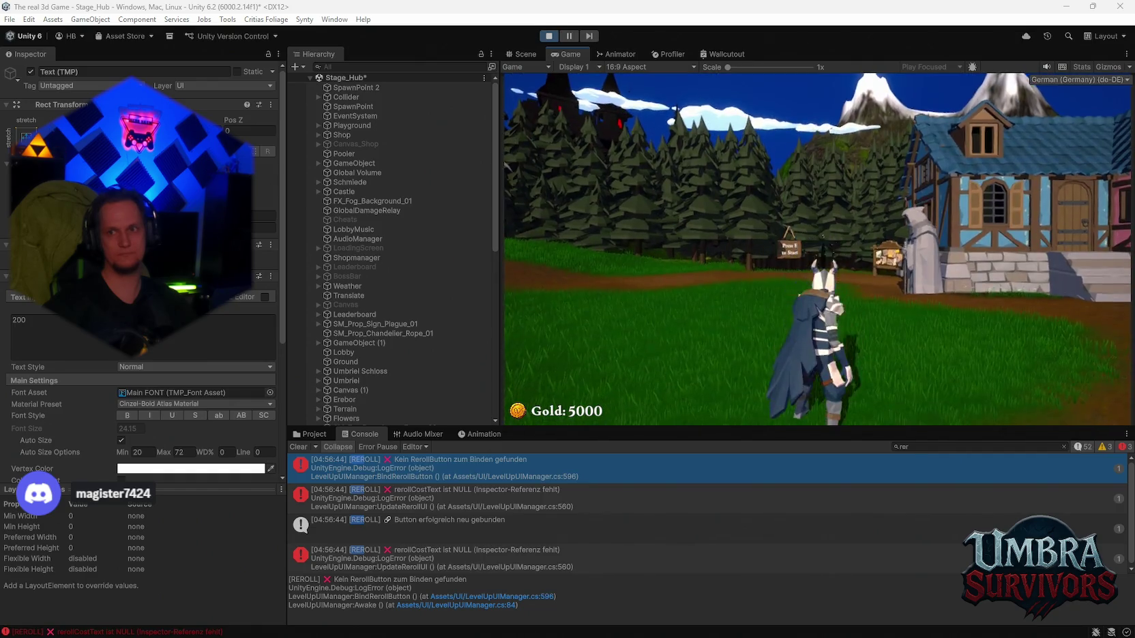
pyautogui.press('w')
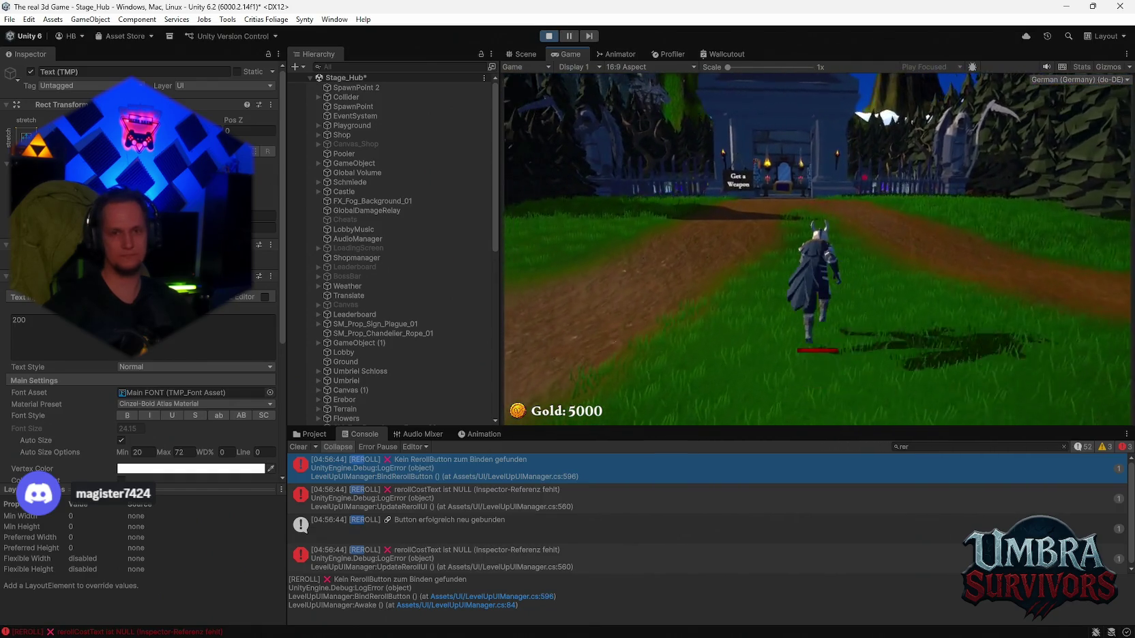
pyautogui.press('w')
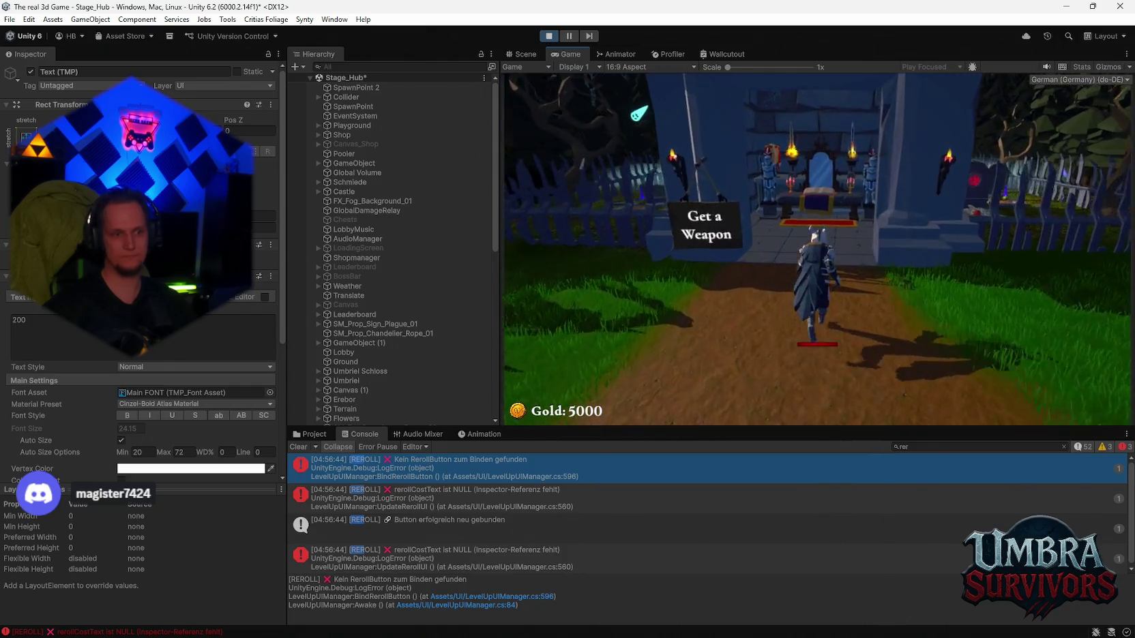
pyautogui.press('w')
pyautogui.press('e')
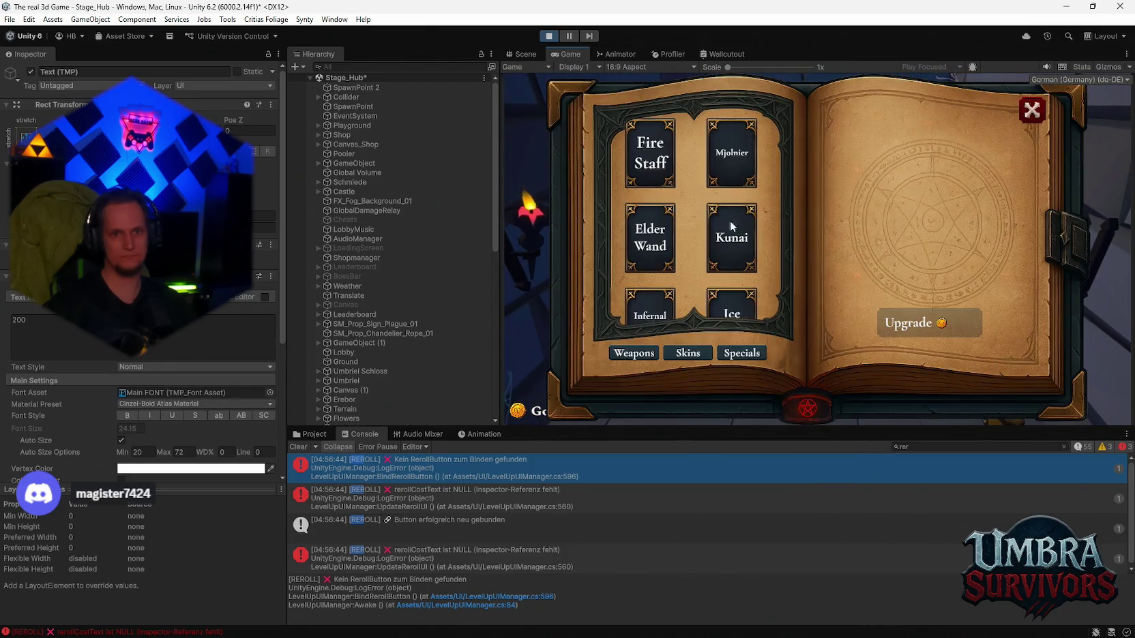
pyautogui.click(1041, 110)
pyautogui.press('w')
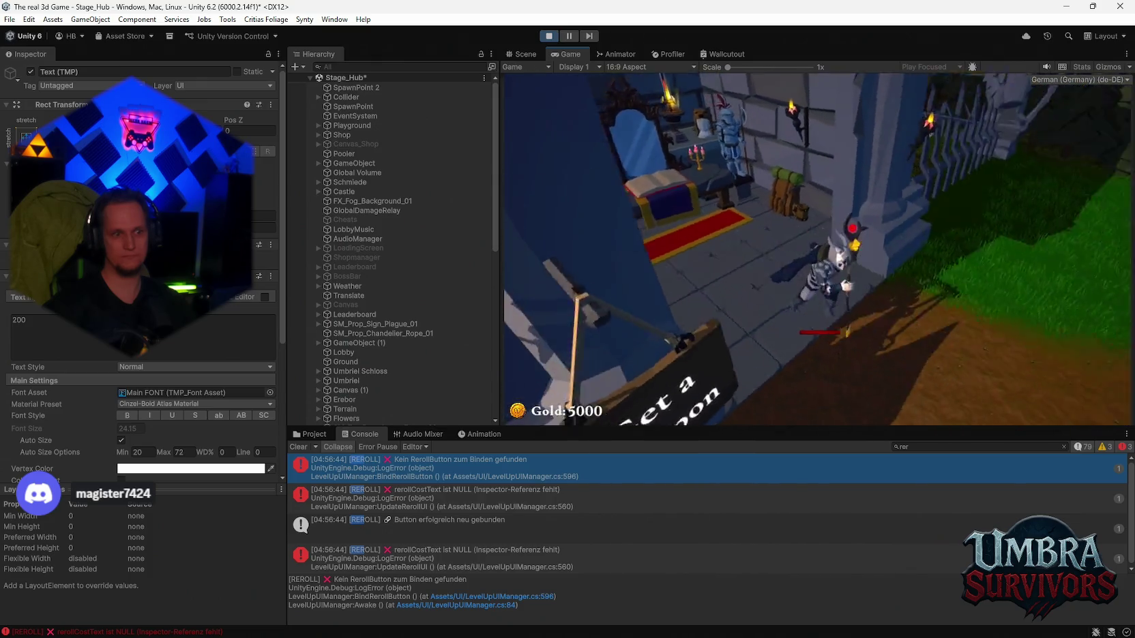
pyautogui.press('Escape')
# Step: Select the four REROLL errors in the Console reporting rerollCostText is NULL
pyautogui.click(315, 433)
pyautogui.click(364, 434)
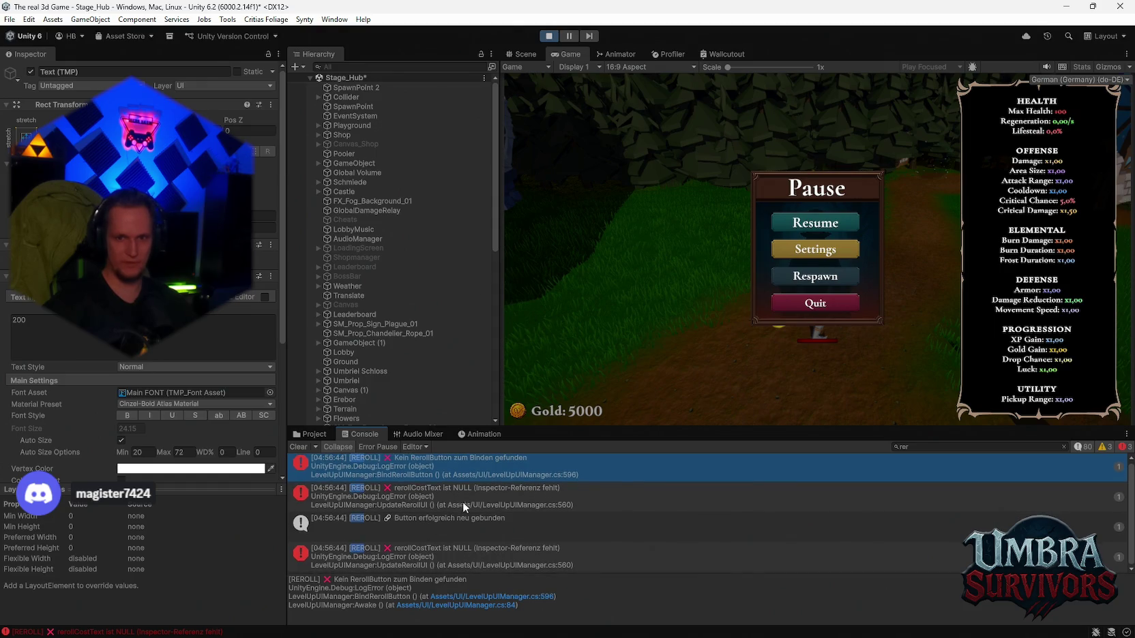
pyautogui.scroll(-10, 428, 333)
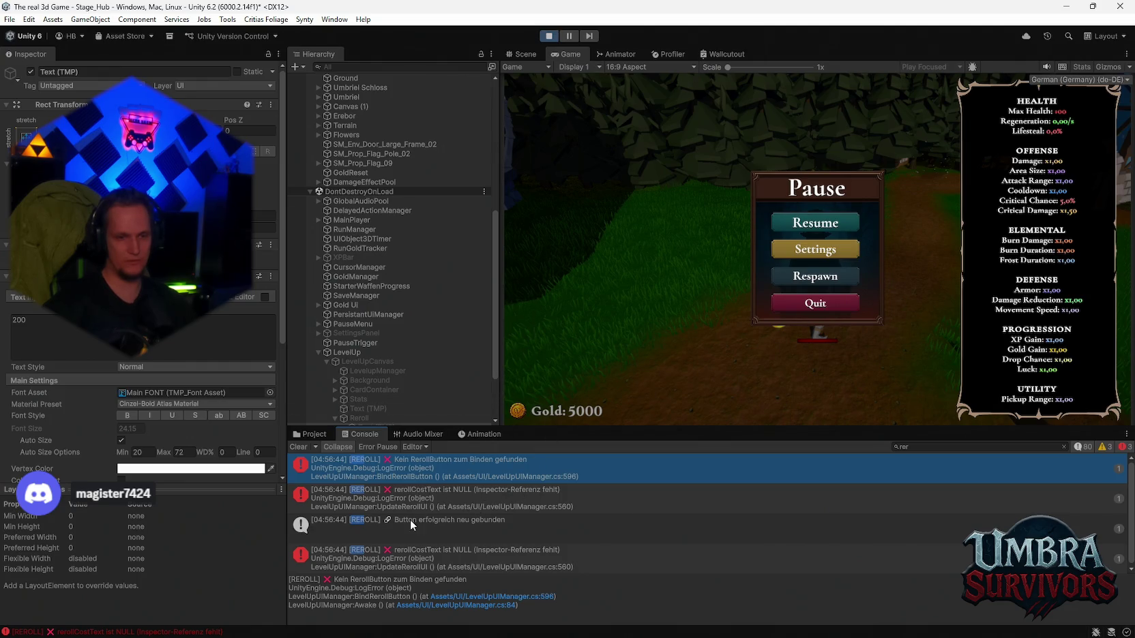
pyautogui.moveTo(430, 474); pyautogui.dragTo(440, 559)
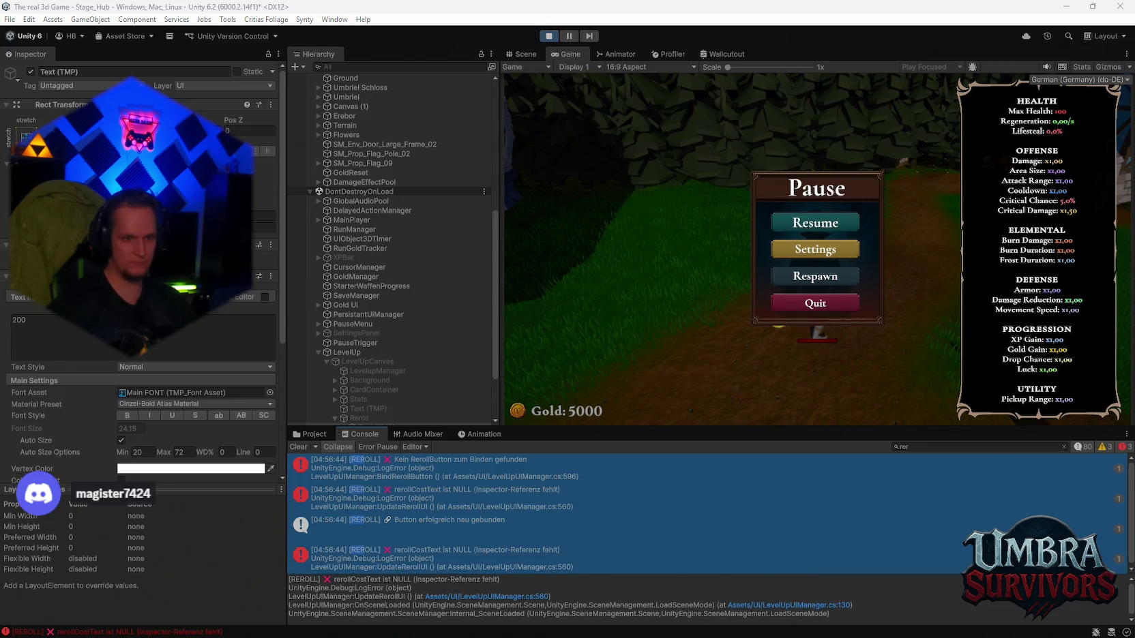
# Step: Stop Play, screenshot LevelupManager's Reroll Button and Reroll Cost Text fields, then select Reroll
pyautogui.click(546, 35)
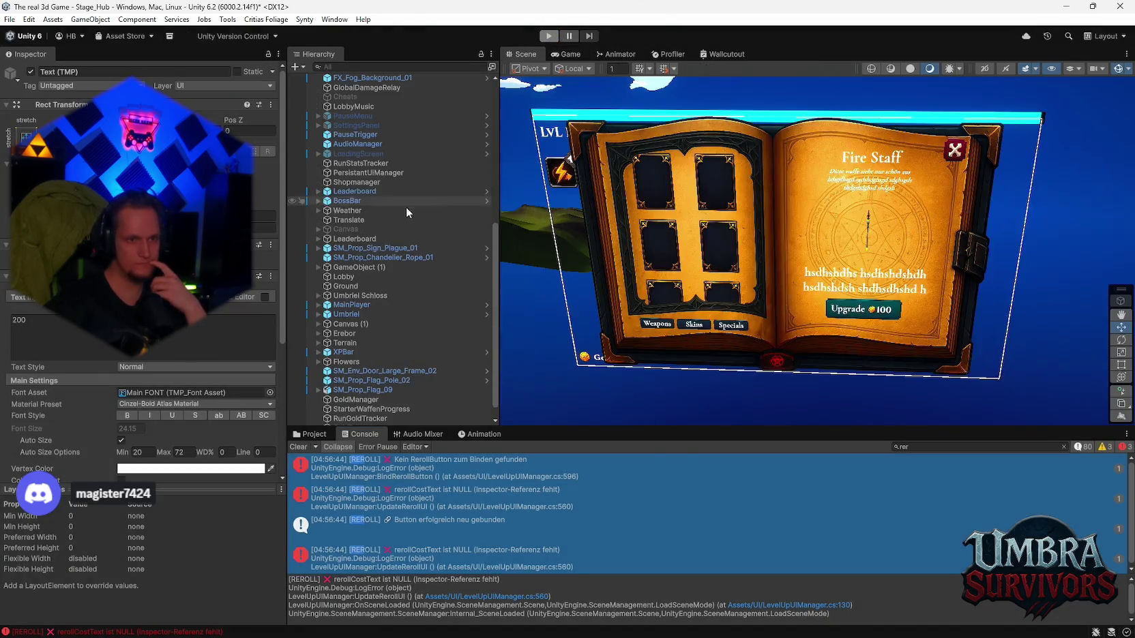
pyautogui.click(369, 116)
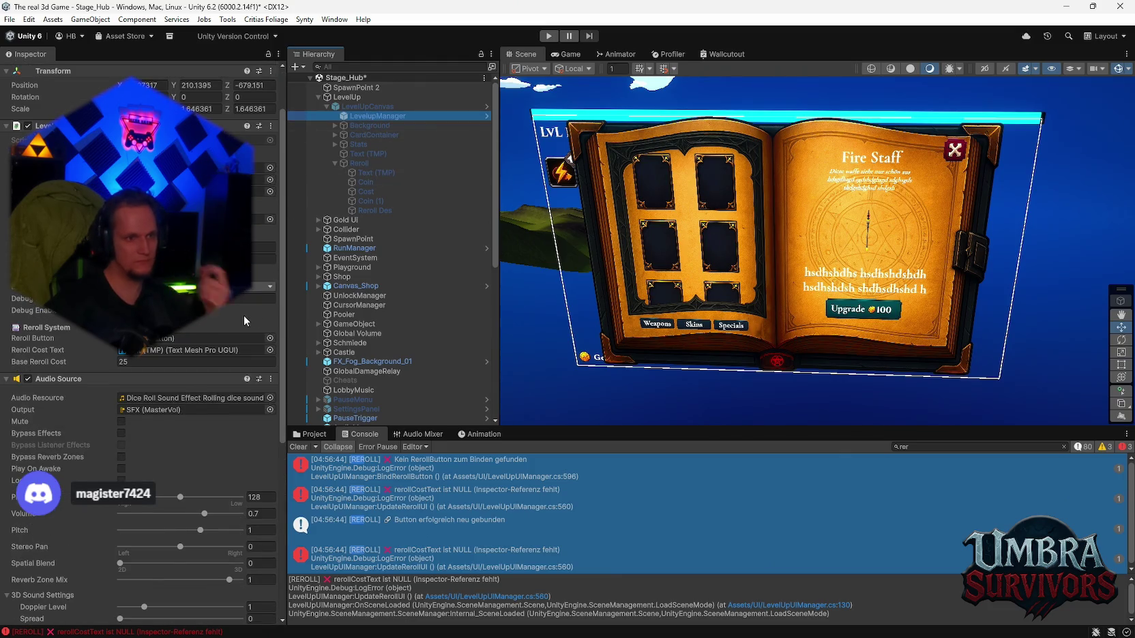
pyautogui.scroll(2, 245, 315)
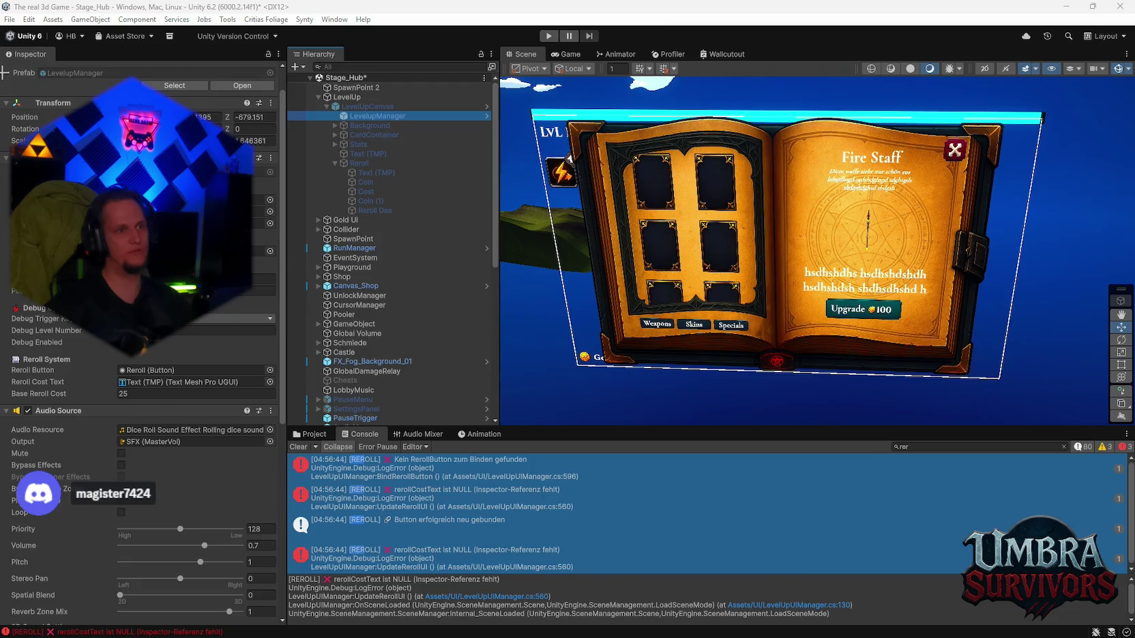
pyautogui.press('Print')
pyautogui.moveTo(1, 69)
pyautogui.mouseDown()
pyautogui.moveTo(306, 589)
pyautogui.moveTo(291, 603)
pyautogui.mouseUp()
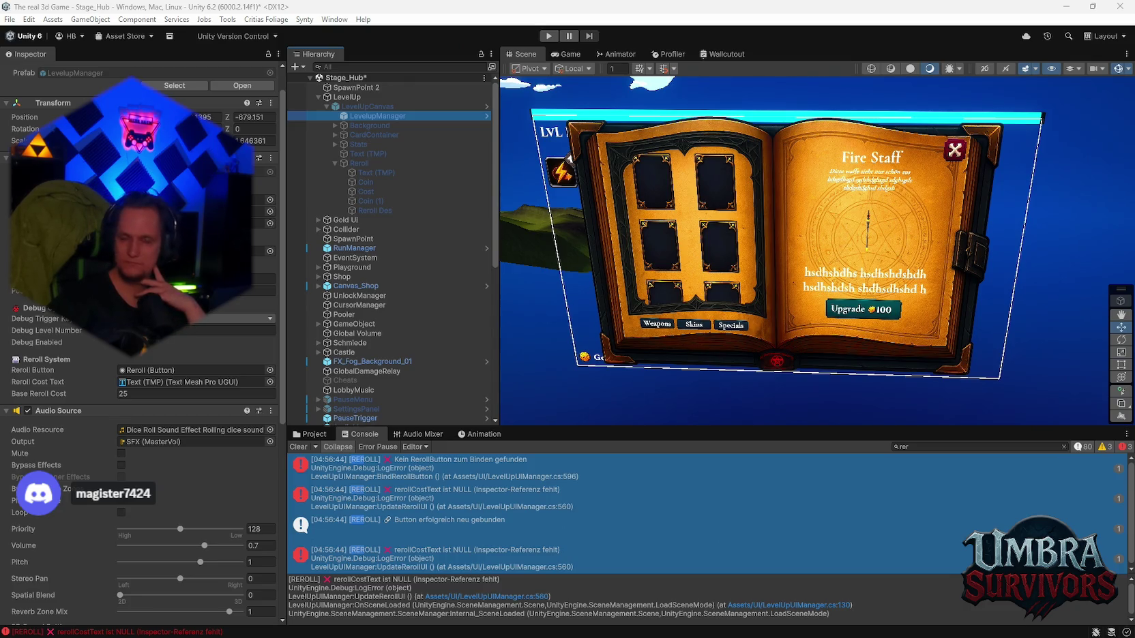
pyautogui.click(369, 165)
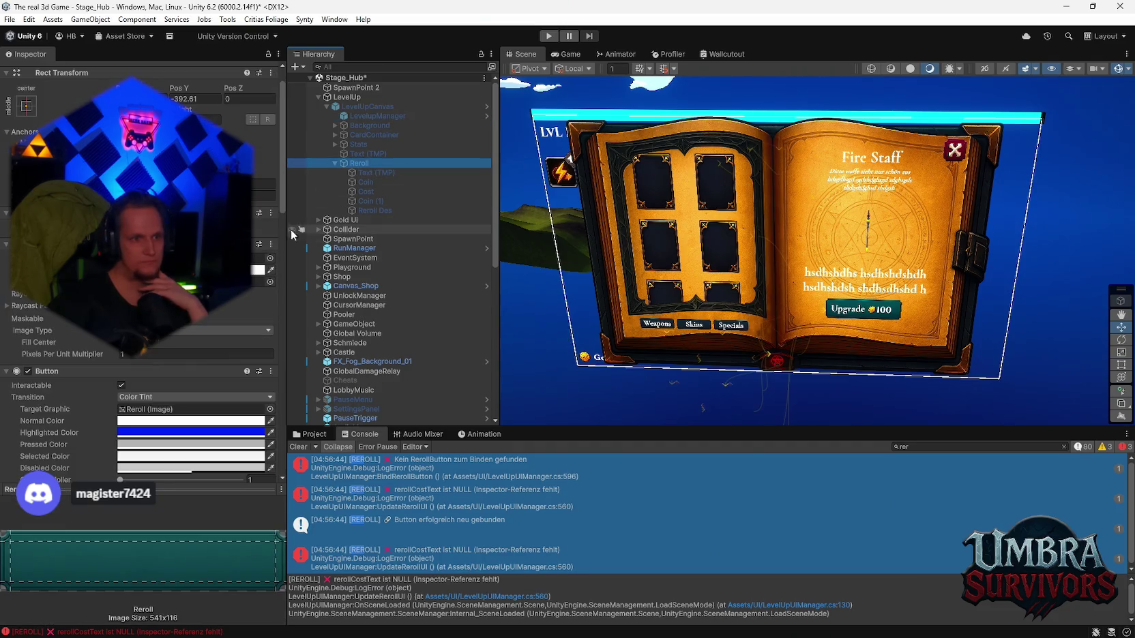
# Step: Verify the Reroll button's On Click() calls LevelUpUIManager.TryReroll, then show the Assets/UI folder
pyautogui.scroll(-2, 204, 273)
pyautogui.scroll(-4, 143, 273)
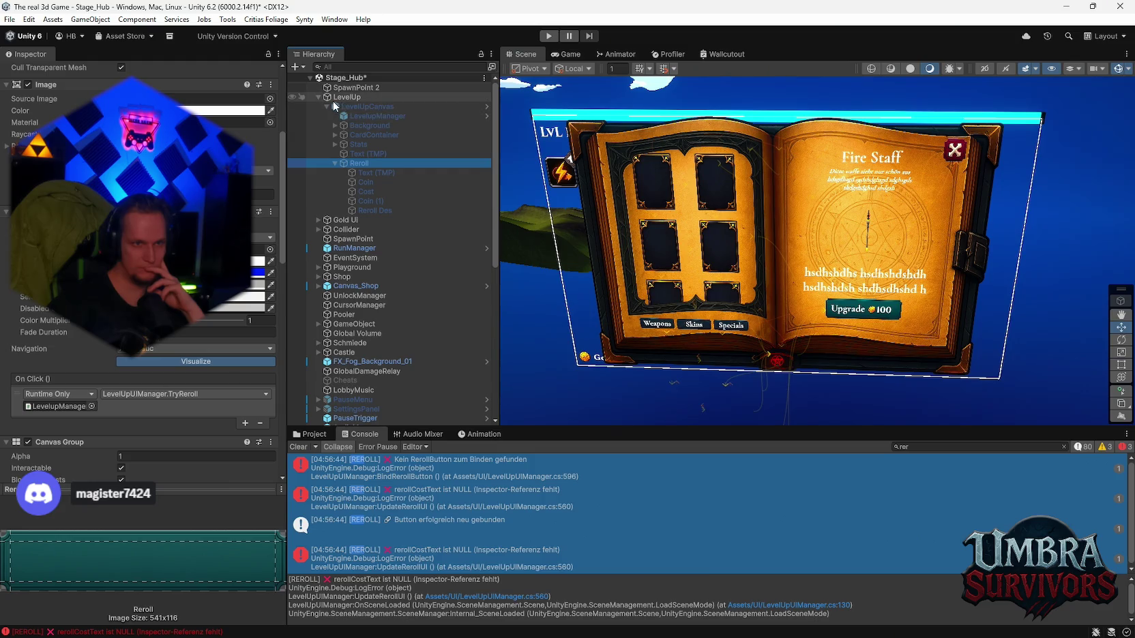
pyautogui.click(298, 435)
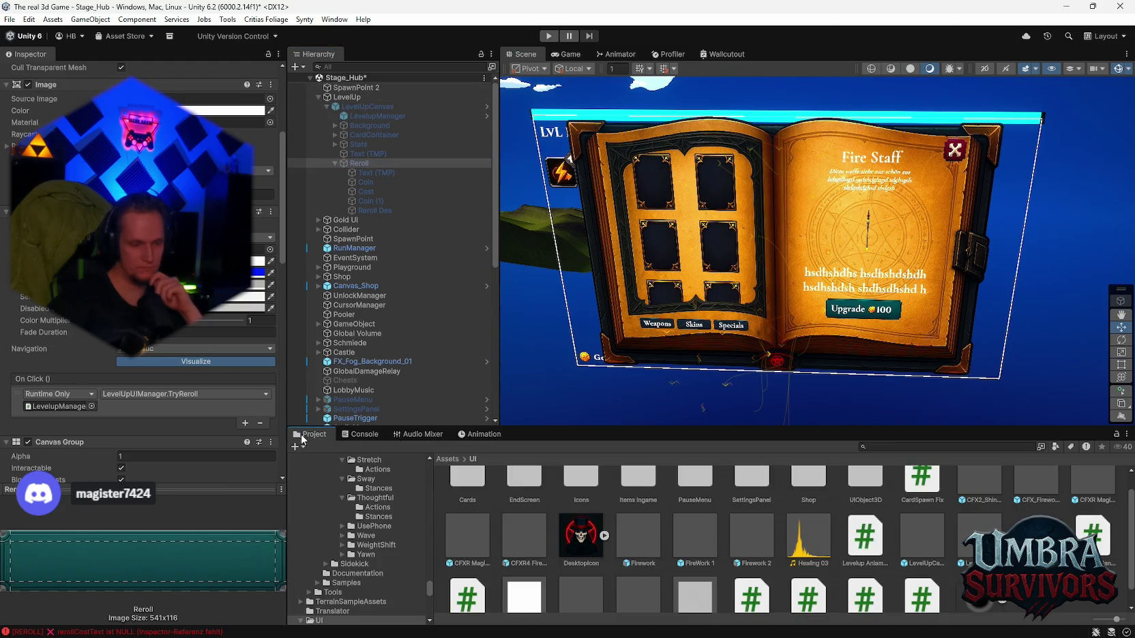
# Step: Search the project for 'levelup' and open the LevelupManager and LevelUpIndicator prefabs
pyautogui.click(962, 453)
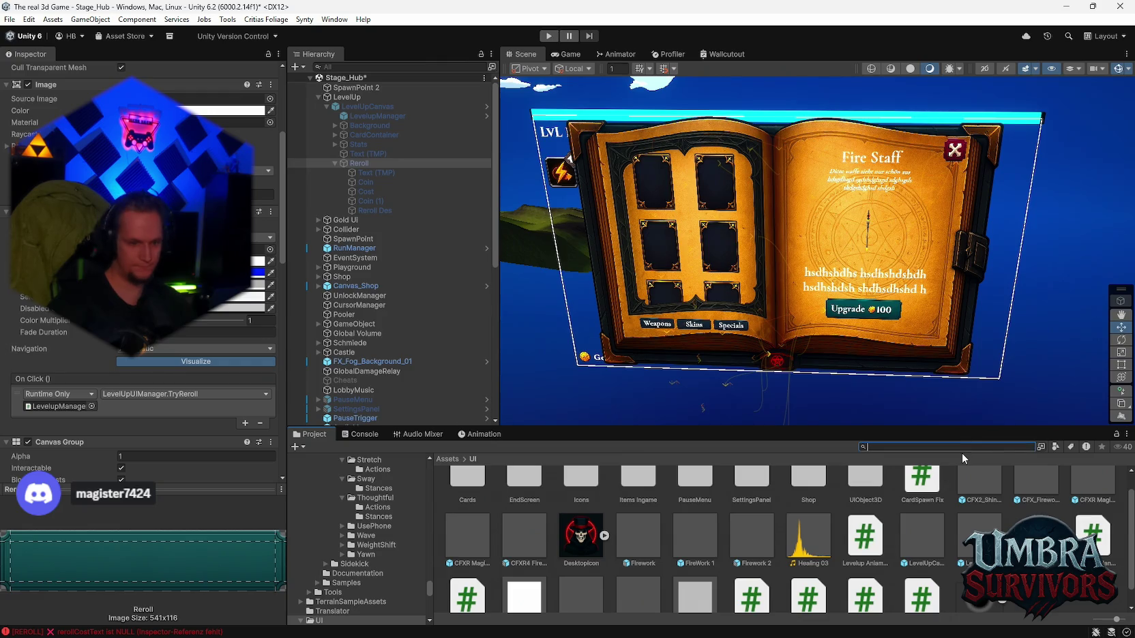
pyautogui.write('levelup')
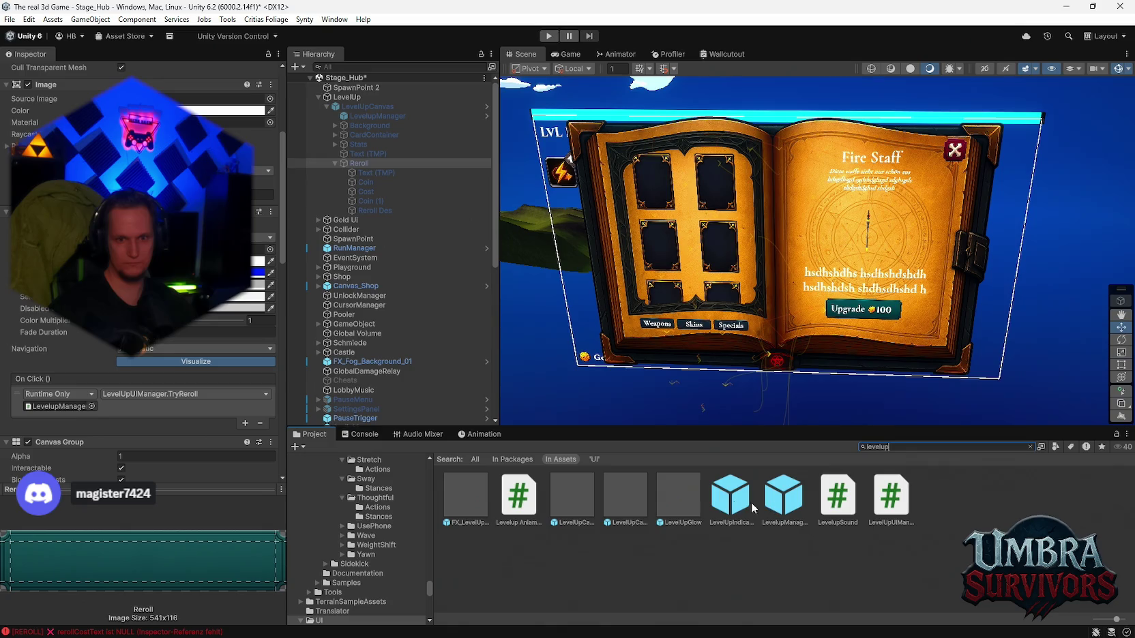
pyautogui.click(727, 504)
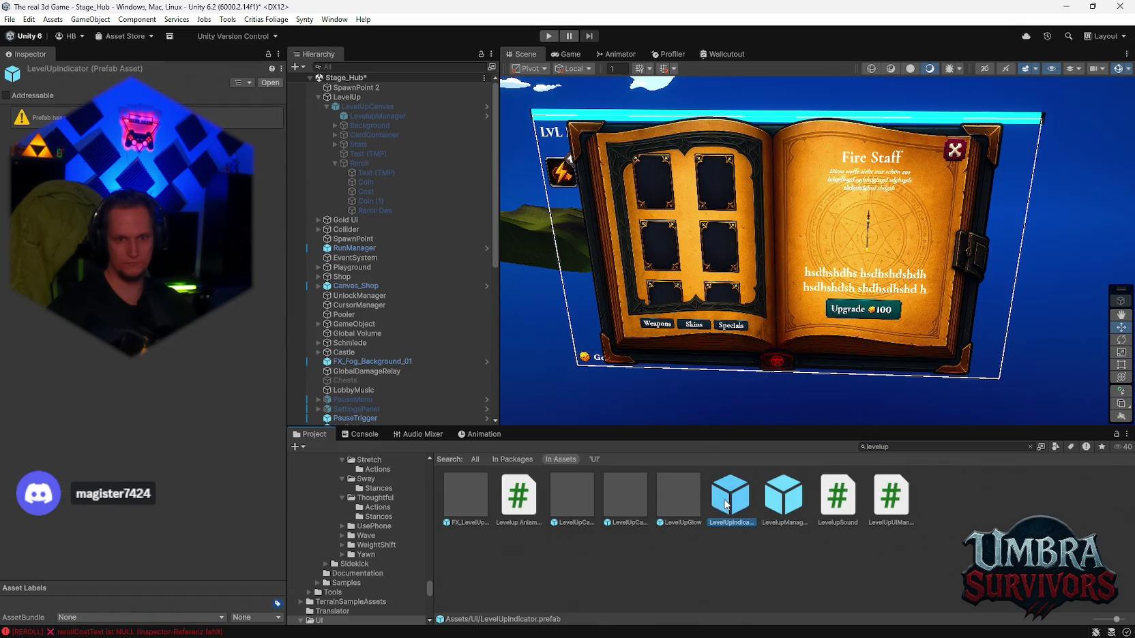
pyautogui.click(783, 506)
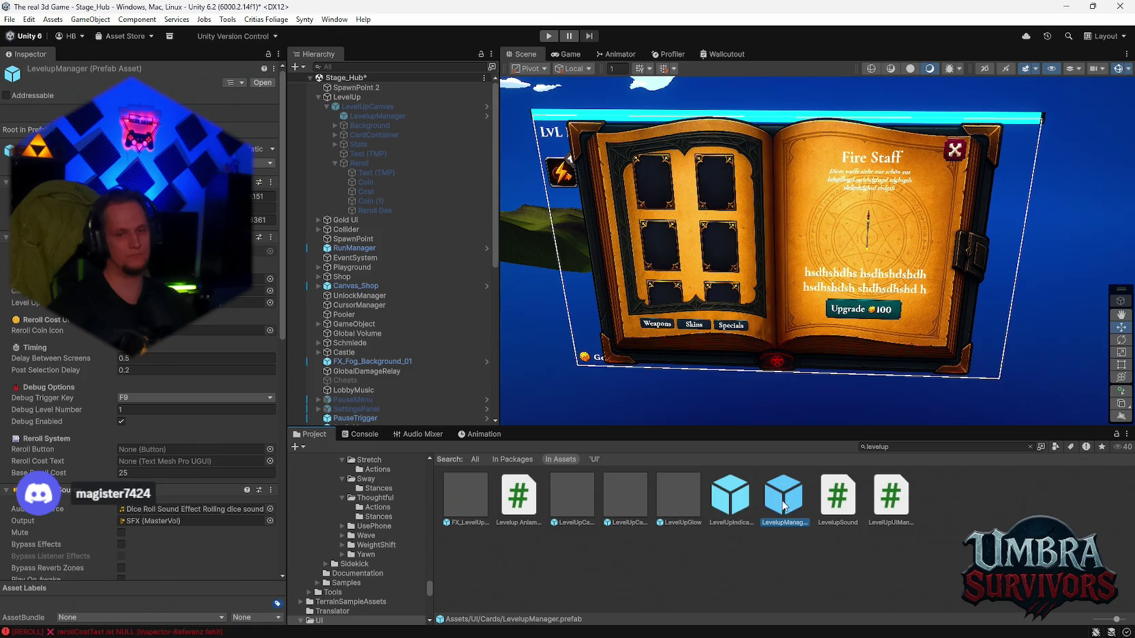
pyautogui.doubleClick(785, 504)
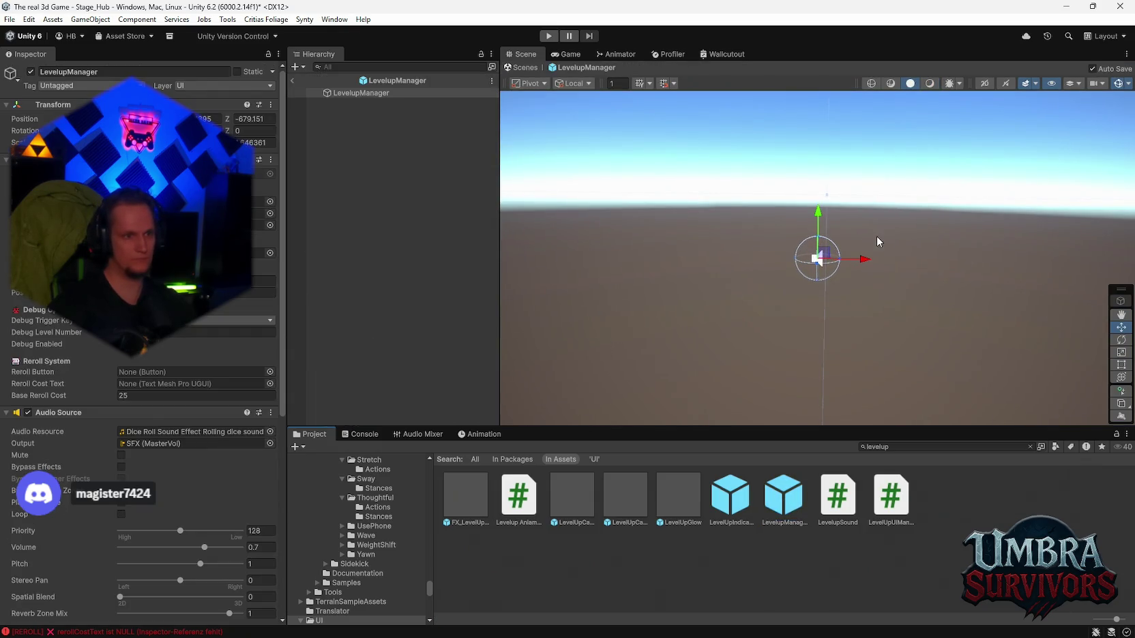
pyautogui.moveTo(879, 241); pyautogui.dragTo(916, 248)
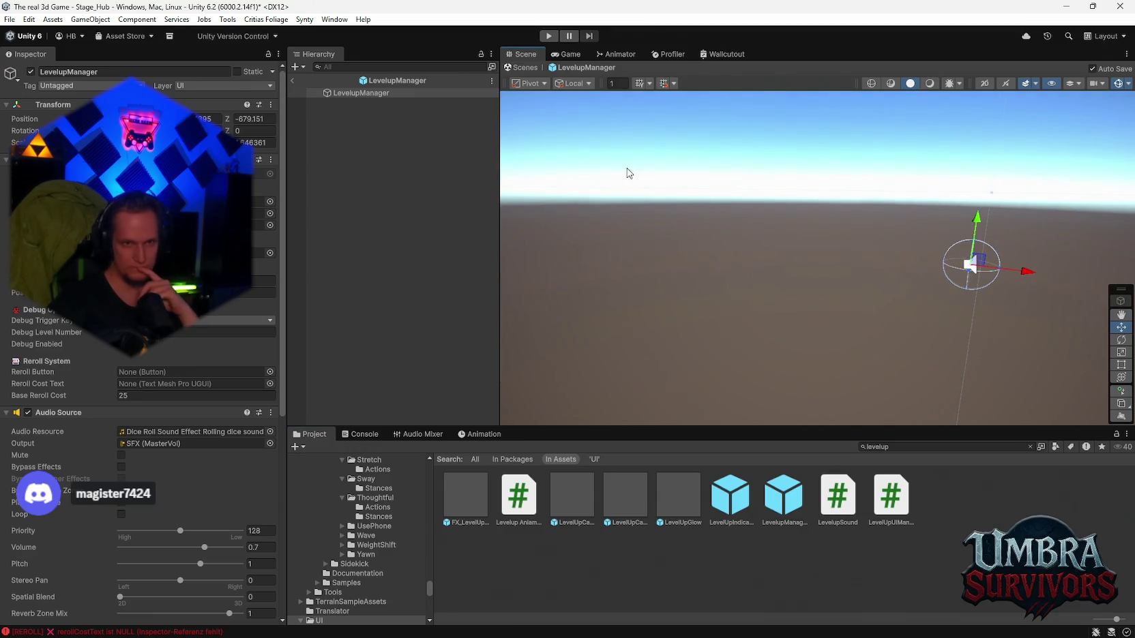
pyautogui.doubleClick(383, 93)
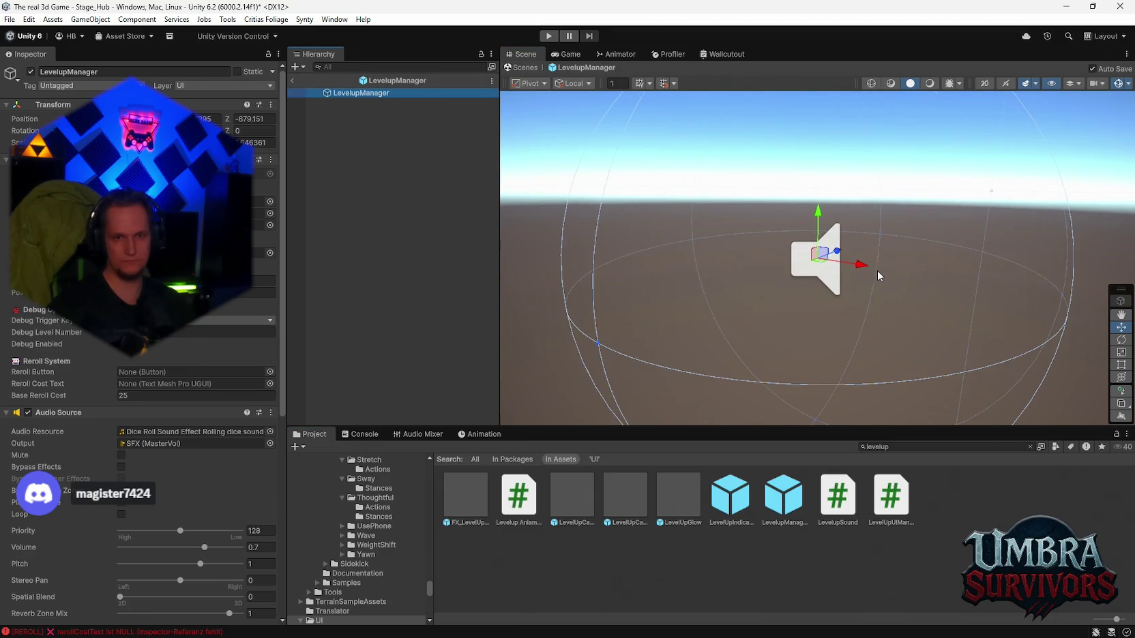
pyautogui.doubleClick(736, 505)
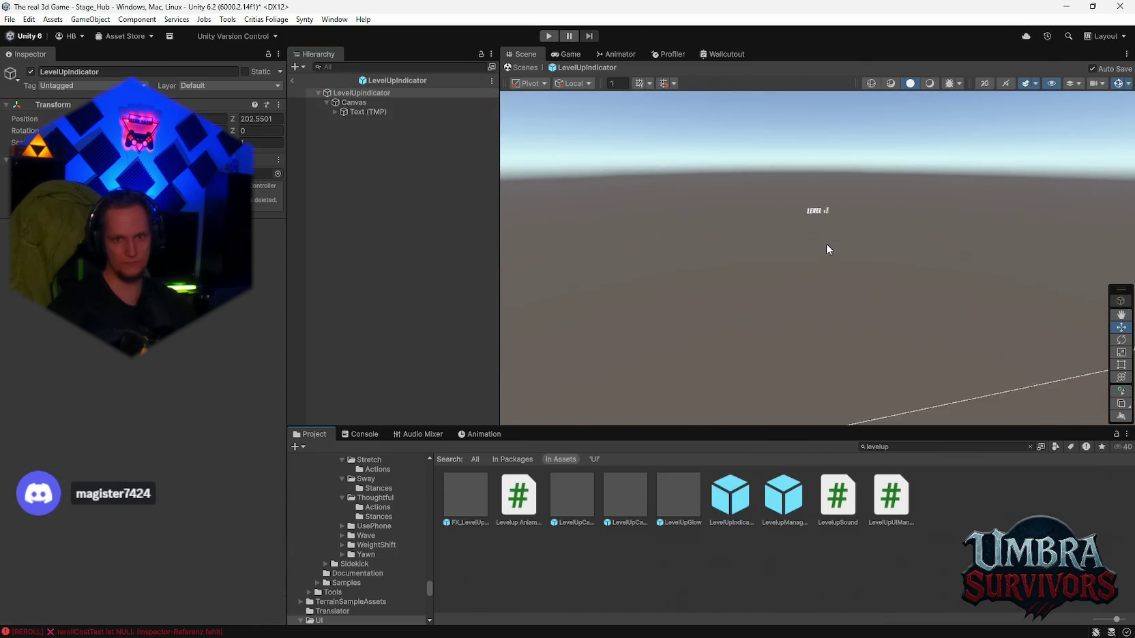
# Step: Open the LevelUpCanvas prefab to check LevelupManager's reroll references, then return to Stage_Hub
pyautogui.scroll(-5, 823, 240)
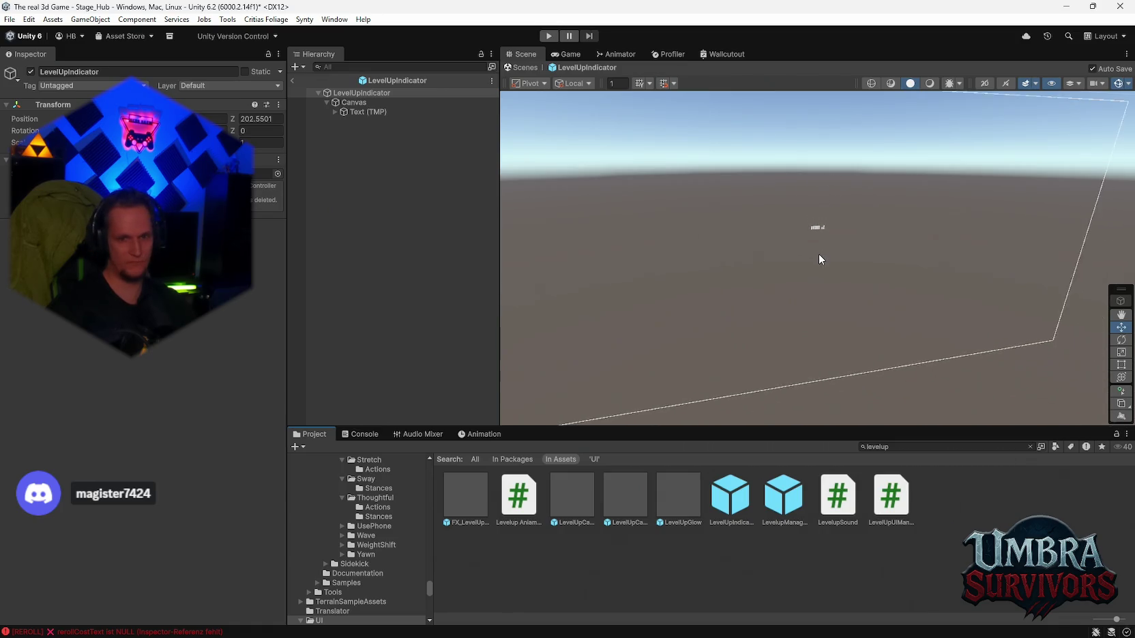
pyautogui.scroll(-2, 777, 312)
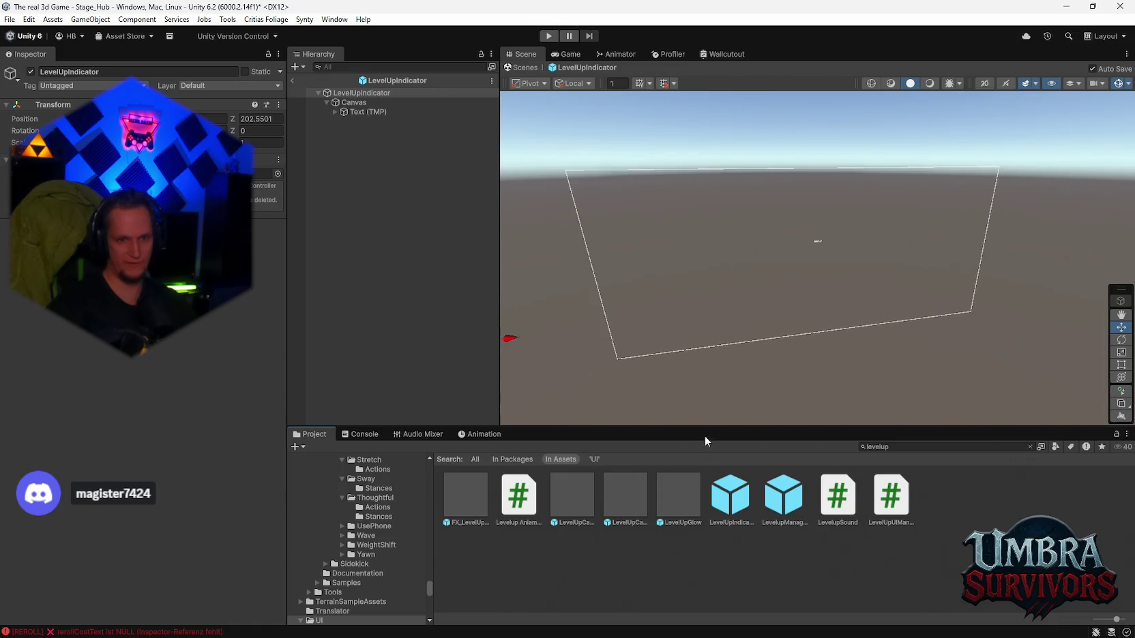
pyautogui.click(566, 499)
pyautogui.doubleClick(565, 496)
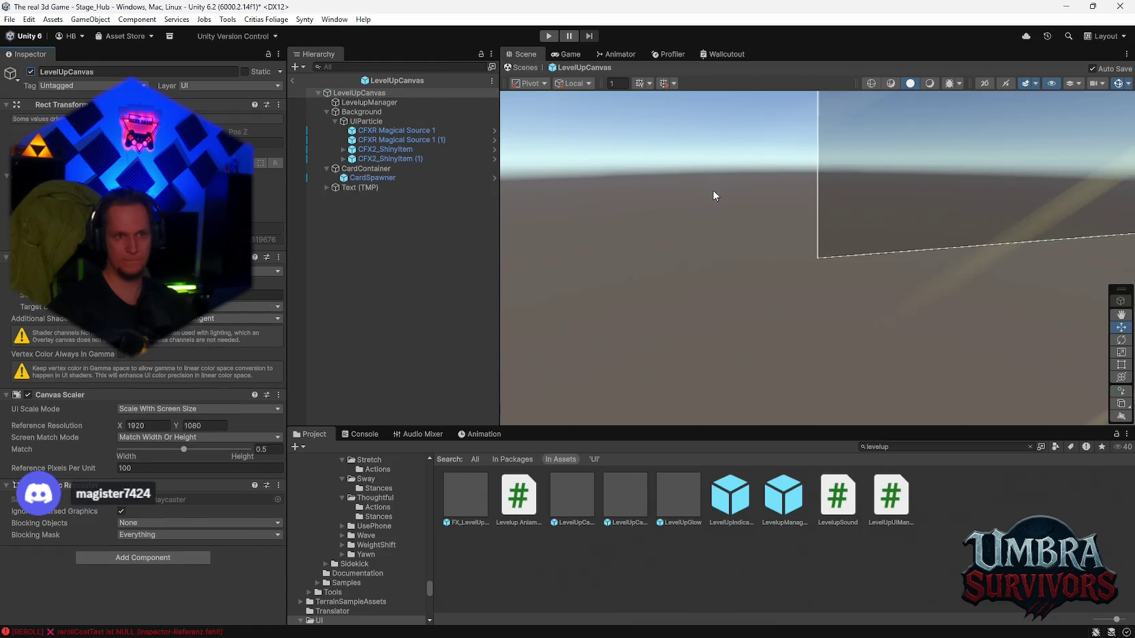
pyautogui.doubleClick(357, 93)
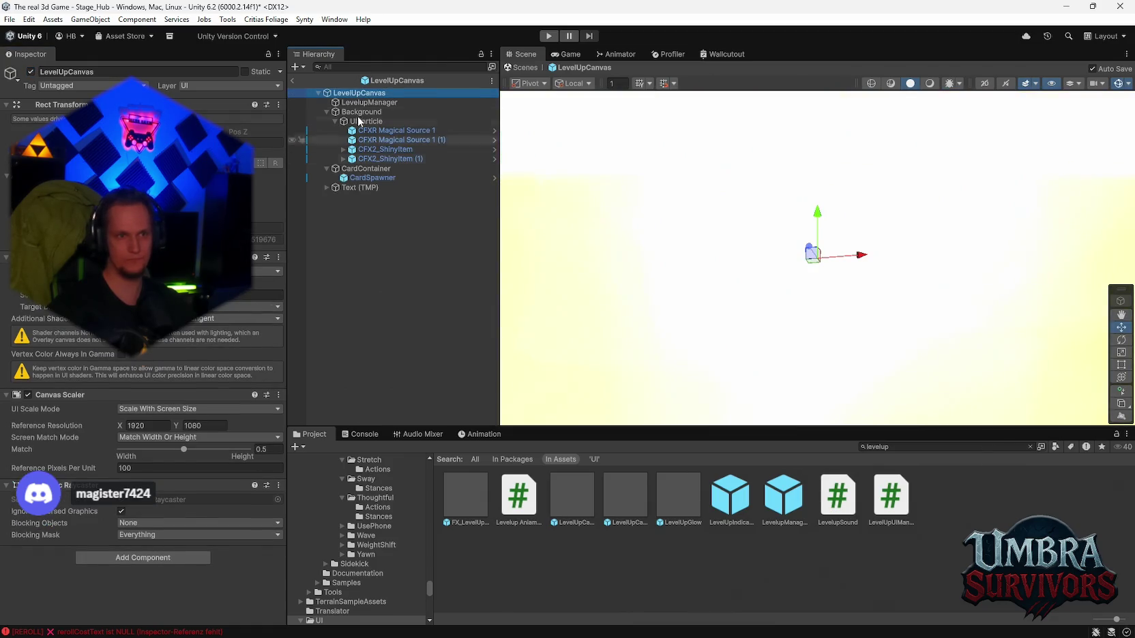
pyautogui.click(370, 103)
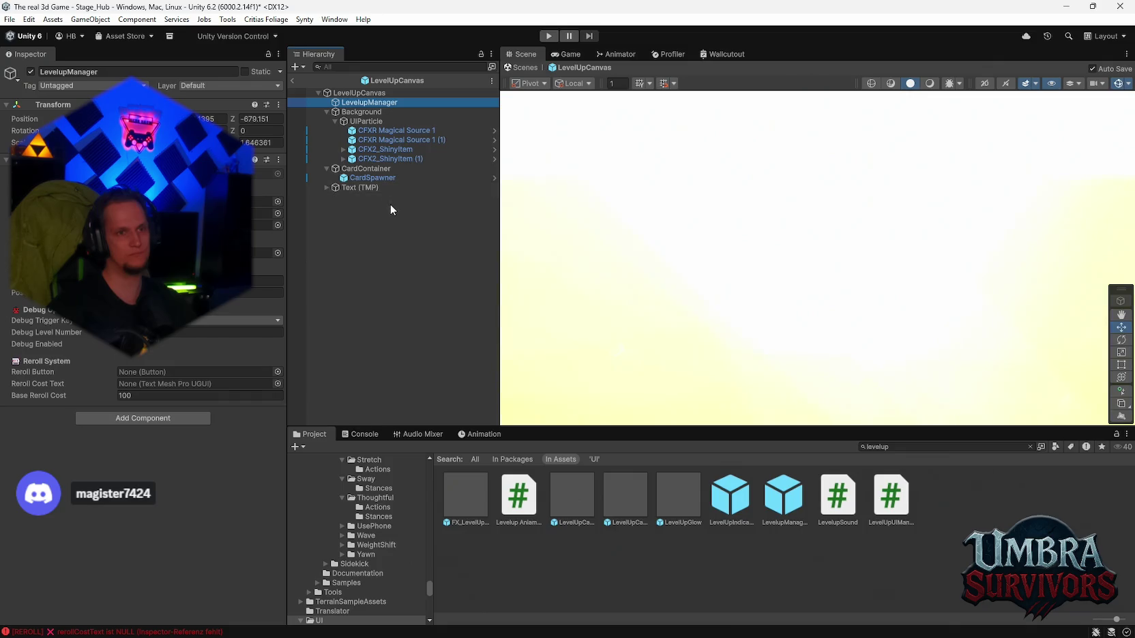
pyautogui.click(292, 81)
pyautogui.click(382, 107)
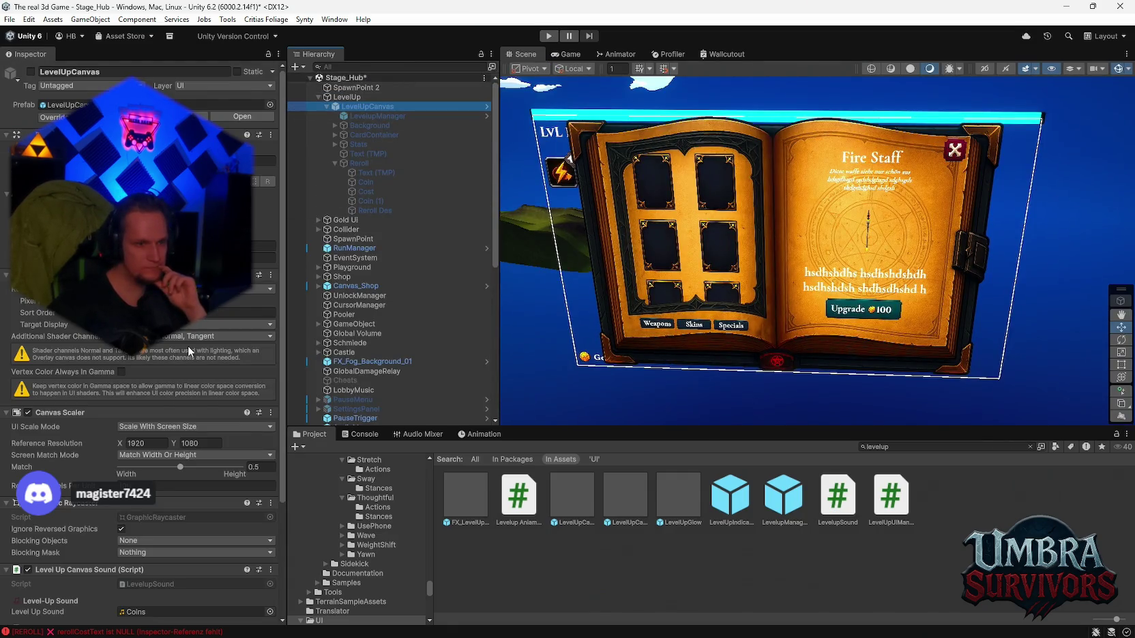
# Step: Select LevelupManager and LevelUpCanvas to review the reroll settings
pyautogui.click(365, 116)
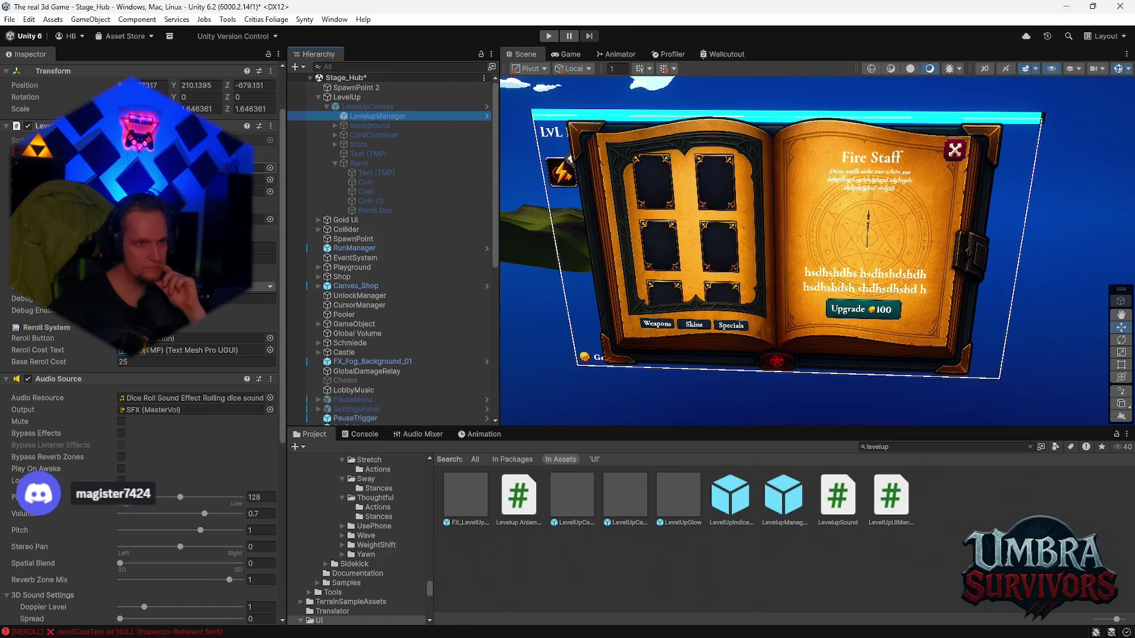
pyautogui.click(354, 110)
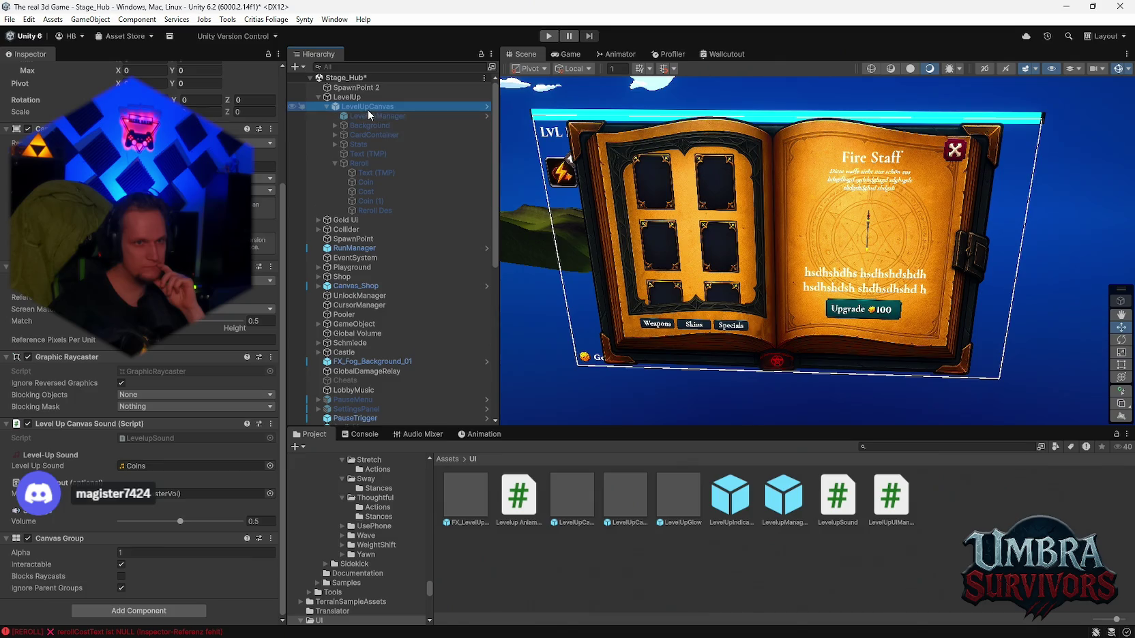
pyautogui.click(368, 115)
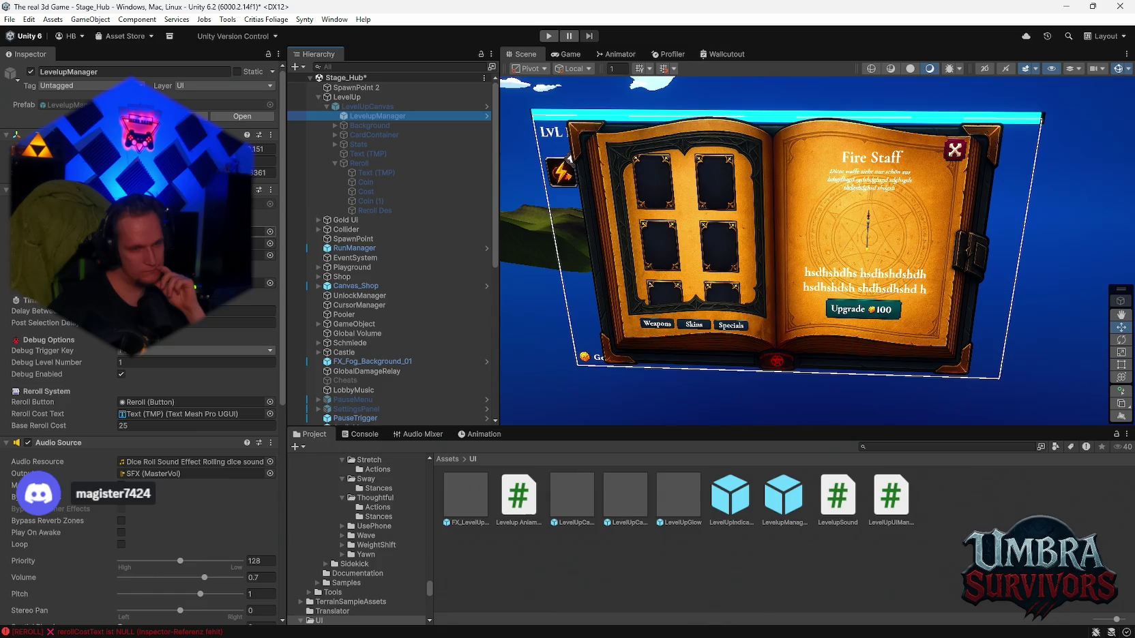
# Step: Read the REROLL error stack traces for the missing RerollButton and null rerollCostText
pyautogui.click(360, 435)
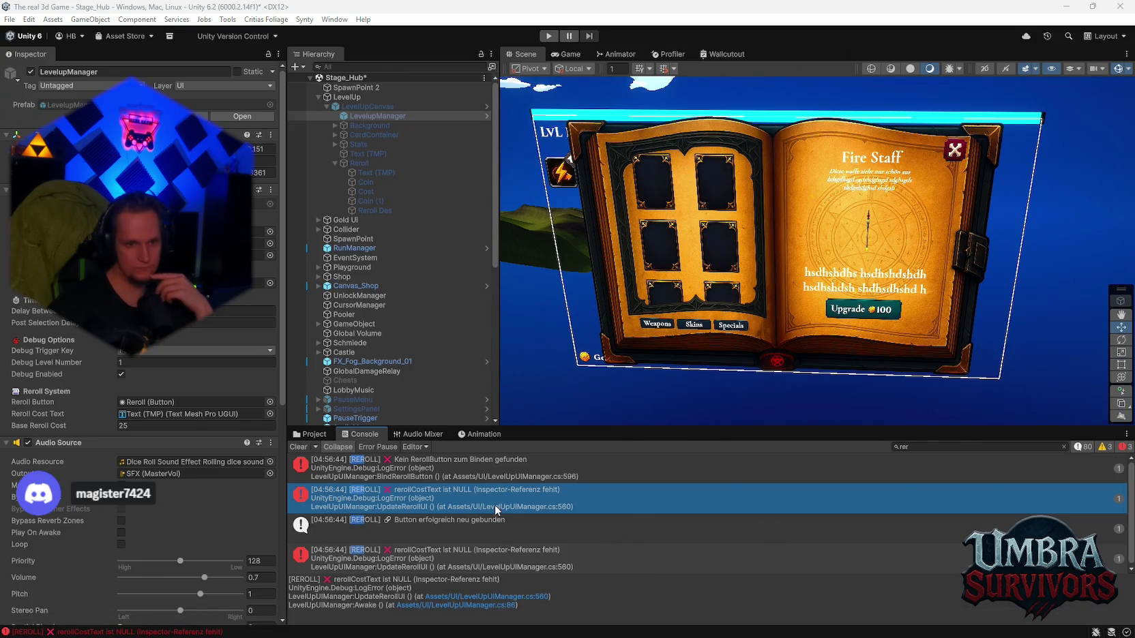
pyautogui.click(456, 478)
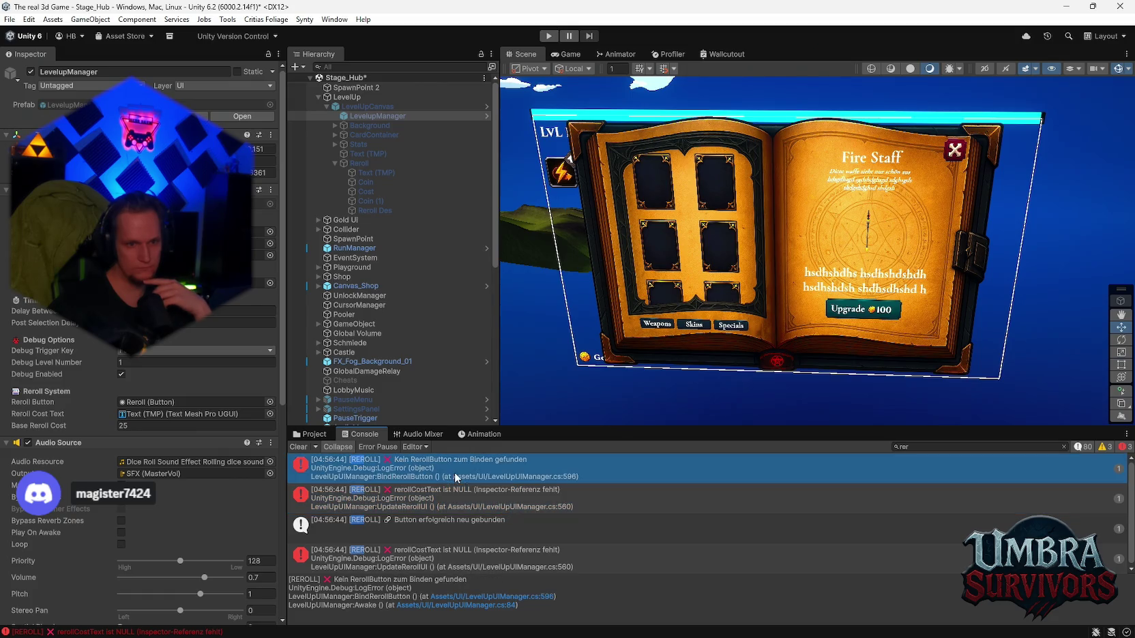
pyautogui.click(458, 526)
pyautogui.click(459, 556)
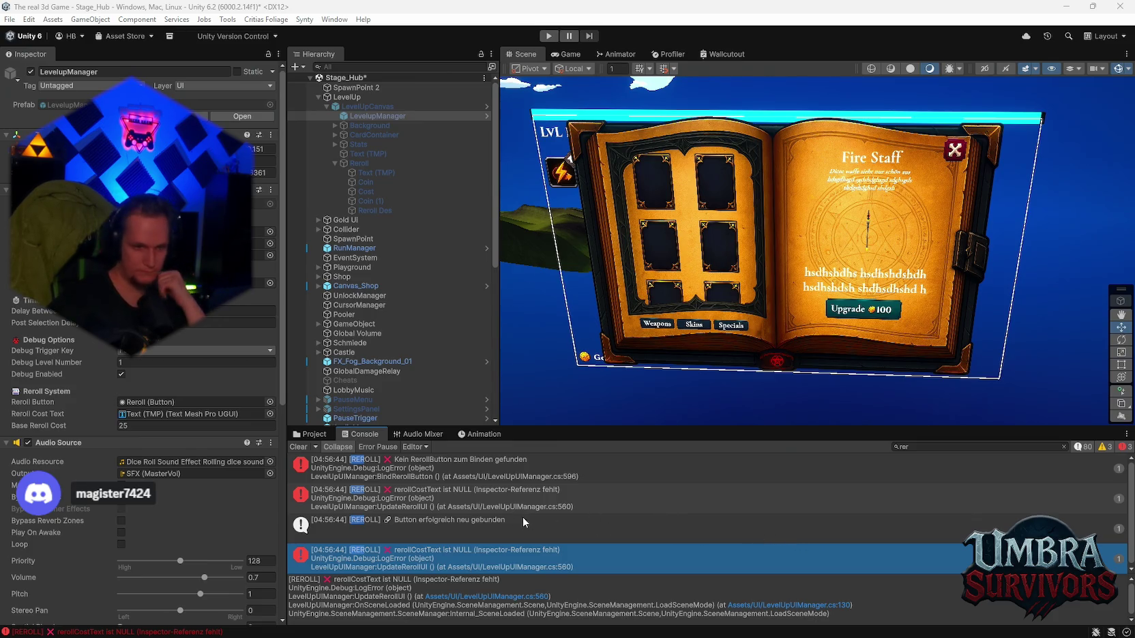
pyautogui.click(437, 535)
pyautogui.click(445, 503)
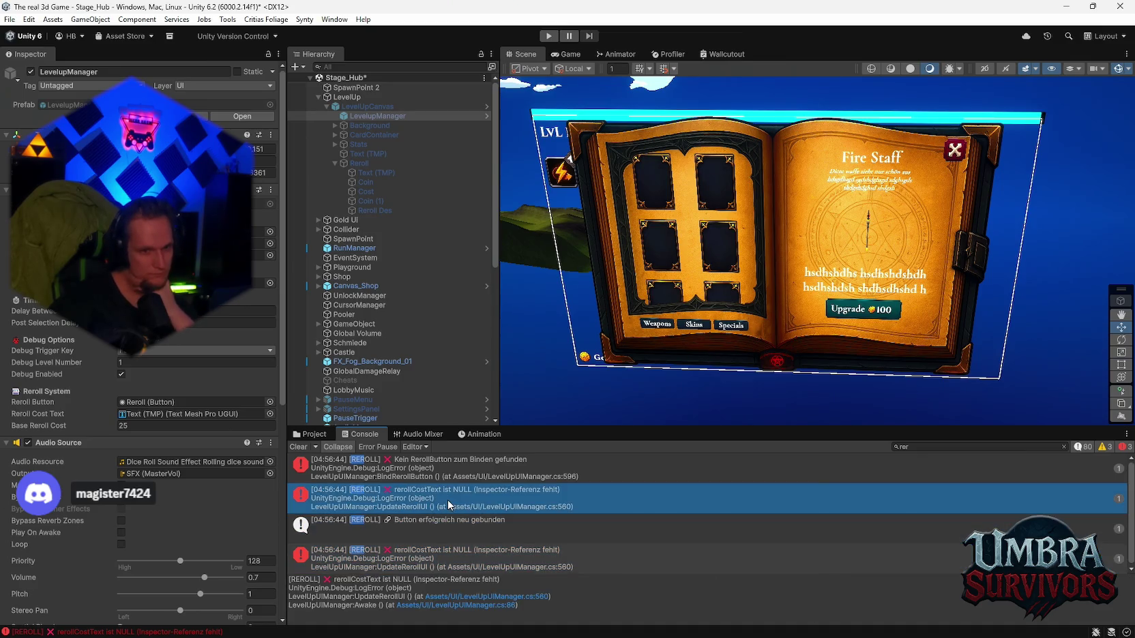
pyautogui.click(432, 528)
pyautogui.click(429, 563)
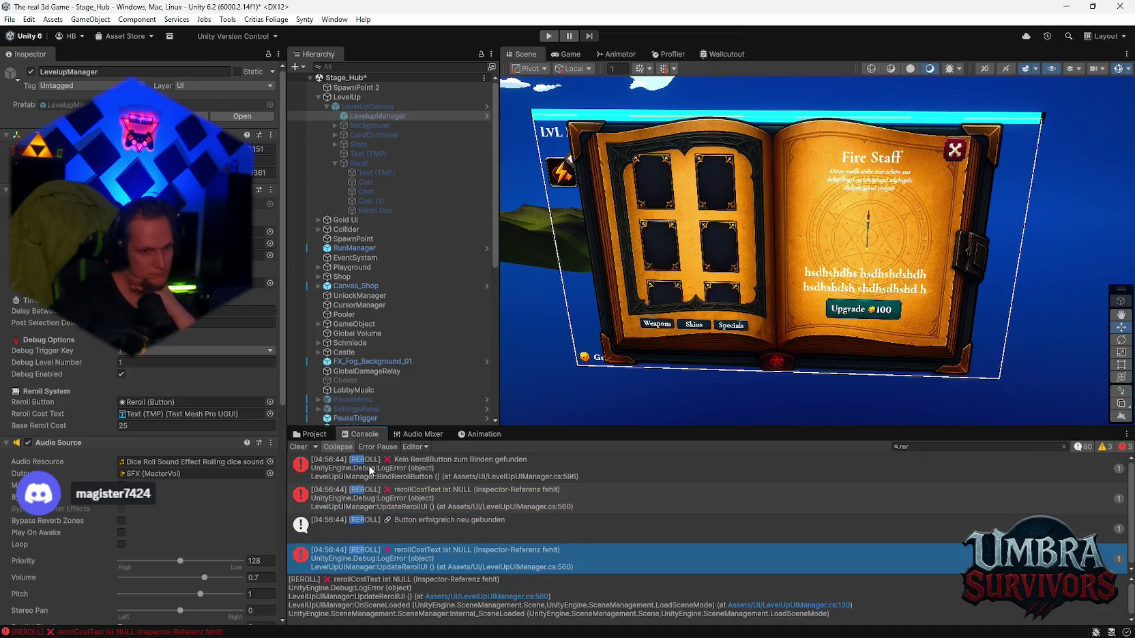
pyautogui.click(319, 435)
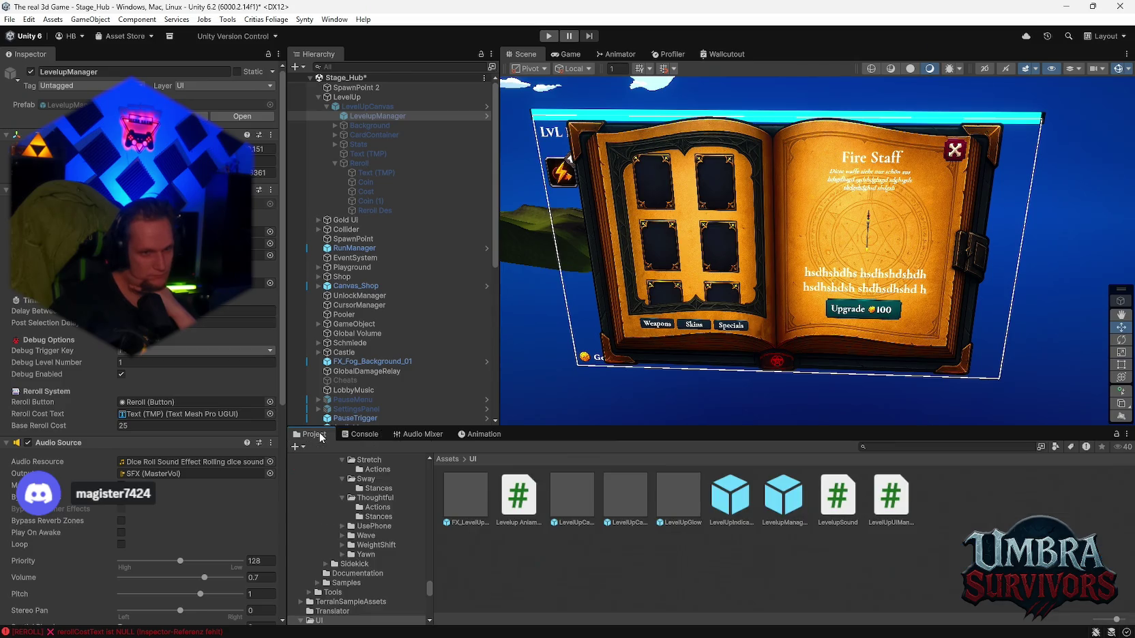
# Step: Inspect the level-up prefabs and reopen LevelUpCanvas to check its CardSpawner, CardContainer and LevelupManager
pyautogui.click(571, 499)
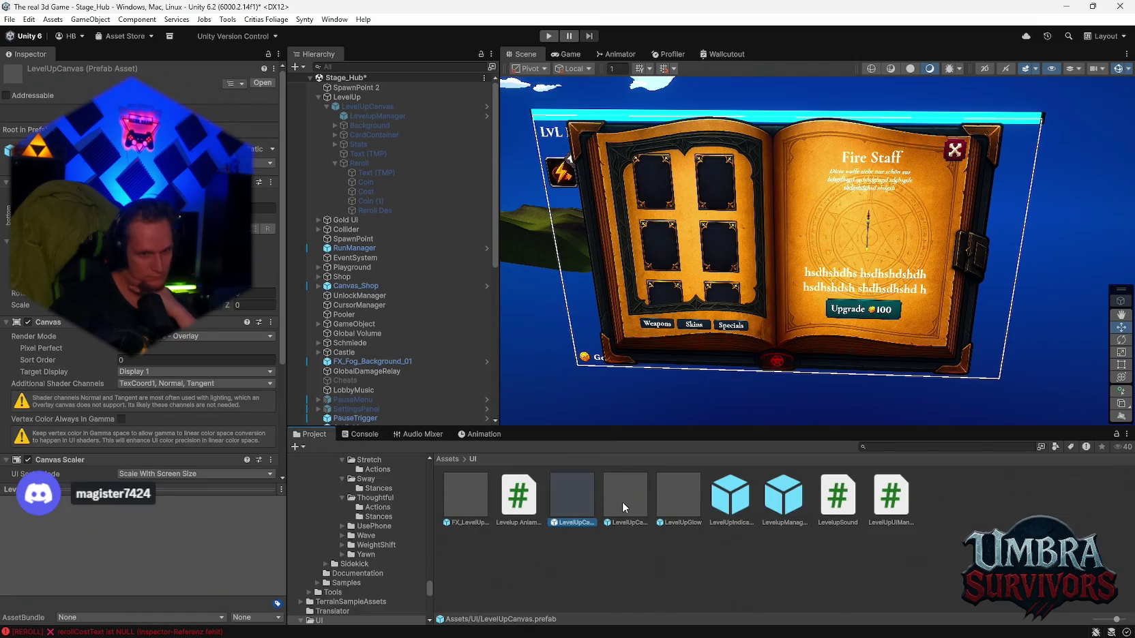
pyautogui.click(687, 499)
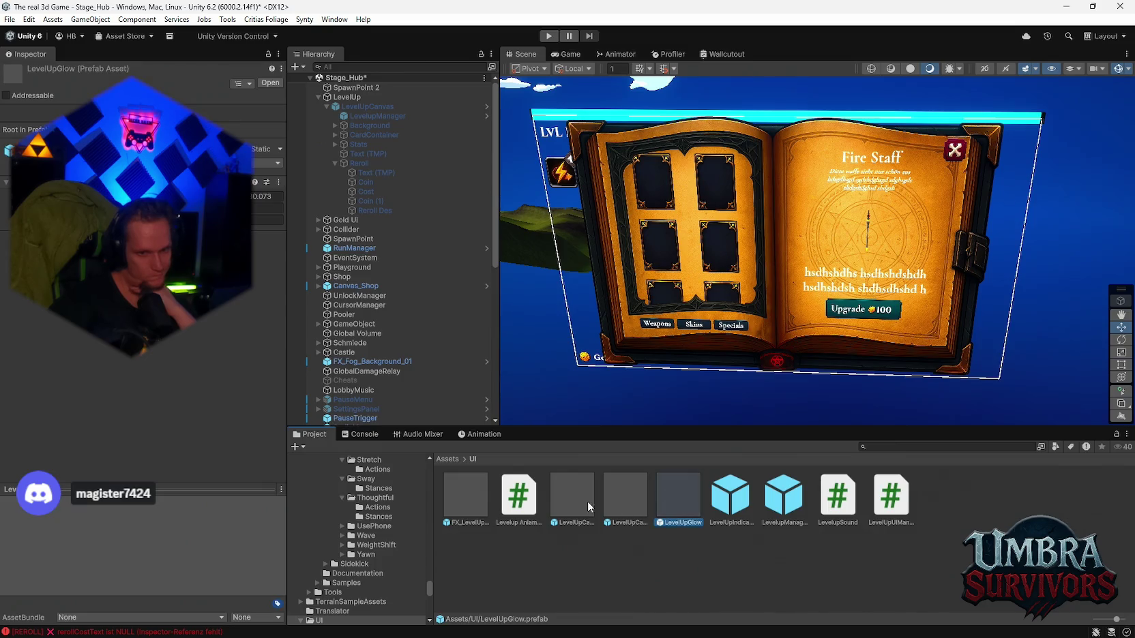
pyautogui.click(458, 502)
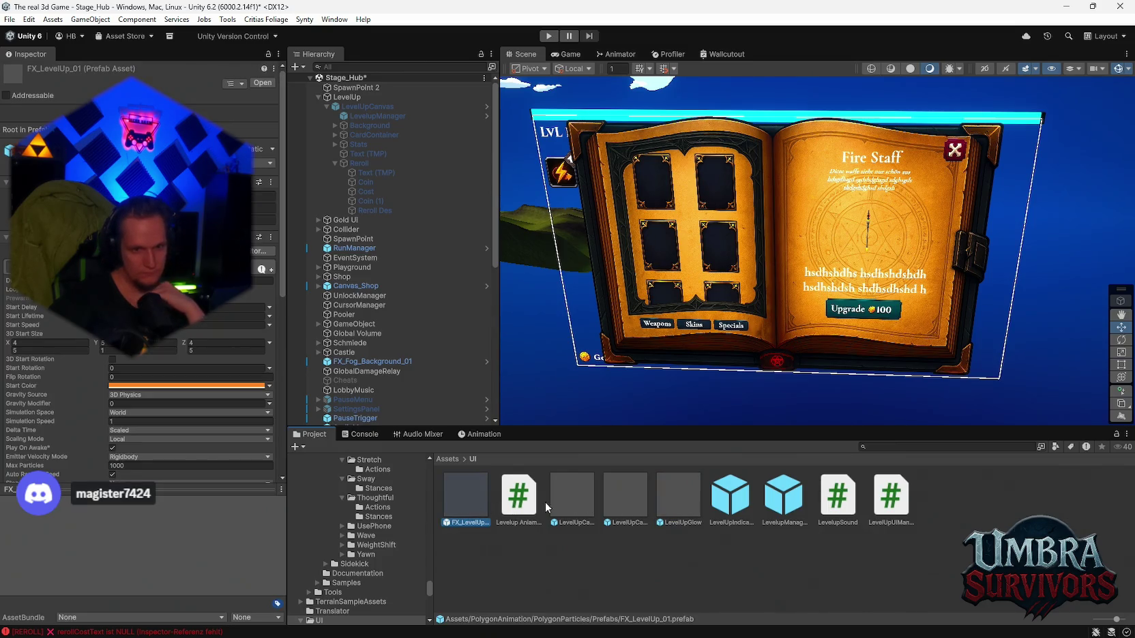
pyautogui.click(358, 164)
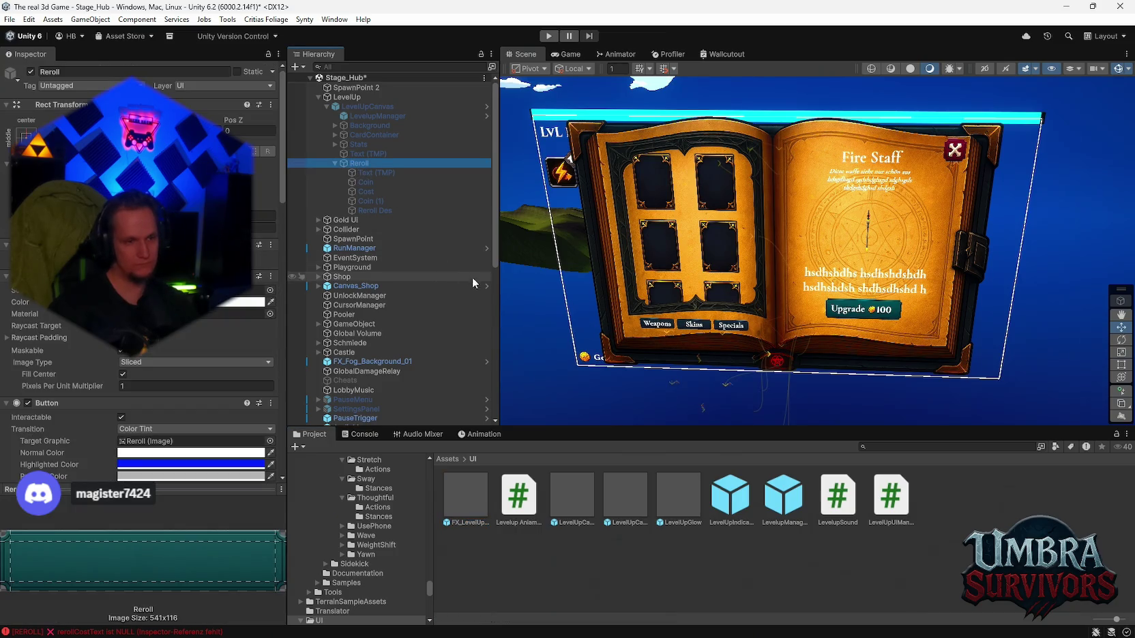
pyautogui.doubleClick(564, 490)
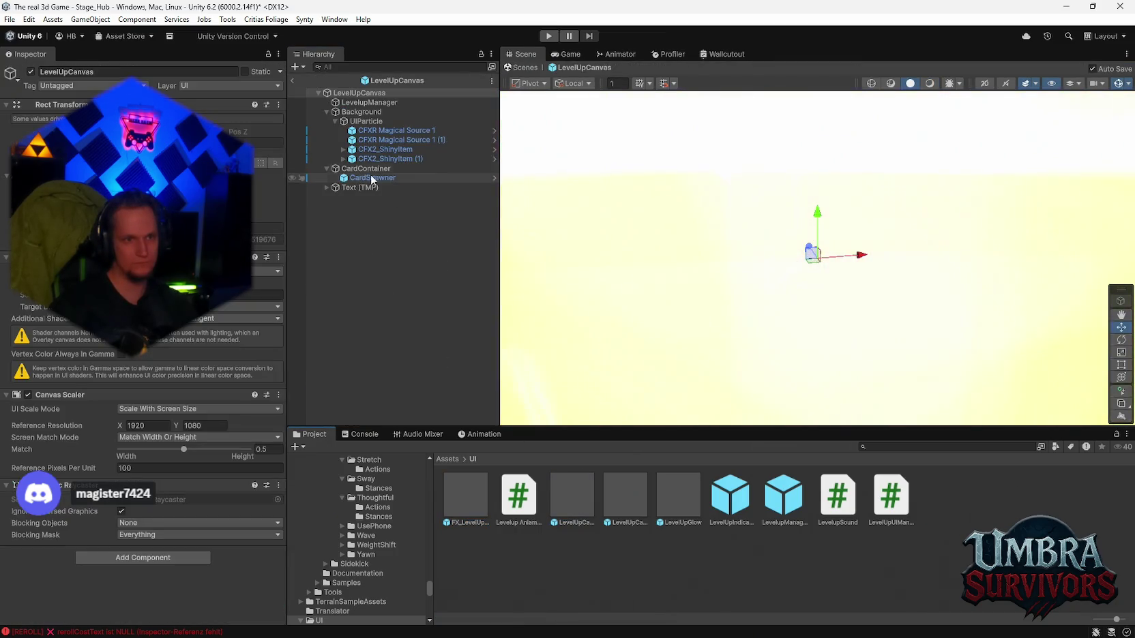
pyautogui.click(370, 179)
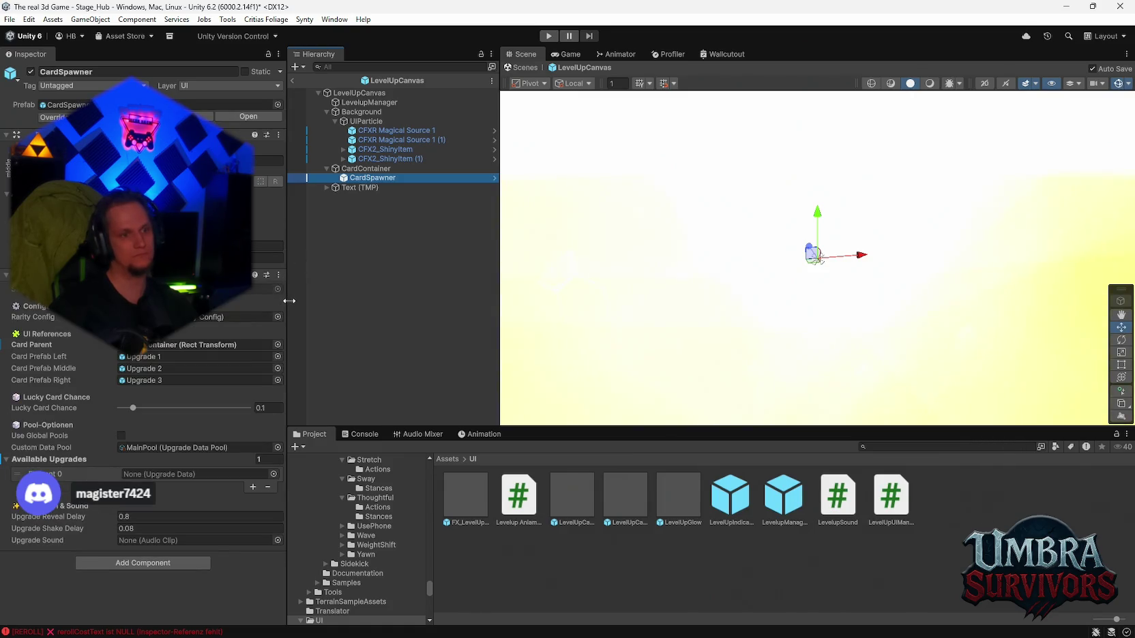
pyautogui.click(369, 169)
pyautogui.click(372, 103)
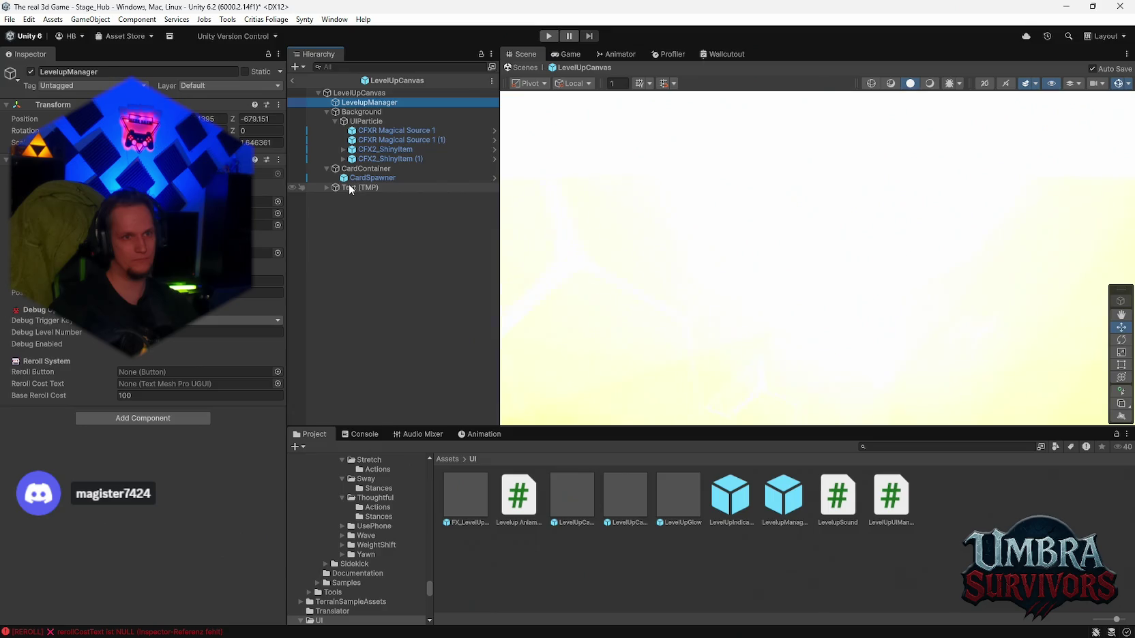
# Step: Make Reroll the last child of LevelUpCanvas and set its Pos Z to 0
pyautogui.doubleClick(339, 90)
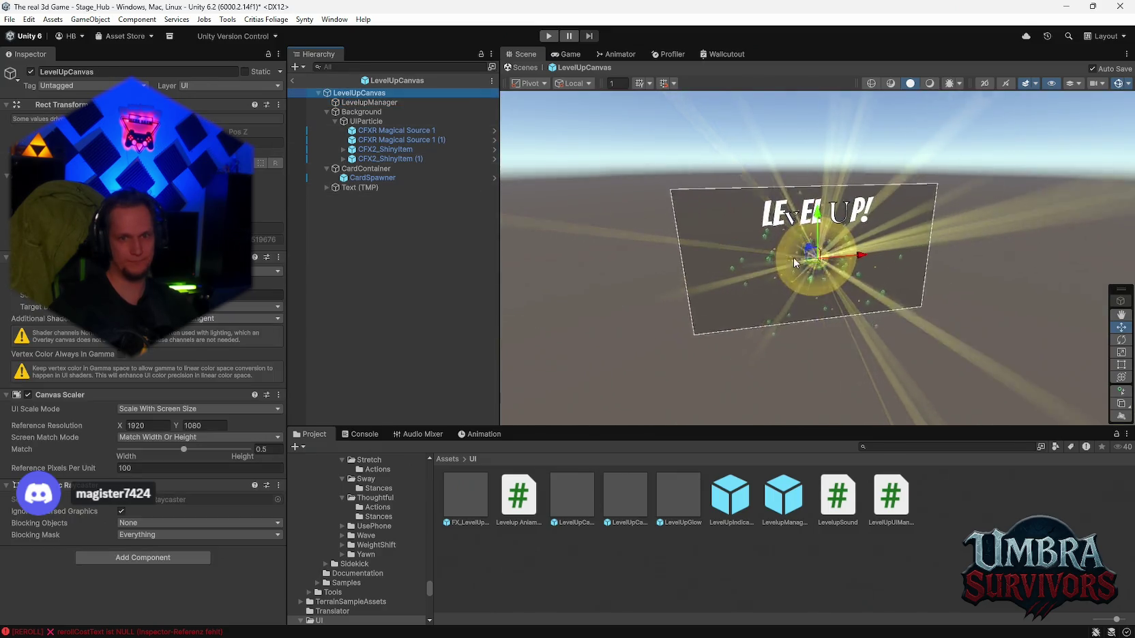
pyautogui.scroll(3, 791, 256)
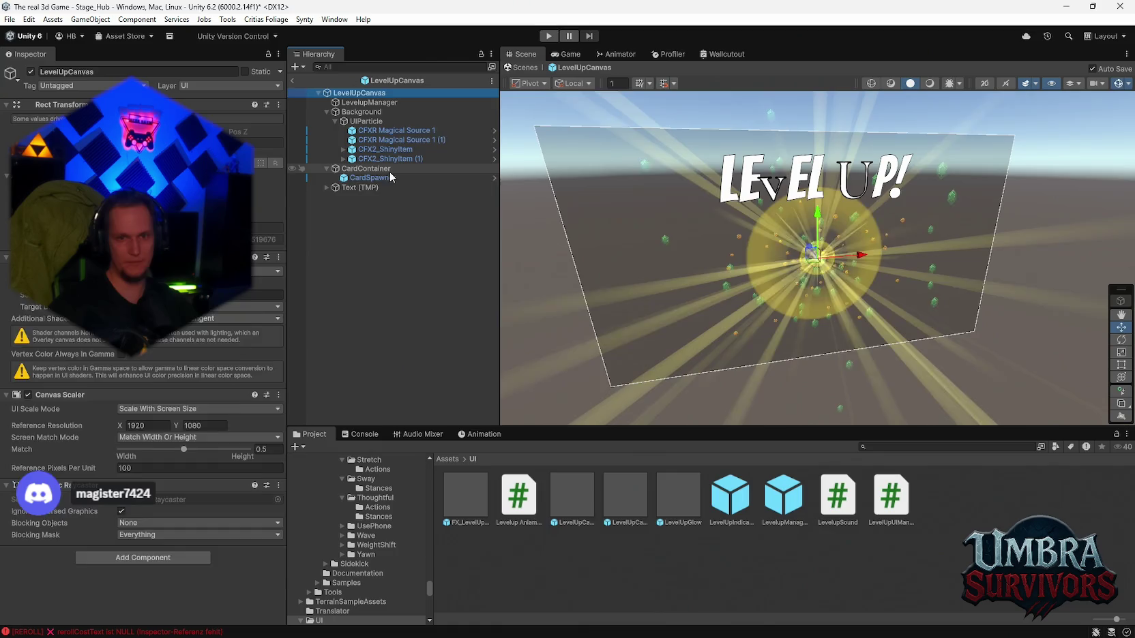
pyautogui.hotkey('ctrl', 'z')
pyautogui.moveTo(351, 102); pyautogui.dragTo(350, 202)
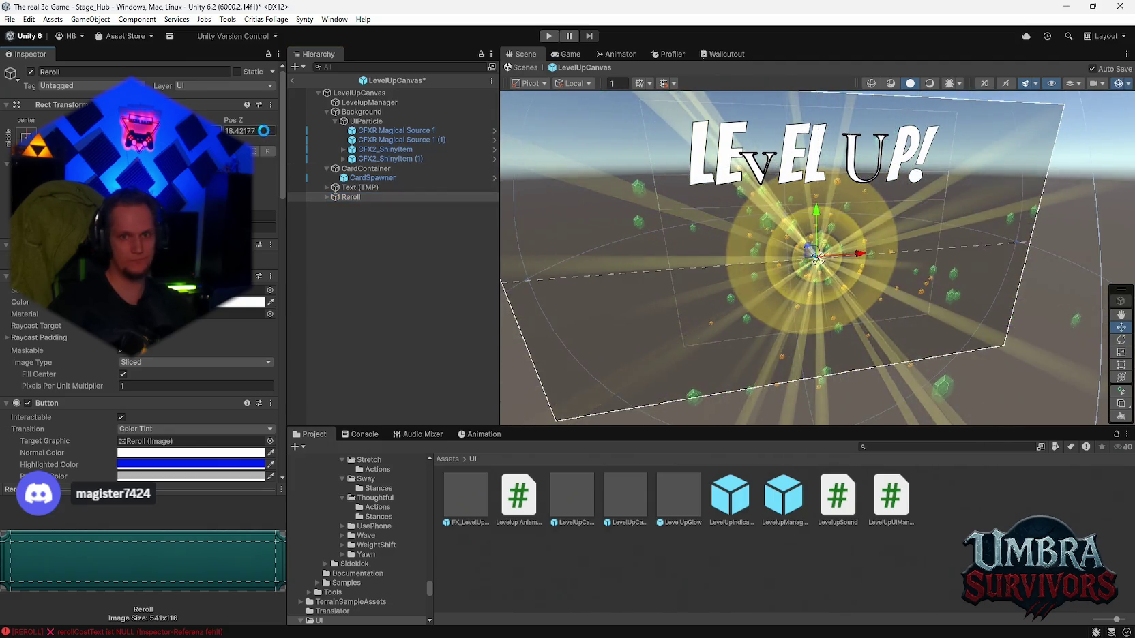
pyautogui.write('0')
pyautogui.scroll(2, 795, 316)
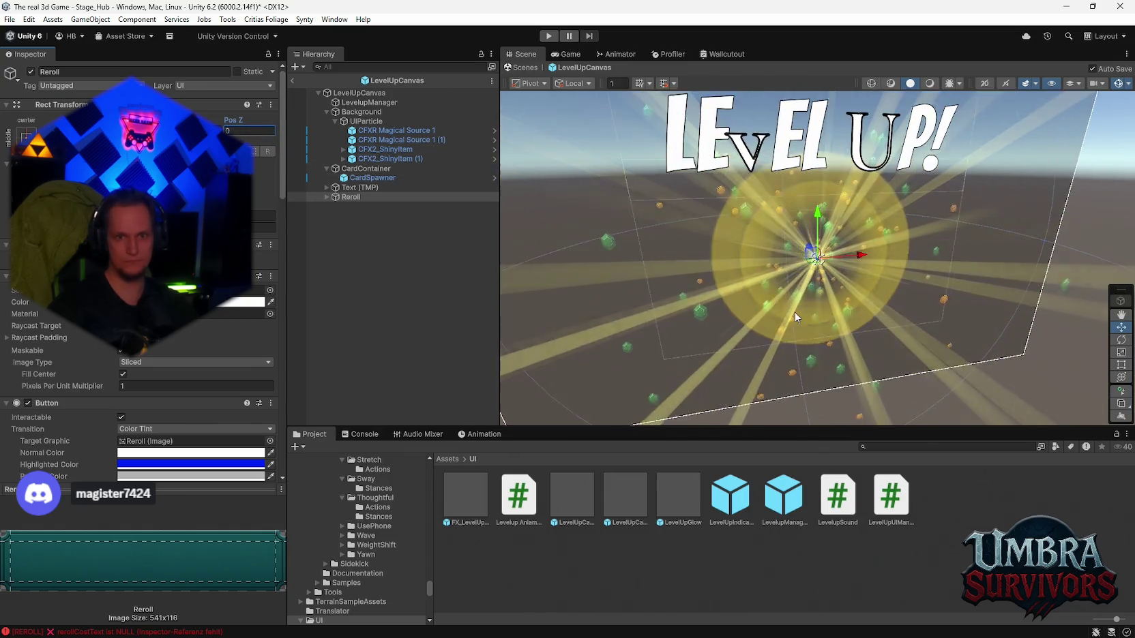
pyautogui.scroll(-2, 795, 315)
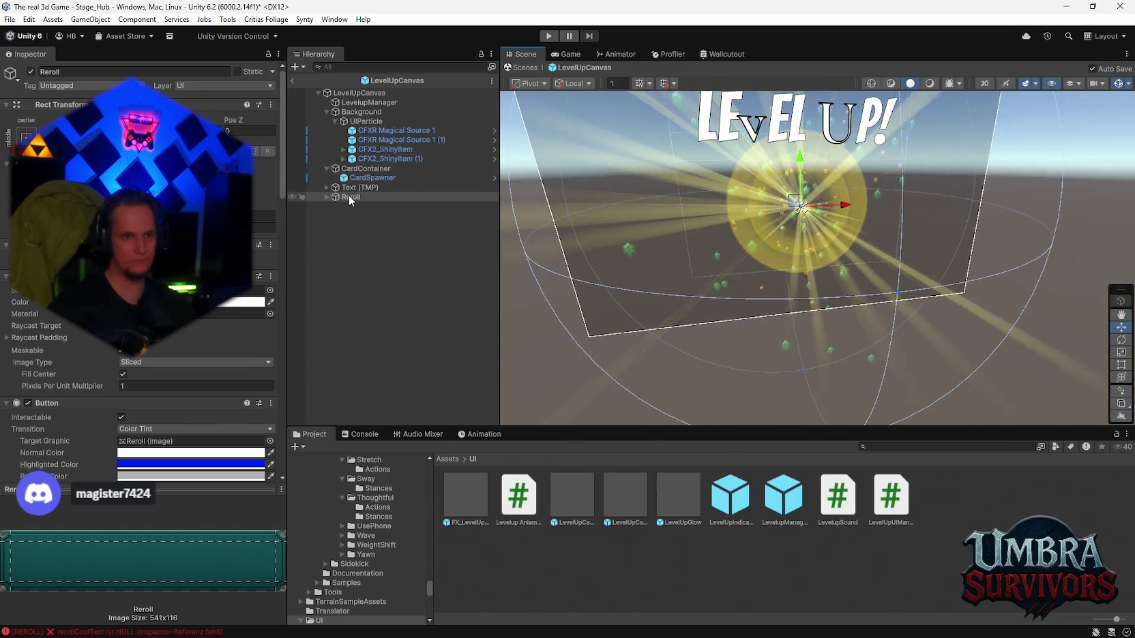
# Step: Move the Reroll button down below the LEVEL UP burst and scale it up
pyautogui.doubleClick(348, 196)
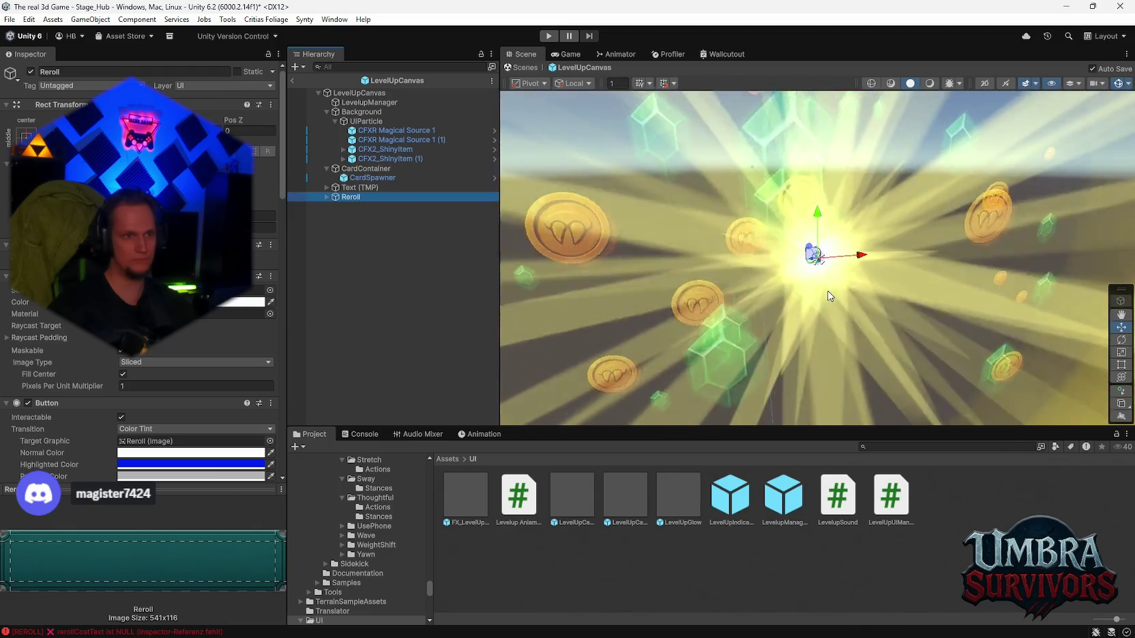
pyautogui.scroll(-4, 807, 226)
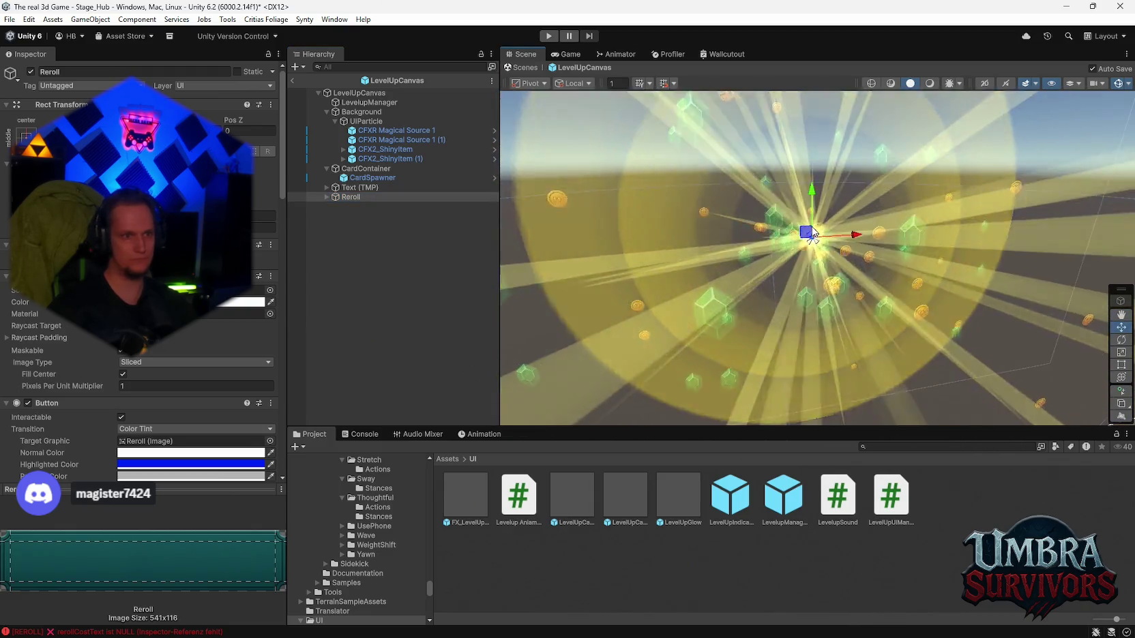
pyautogui.click(265, 227)
pyautogui.write('1')
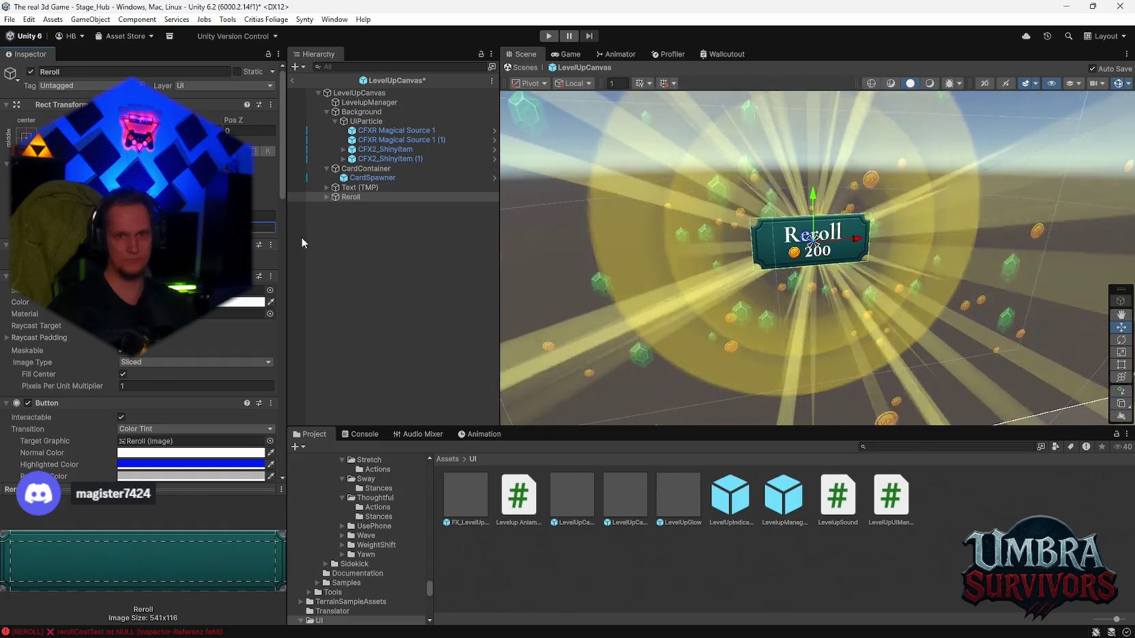
pyautogui.scroll(-3, 900, 268)
pyautogui.moveTo(813, 212); pyautogui.dragTo(814, 315)
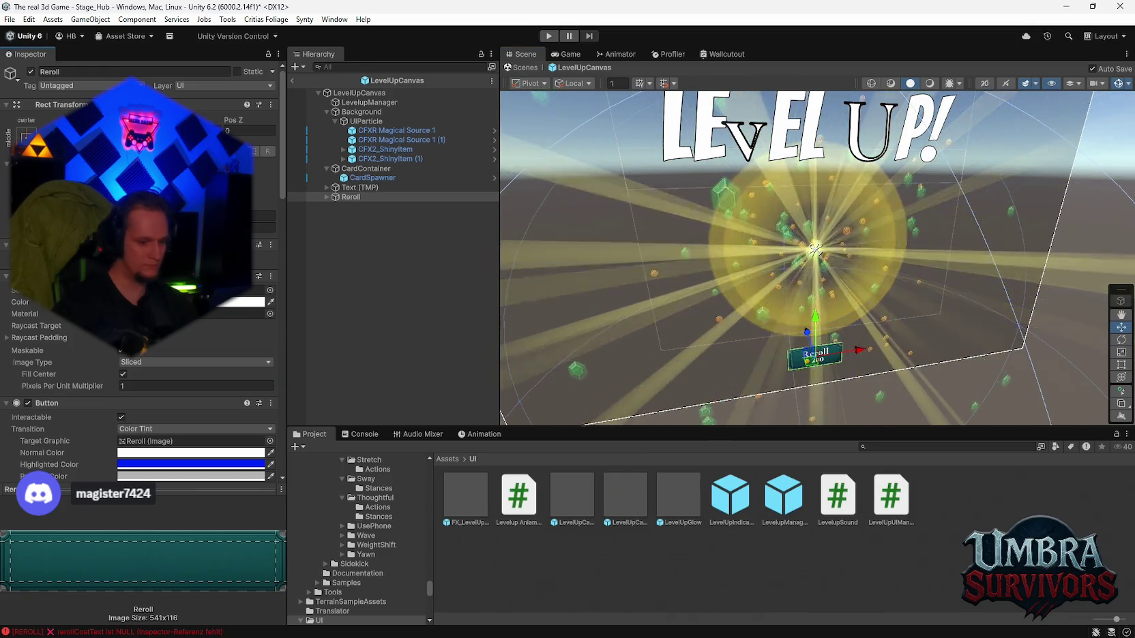
pyautogui.press('Return')
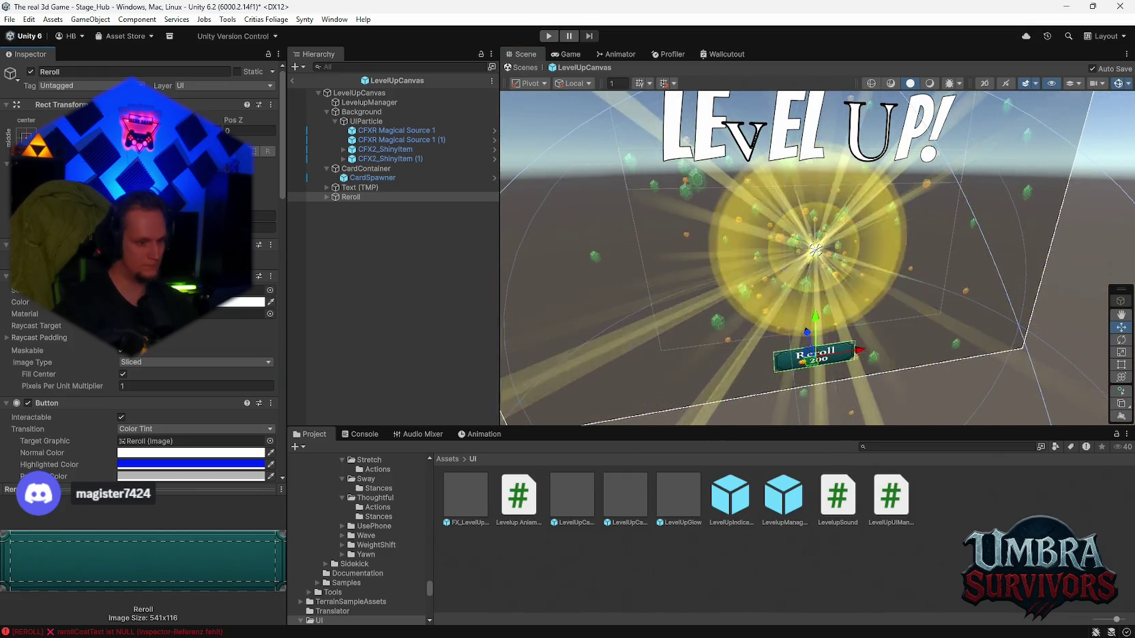
# Step: Adjust the Reroll button's size, expand its children and select LevelupManager
pyautogui.click(263, 227)
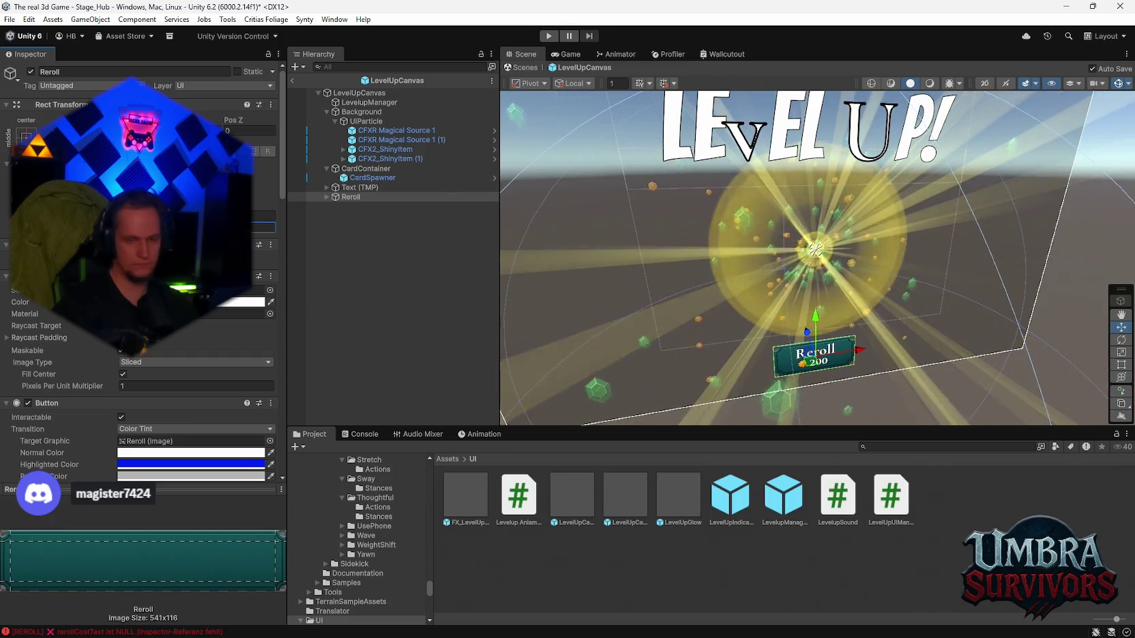
pyautogui.click(353, 197)
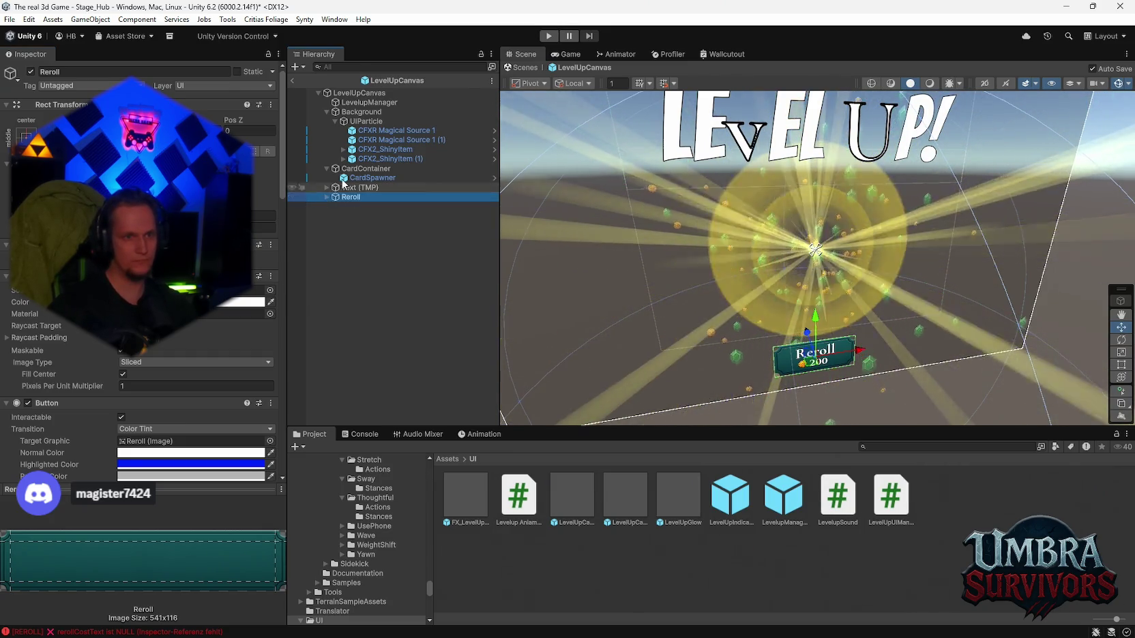
pyautogui.click(327, 197)
pyautogui.click(369, 102)
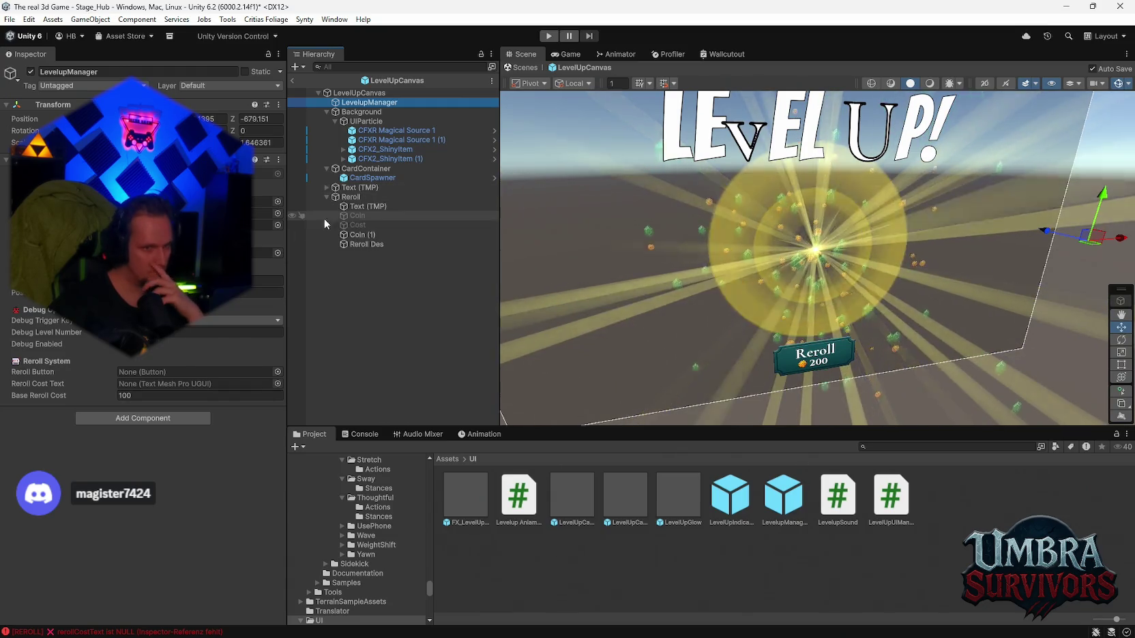
# Step: Assign Reroll as LevelupManager's Reroll Button and its Text (TMP) as Reroll Cost Text, then play-test
pyautogui.moveTo(322, 206)
pyautogui.mouseDown()
pyautogui.moveTo(184, 347)
pyautogui.moveTo(170, 383)
pyautogui.mouseUp()
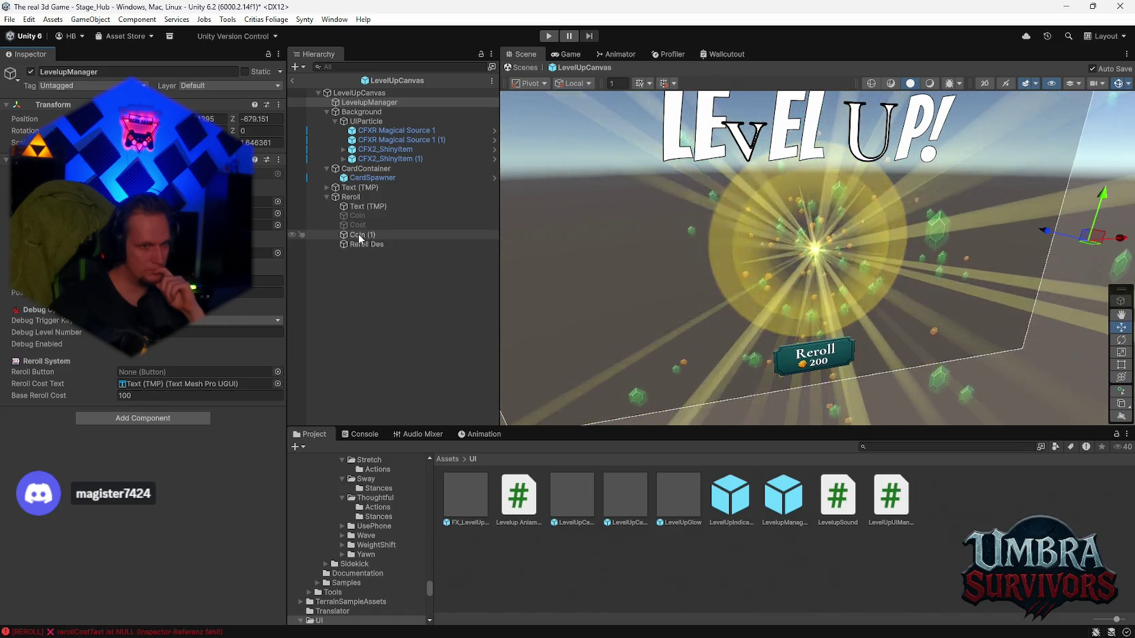
pyautogui.moveTo(352, 197)
pyautogui.mouseDown()
pyautogui.moveTo(300, 286)
pyautogui.moveTo(198, 372)
pyautogui.mouseUp()
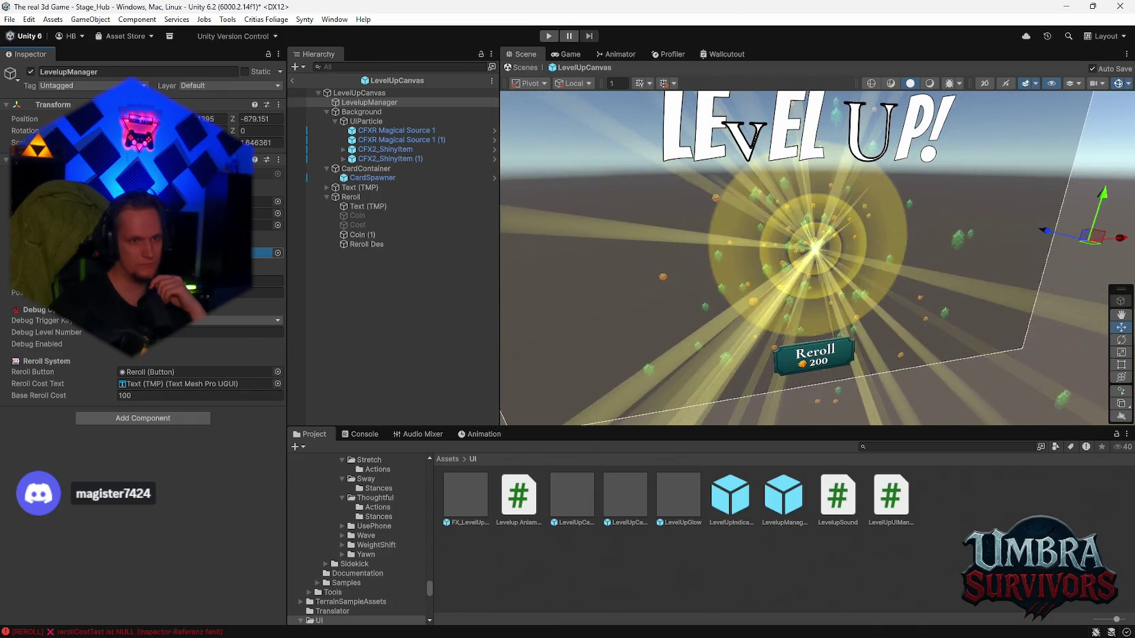
pyautogui.click(265, 252)
pyautogui.moveTo(352, 226); pyautogui.dragTo(353, 230)
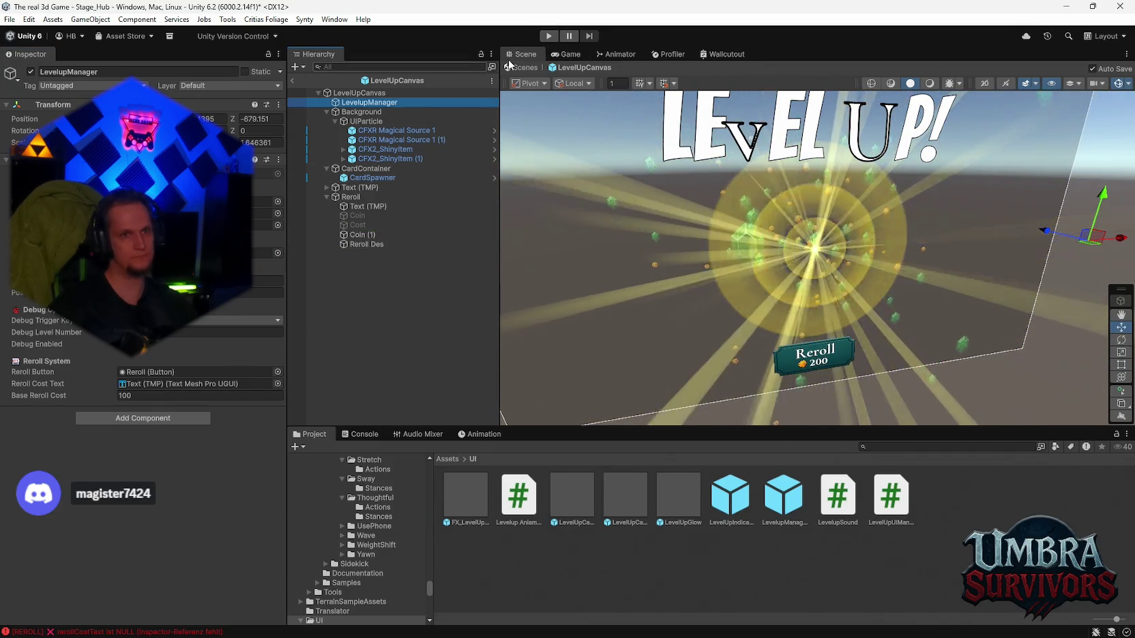
pyautogui.hotkey('ctrl', 'p')
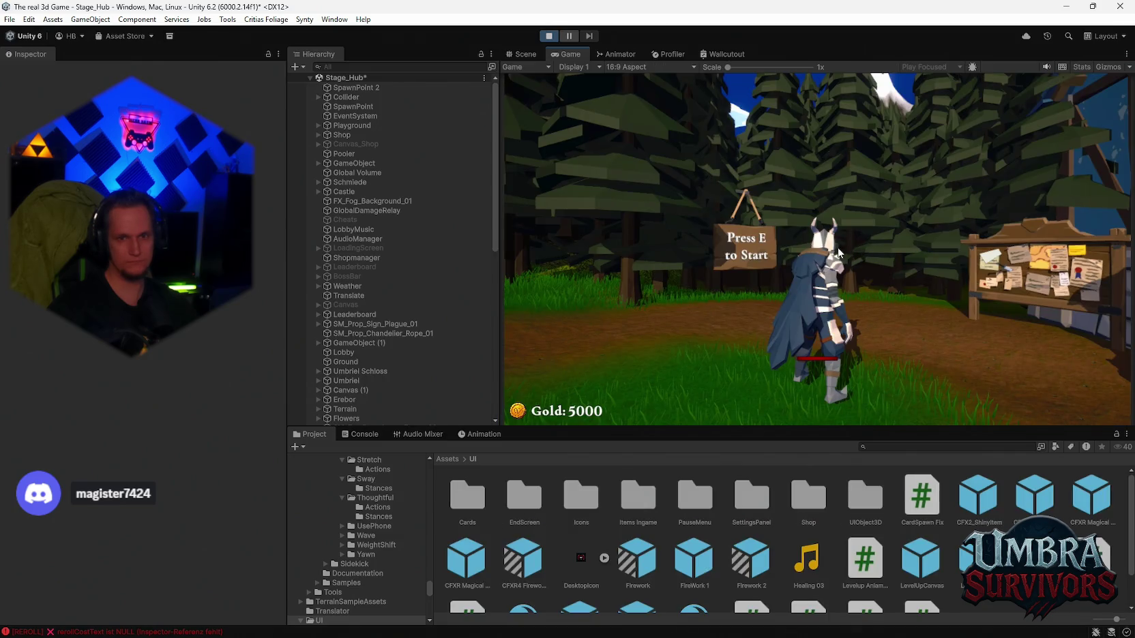
# Step: Pause the game, clear the Console, and resume play
pyautogui.press('e')
pyautogui.press('Escape')
pyautogui.click(345, 438)
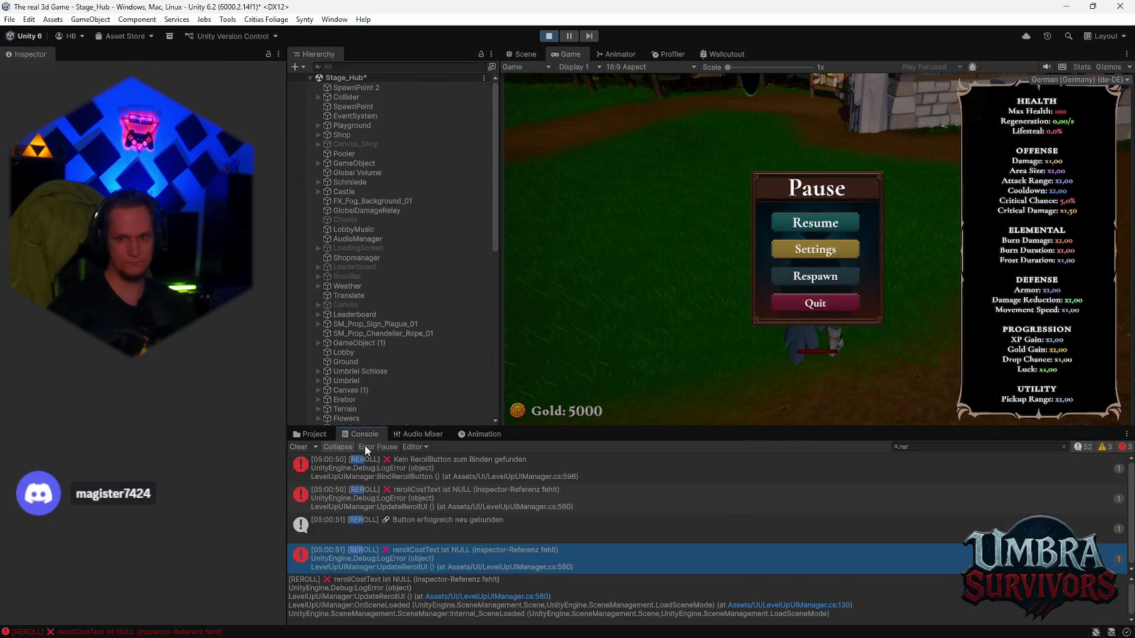
pyautogui.click(295, 447)
pyautogui.click(811, 225)
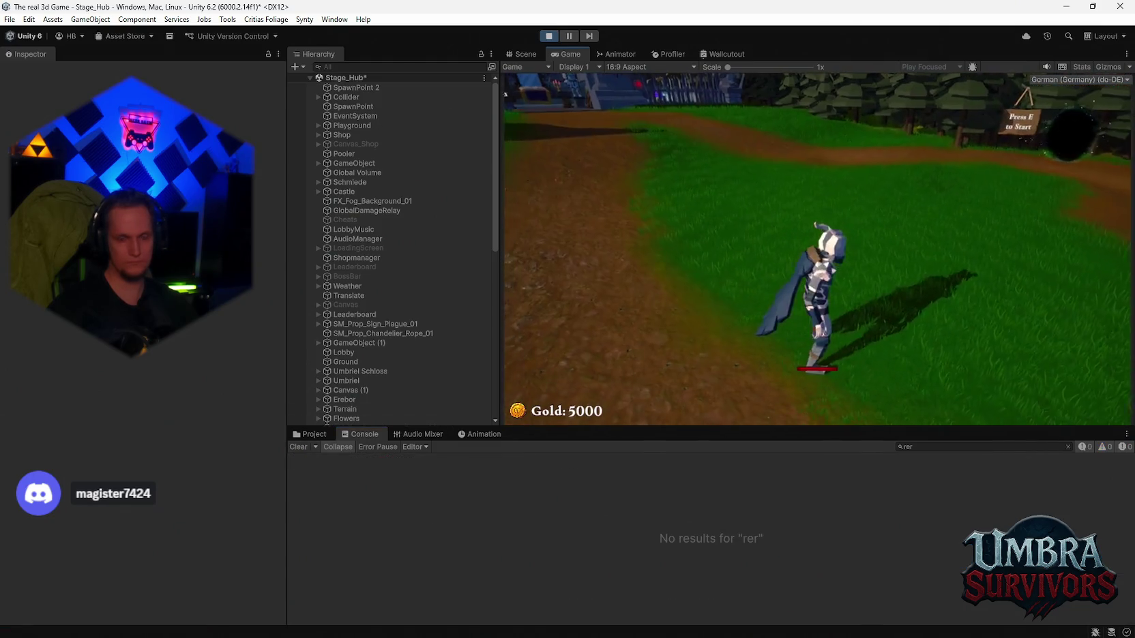
pyautogui.press('Escape')
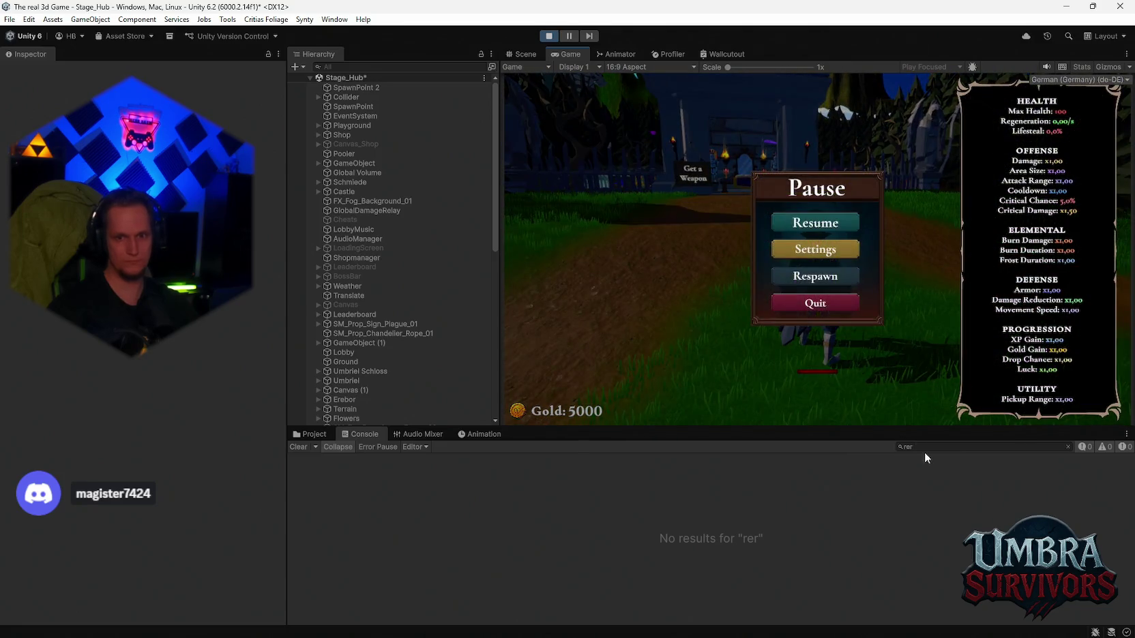
pyautogui.click(827, 231)
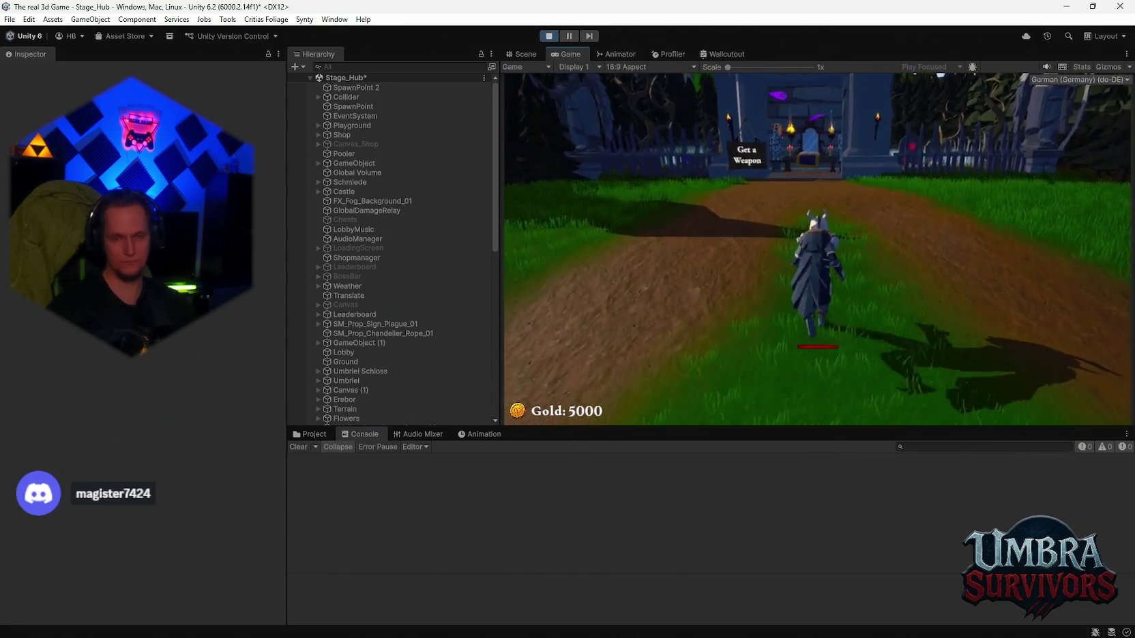
# Step: Pick the Ice Wand at the weapon station and start Stage 1 from the start sign
pyautogui.press('w')
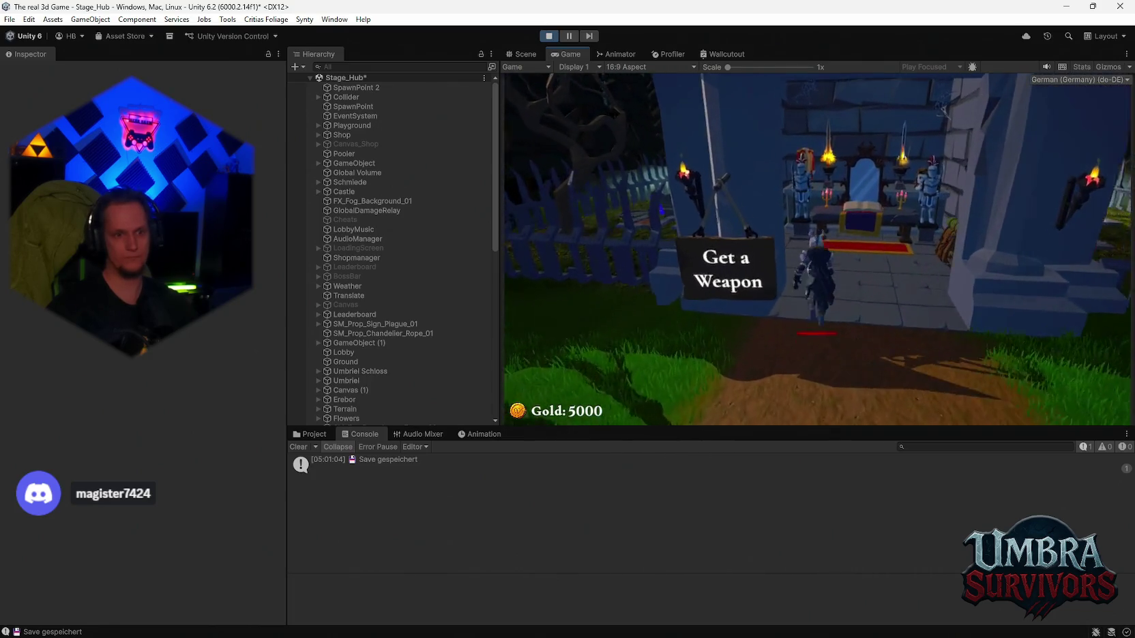
pyautogui.click(730, 287)
pyautogui.press('Escape')
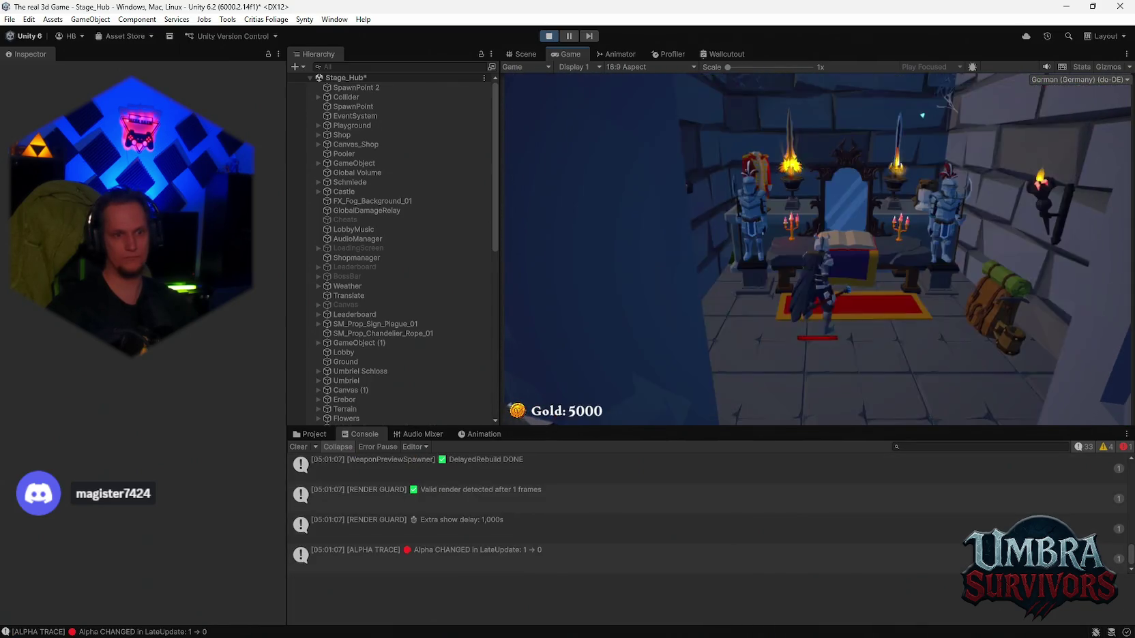
pyautogui.press('s')
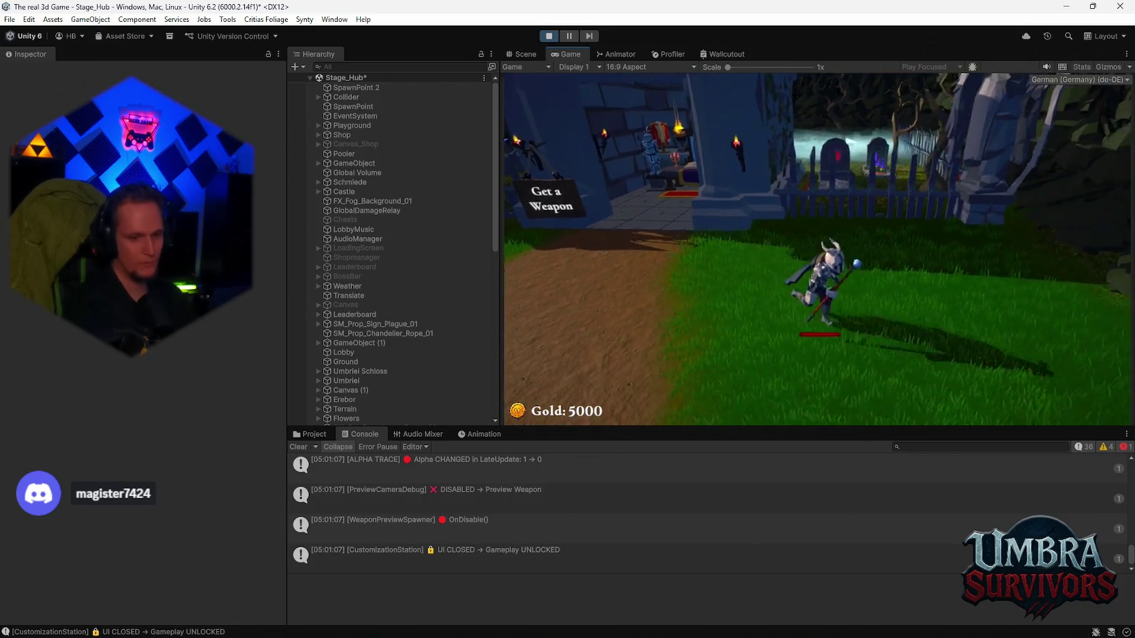
pyautogui.press('d')
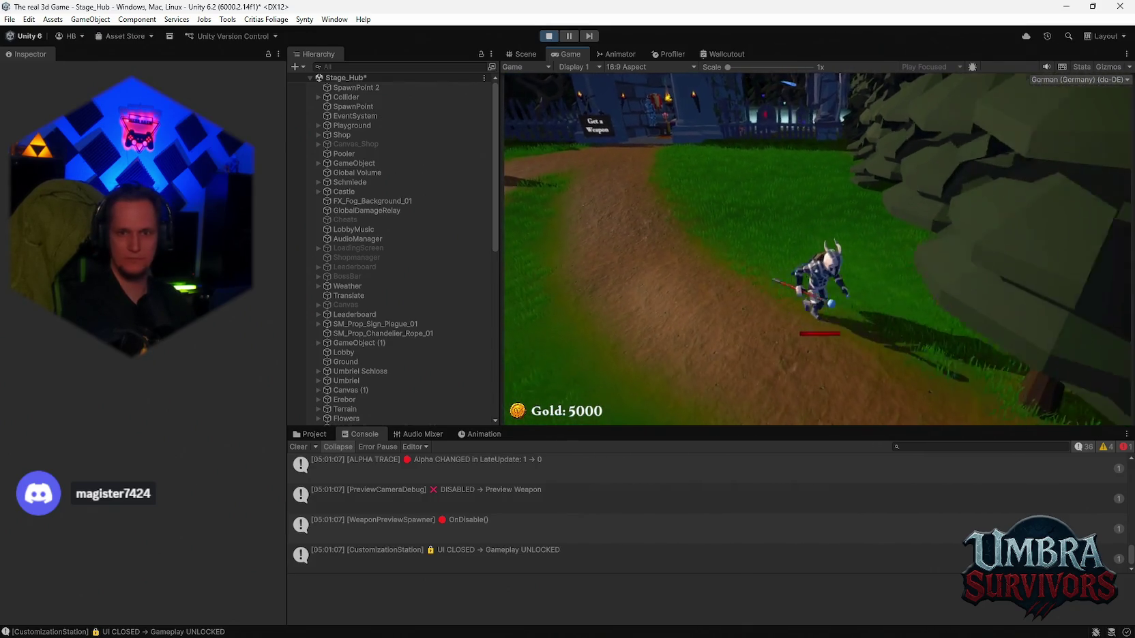
pyautogui.press('e')
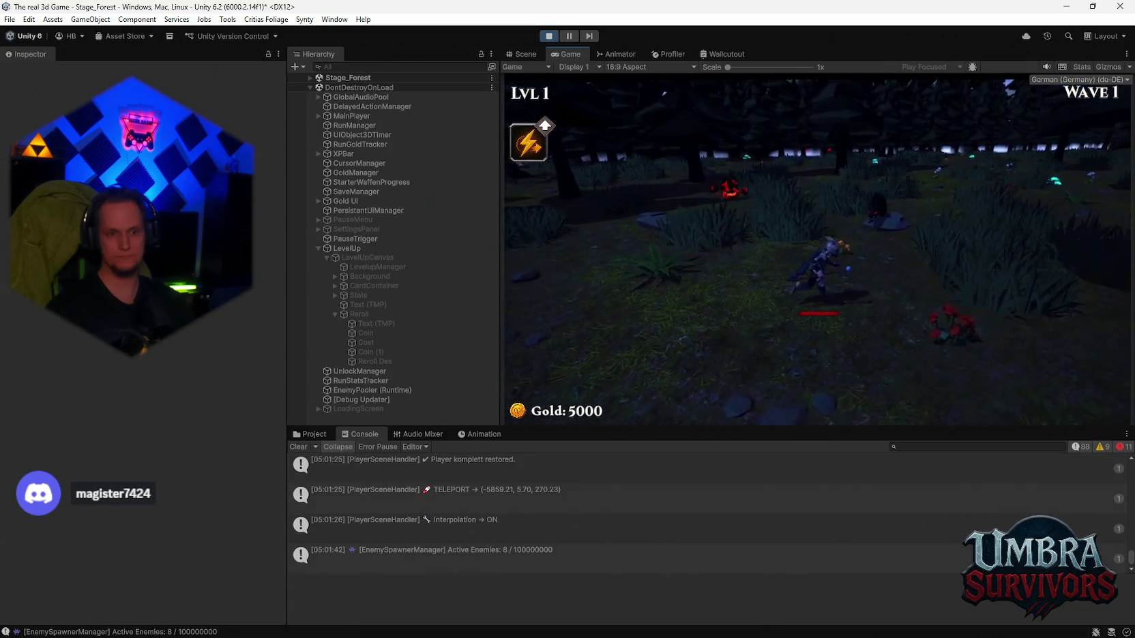
# Step: Play through the forest, read the 05:01:20 rerollCostText NULL error's stack trace, then stop Play mode
pyautogui.press('d')
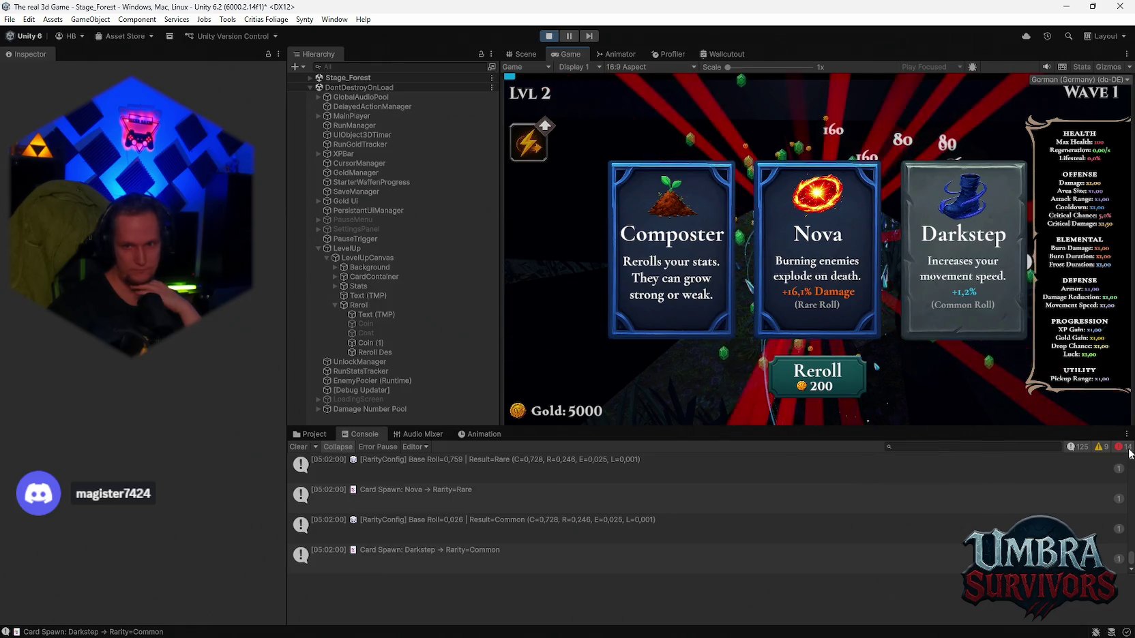
pyautogui.hotkey('ctrl', 'f')
pyautogui.scroll(5, 1058, 459)
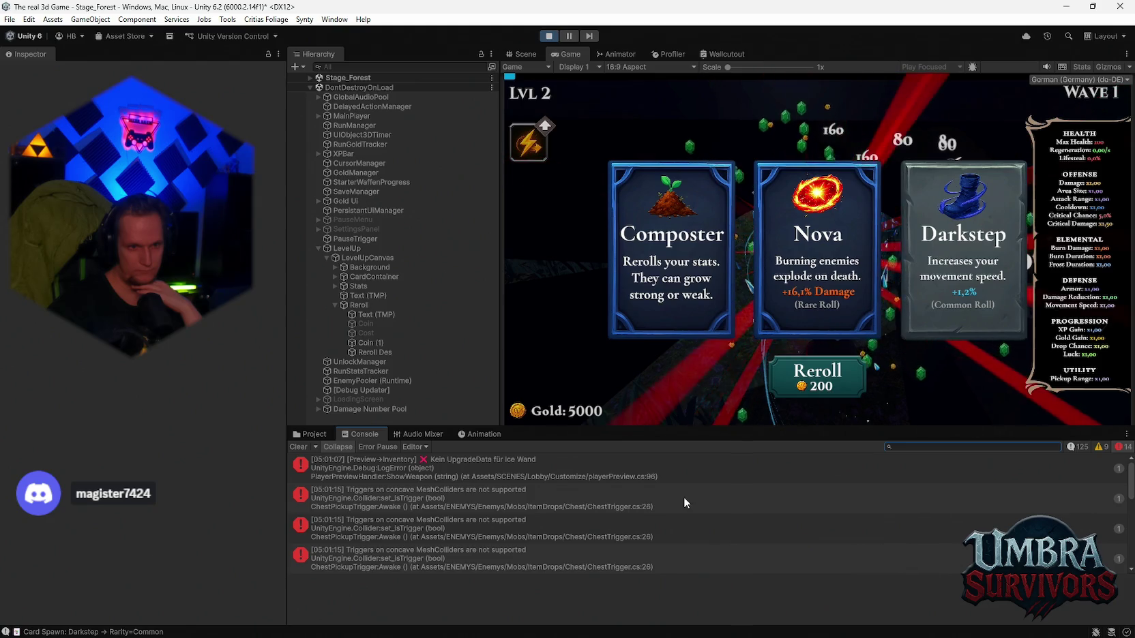
pyautogui.scroll(-5, 629, 476)
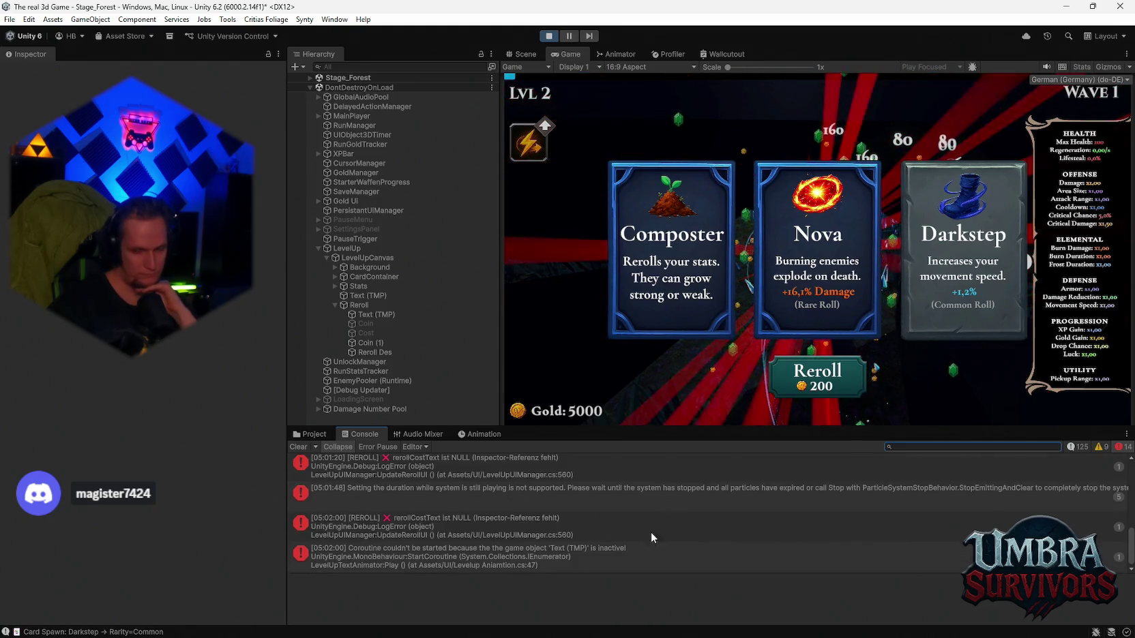
pyautogui.click(550, 529)
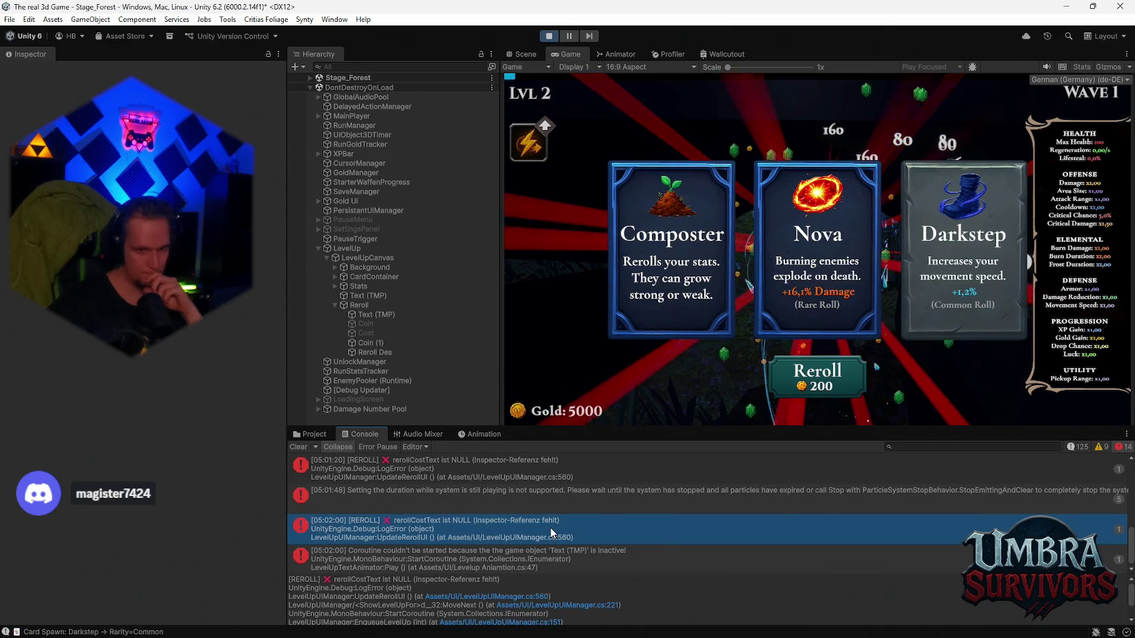
pyautogui.moveTo(517, 476)
pyautogui.mouseDown()
pyautogui.moveTo(533, 508)
pyautogui.moveTo(510, 534)
pyautogui.moveTo(529, 554)
pyautogui.moveTo(534, 517)
pyautogui.moveTo(553, 523)
pyautogui.moveTo(512, 503)
pyautogui.mouseUp()
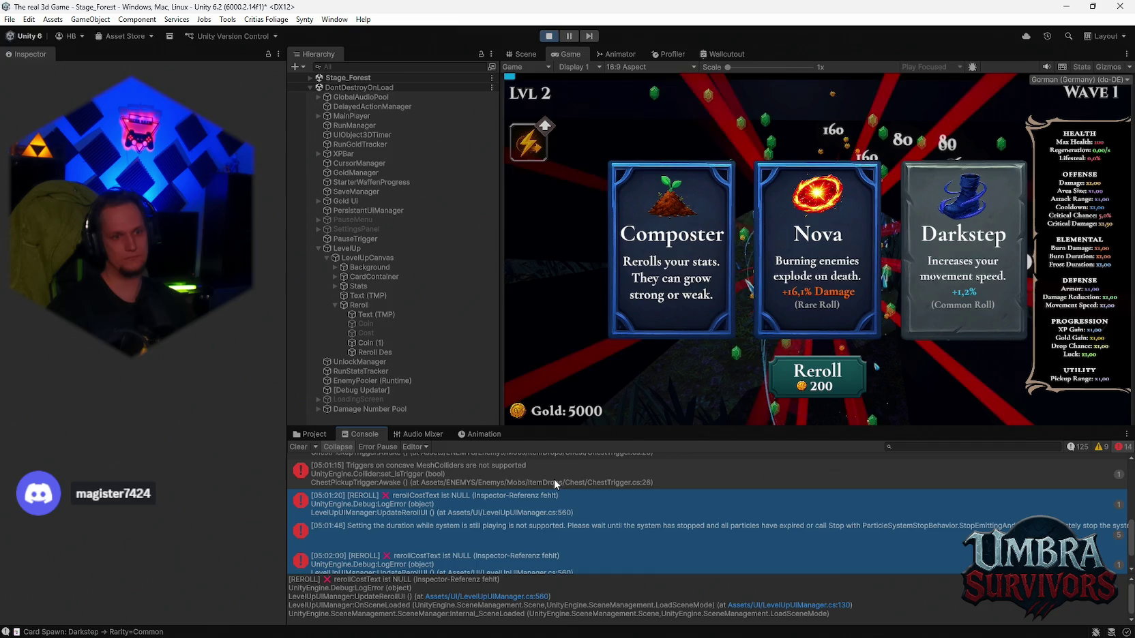
pyautogui.click(465, 504)
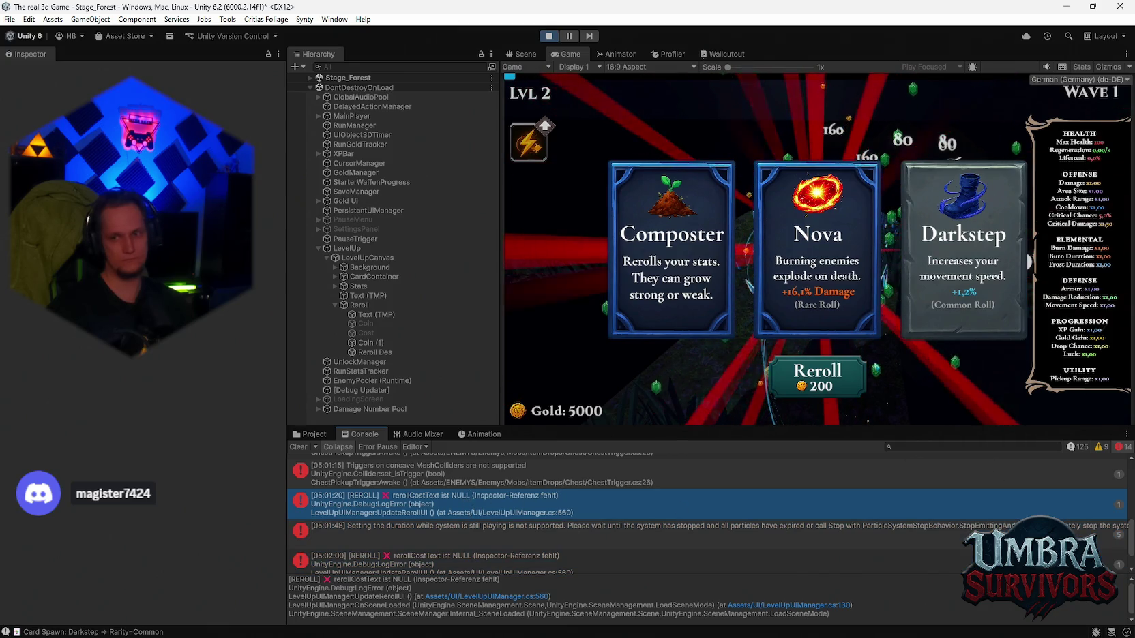
pyautogui.click(549, 36)
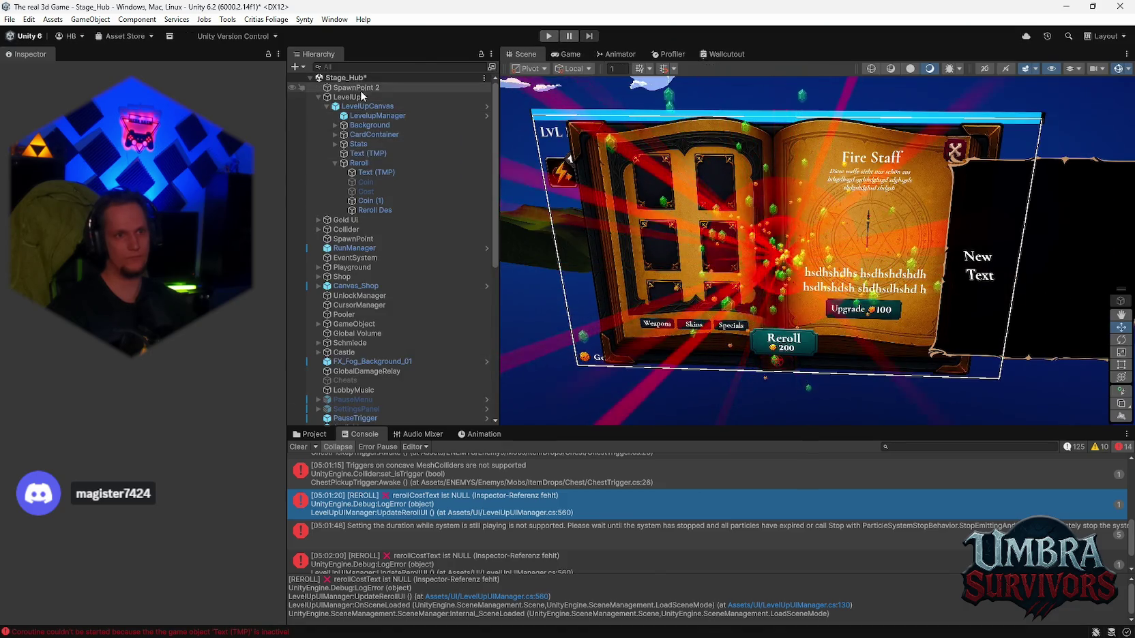
# Step: Select LevelupManager under LevelUpCanvas, drag it lower, and choose Open Prefab in the restructure dialog
pyautogui.click(360, 97)
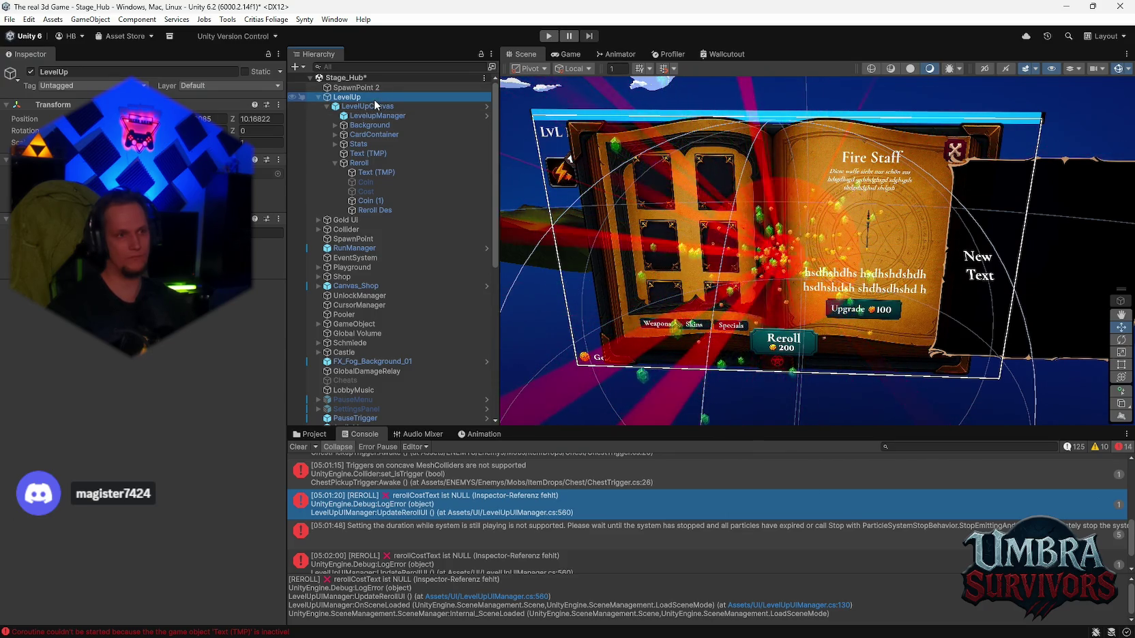
pyautogui.click(372, 106)
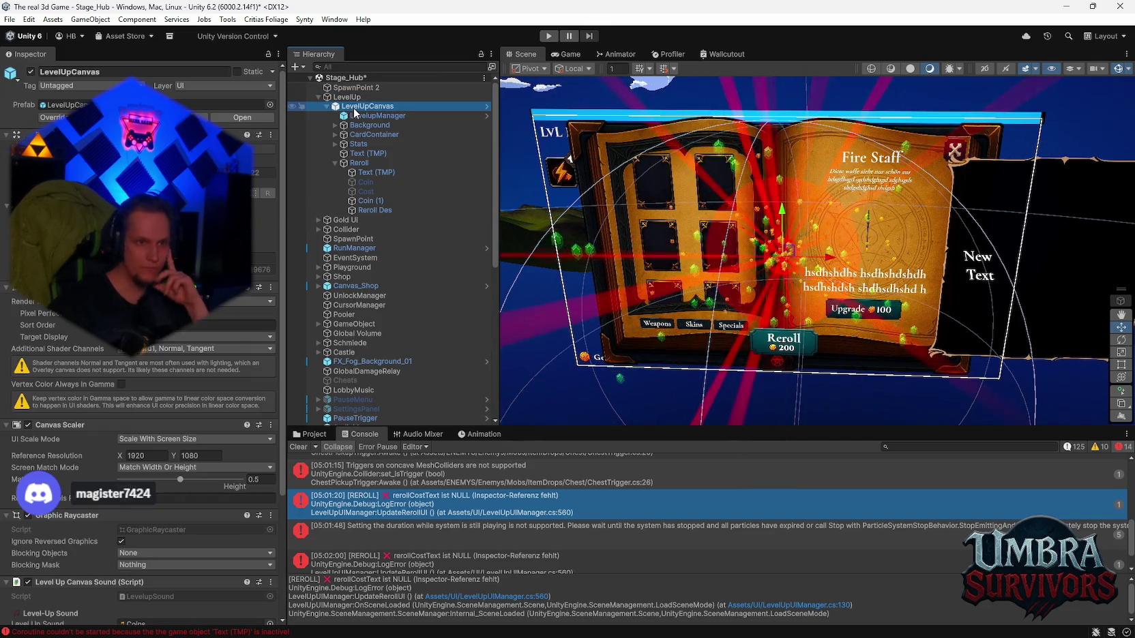
pyautogui.scroll(-5, 181, 357)
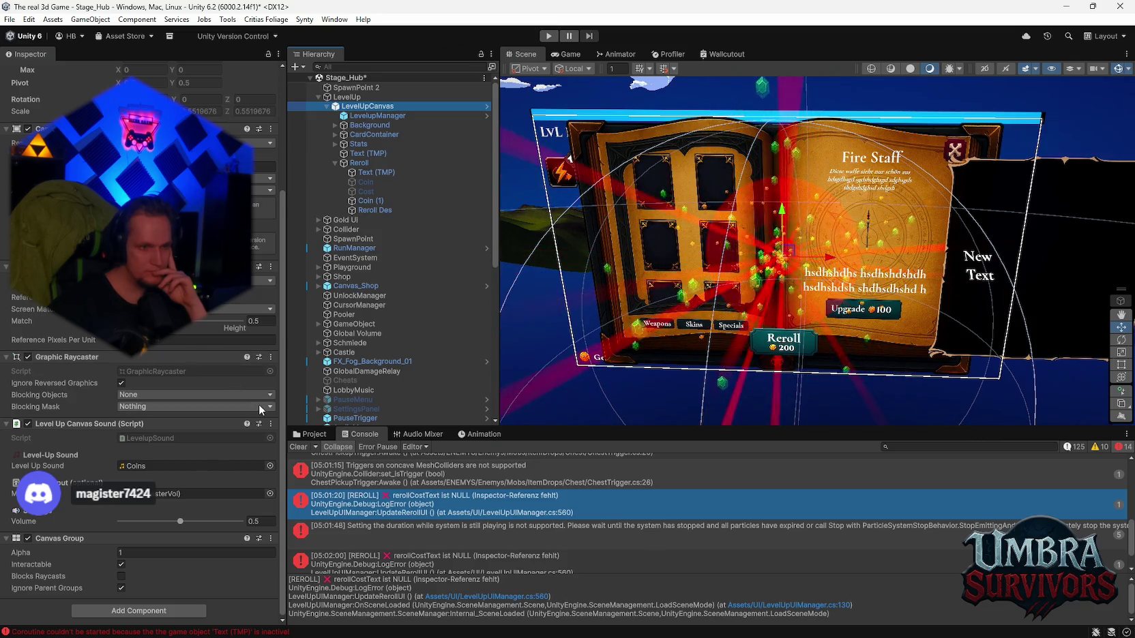
pyautogui.click(382, 119)
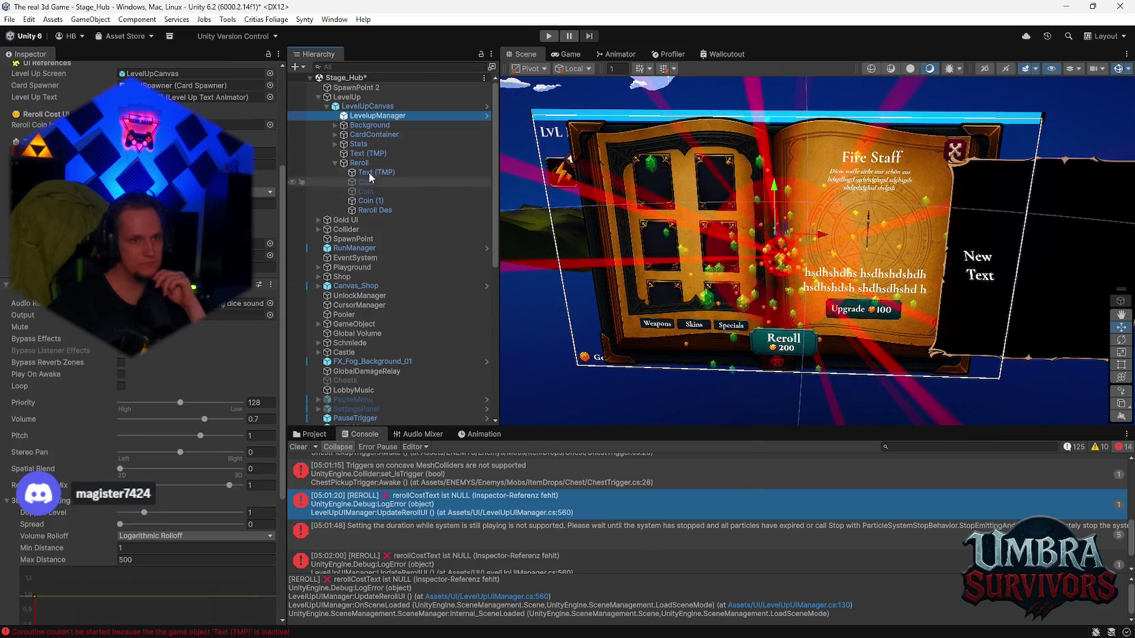
pyautogui.moveTo(356, 113); pyautogui.dragTo(475, 267)
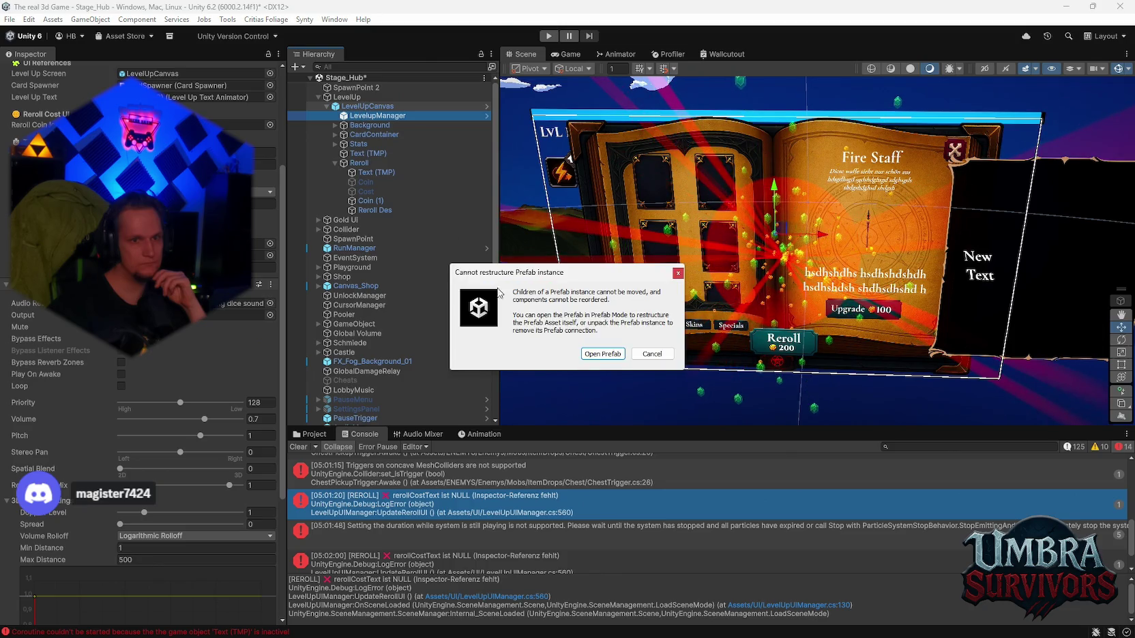
pyautogui.click(602, 354)
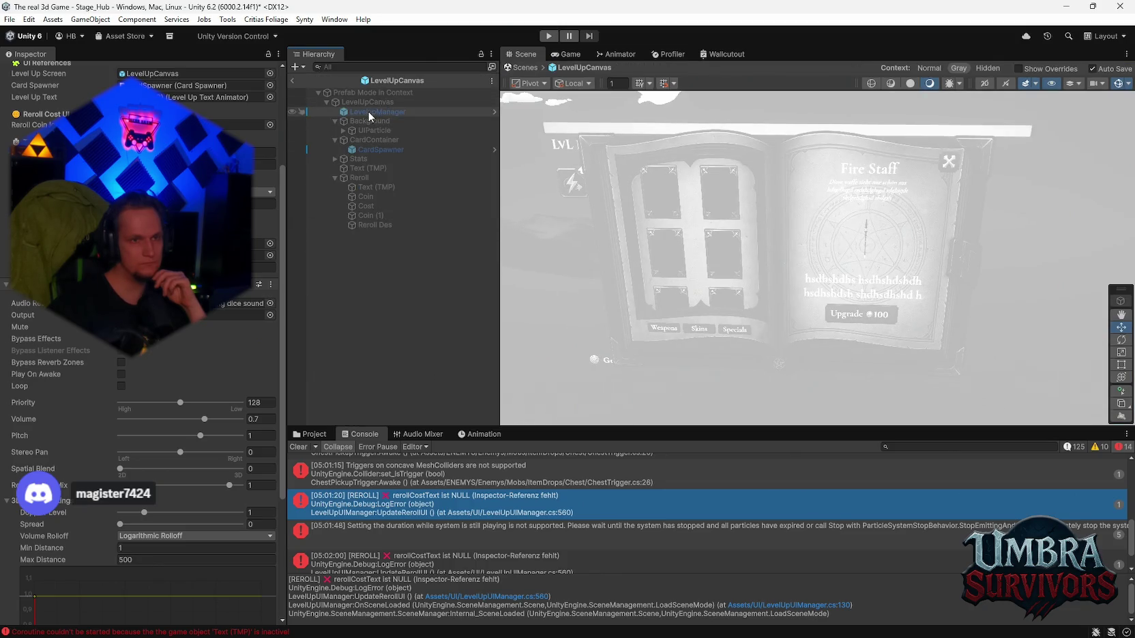
# Step: Move LevelupManager below Reroll in the LevelUpCanvas prefab, return to Stage_Hub, and play again
pyautogui.moveTo(360, 107); pyautogui.dragTo(402, 239)
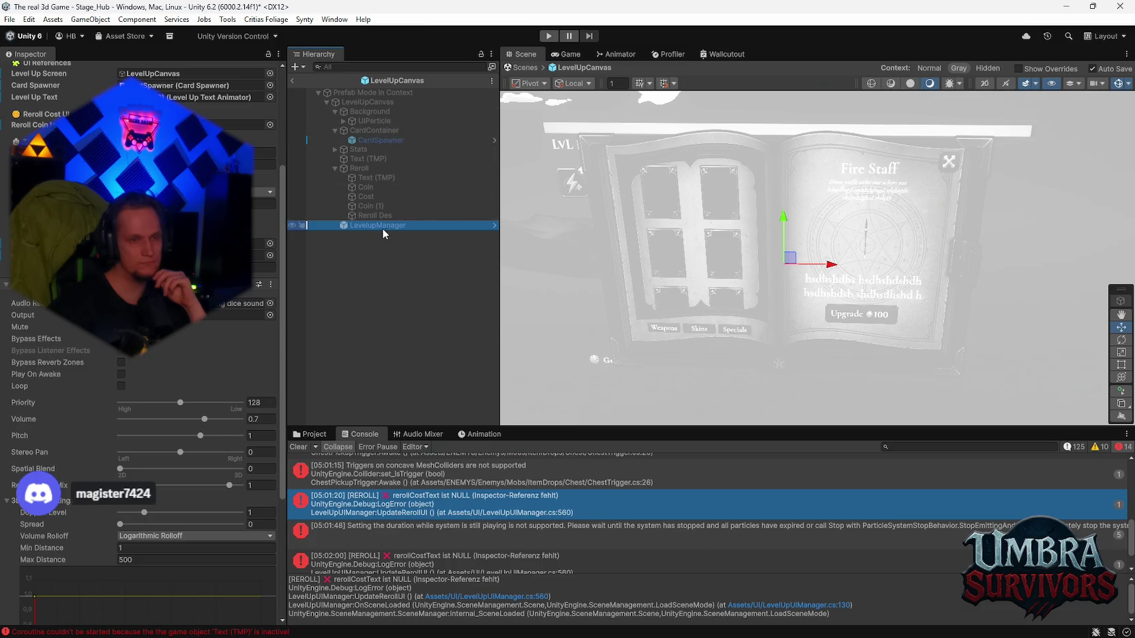
pyautogui.moveTo(360, 226); pyautogui.dragTo(352, 109)
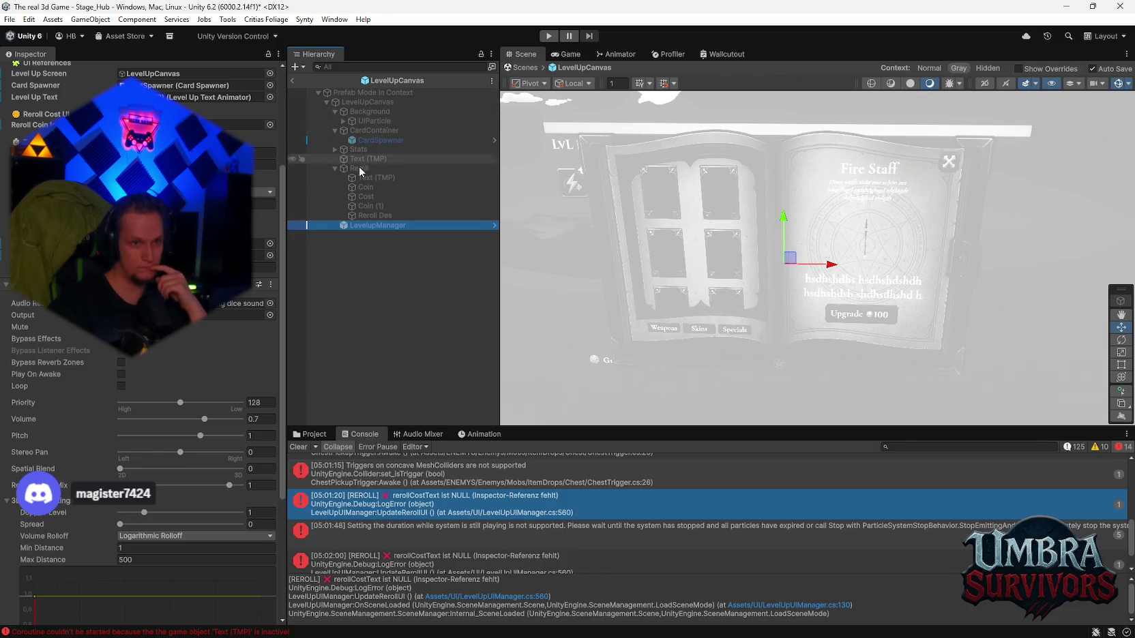
pyautogui.scroll(5, 199, 323)
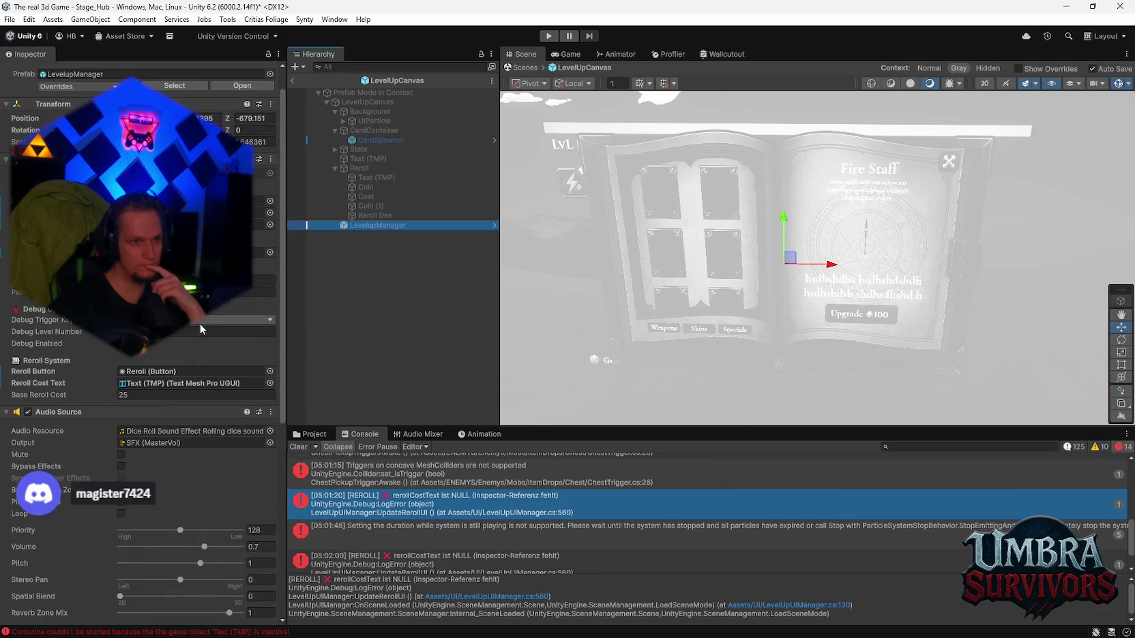
pyautogui.click(293, 80)
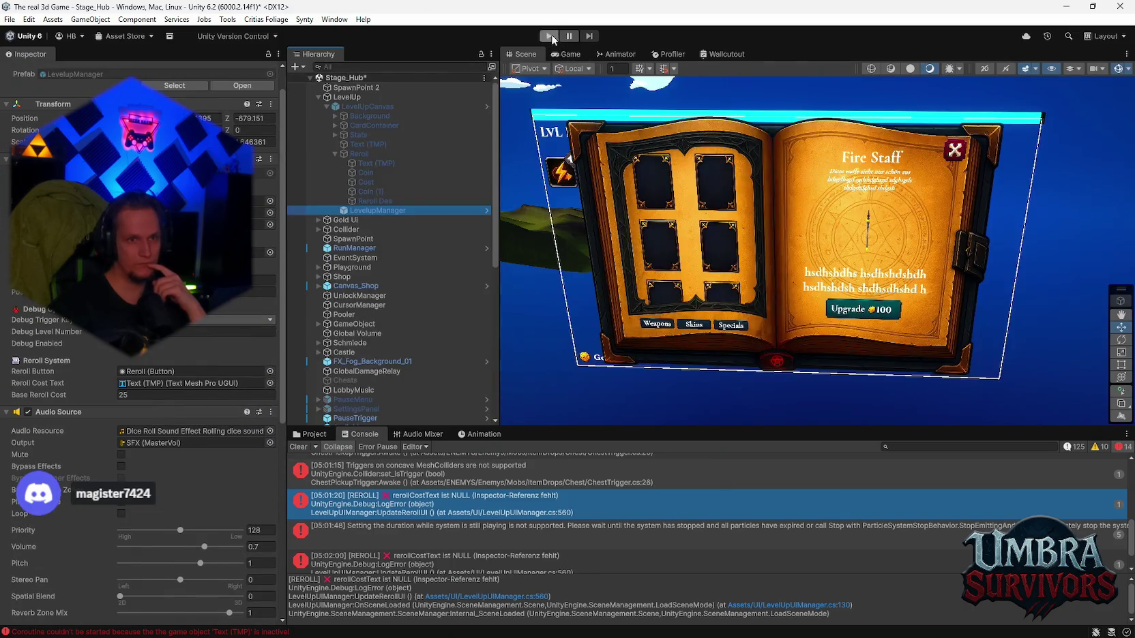
pyautogui.rightClick(366, 107)
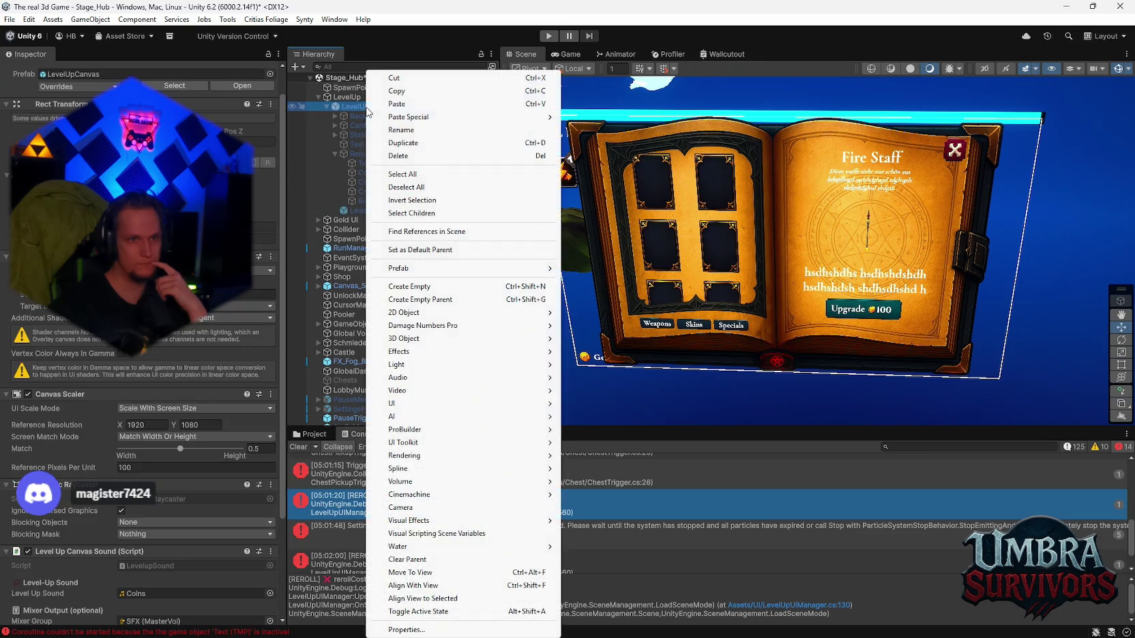
pyautogui.click(86, 81)
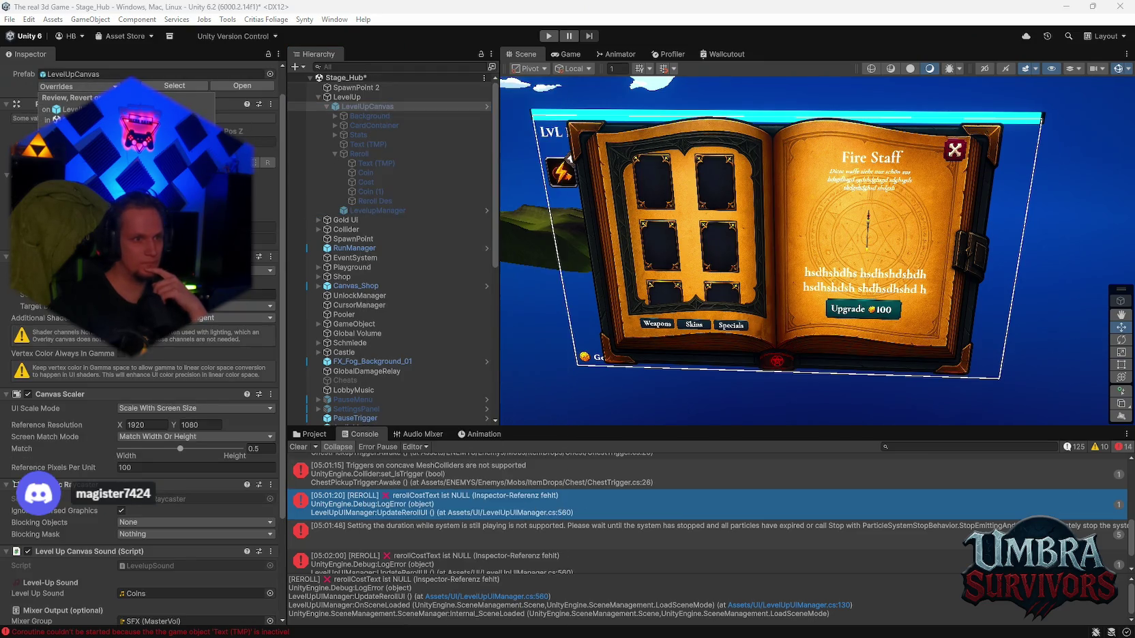
pyautogui.click(548, 36)
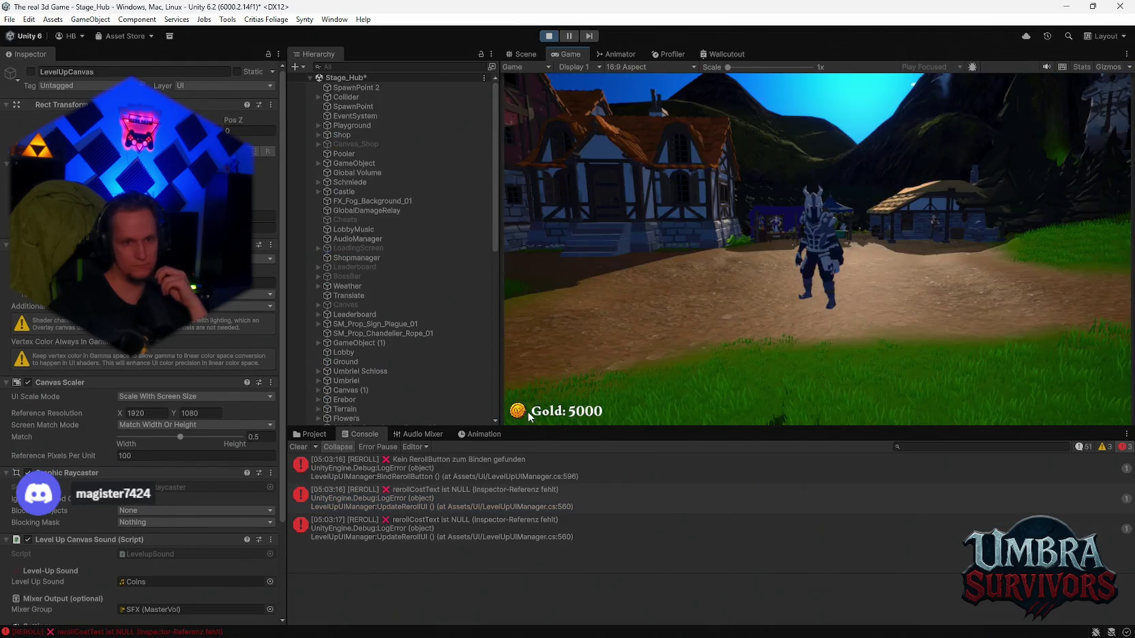
# Step: Read the rerollCostText NULL error and inspect the runtime Reroll and LevelUpCanvas under DontDestroyOnLoad
pyautogui.click(443, 494)
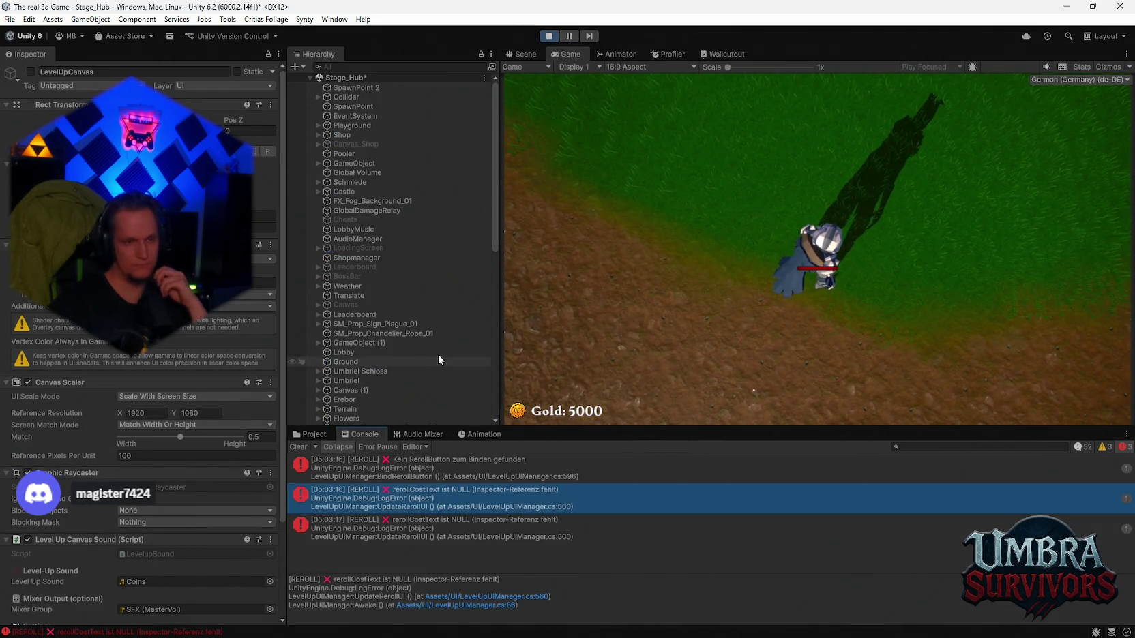
pyautogui.scroll(-3, 393, 370)
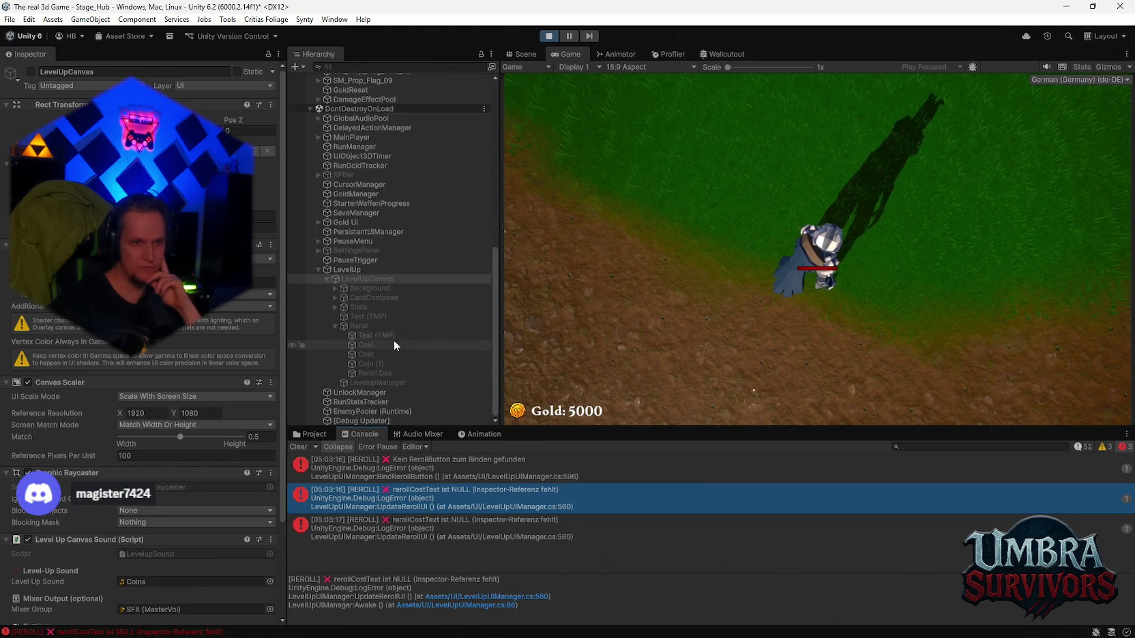
pyautogui.click(363, 325)
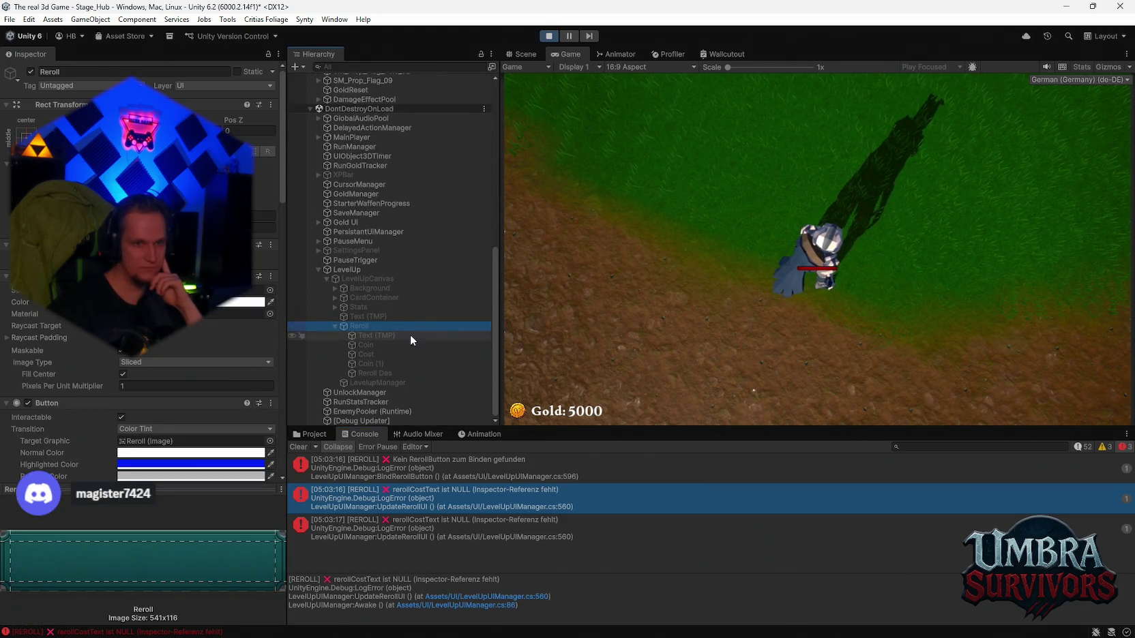
pyautogui.click(368, 279)
pyautogui.scroll(-3, 206, 361)
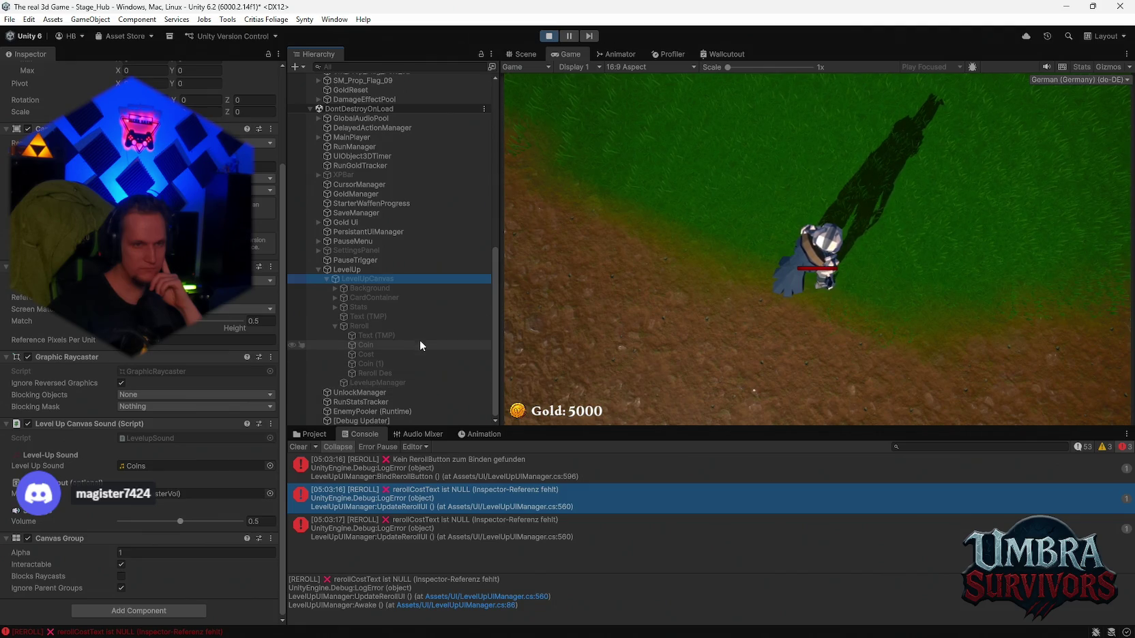
pyautogui.scroll(10, 394, 304)
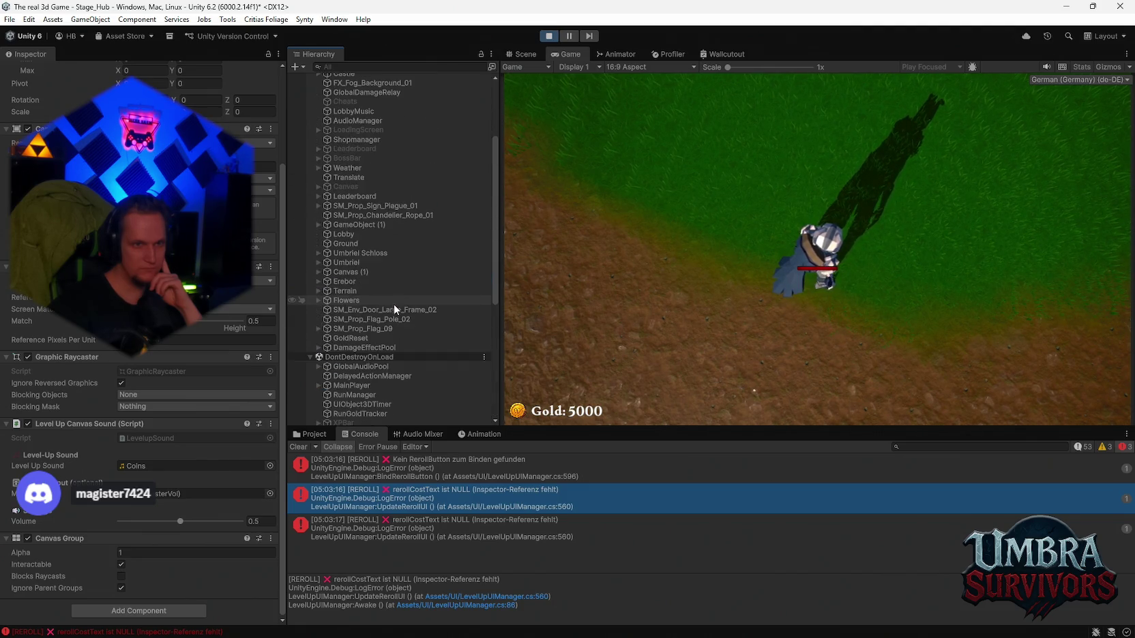
pyautogui.click(364, 65)
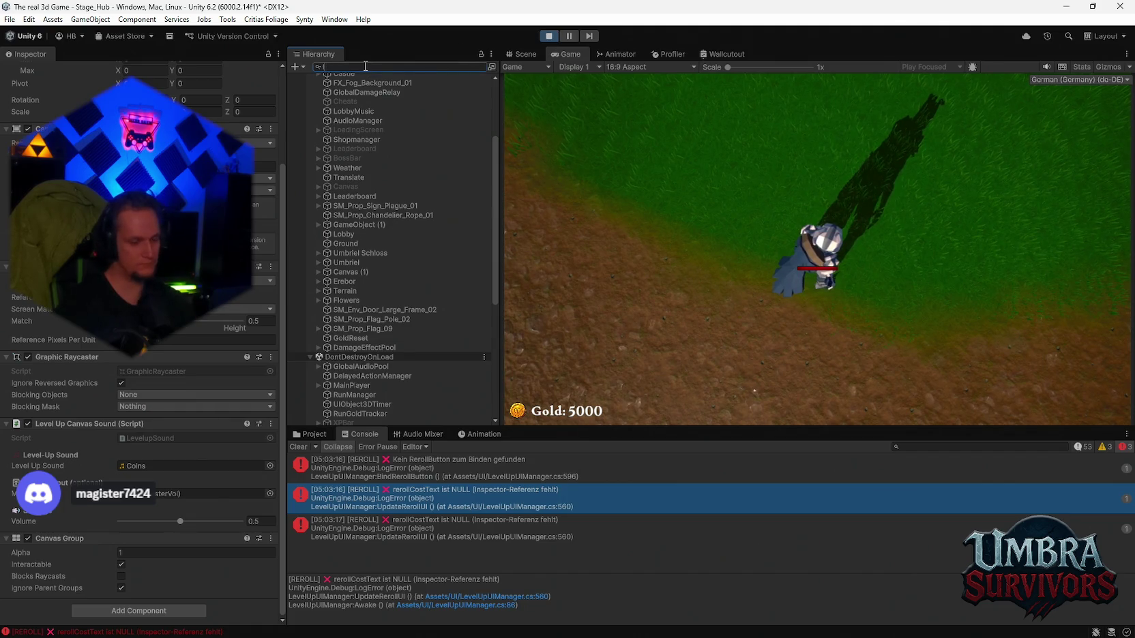
# Step: Filter the Hierarchy by 'lev' and inspect the runtime LevelupManager's reroll references
pyautogui.write('lev')
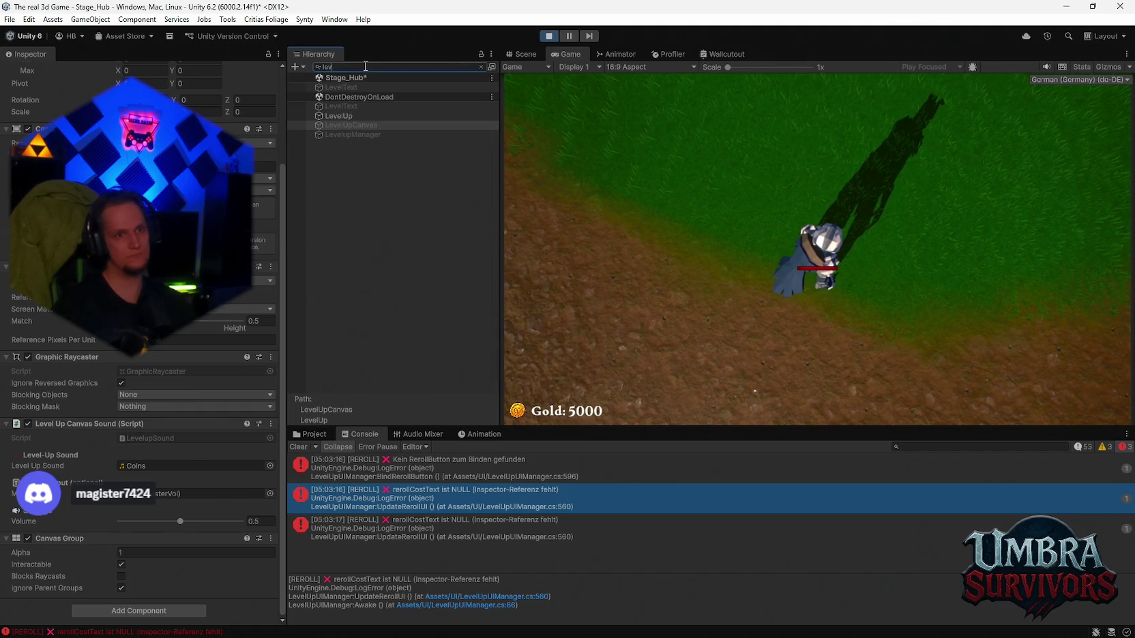
pyautogui.click(369, 135)
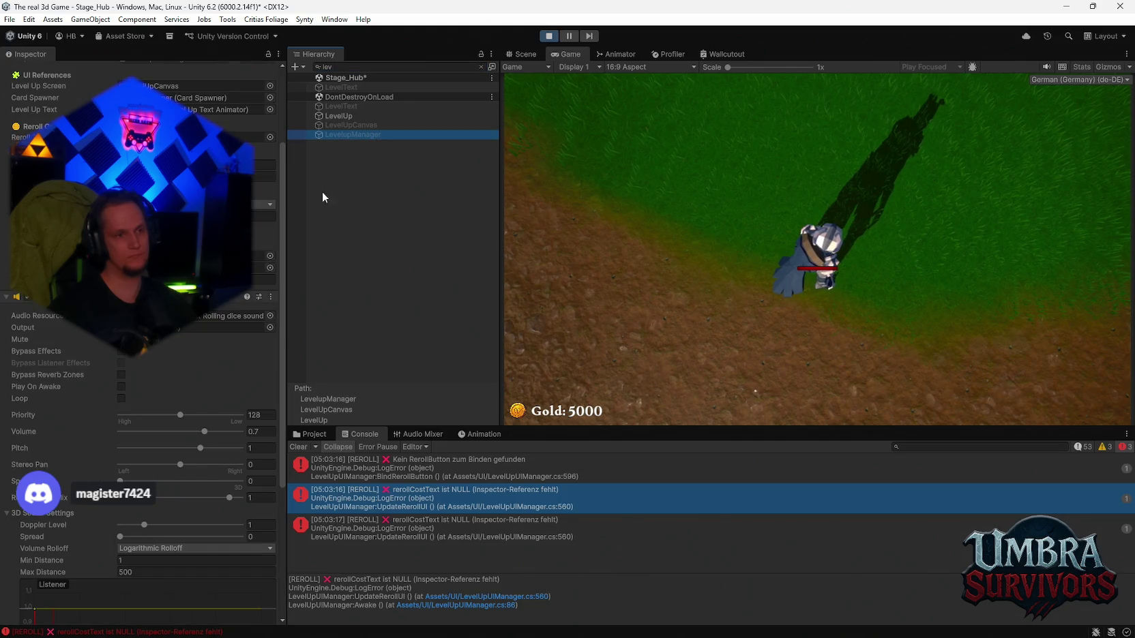
pyautogui.scroll(2, 171, 239)
pyautogui.scroll(1, 225, 311)
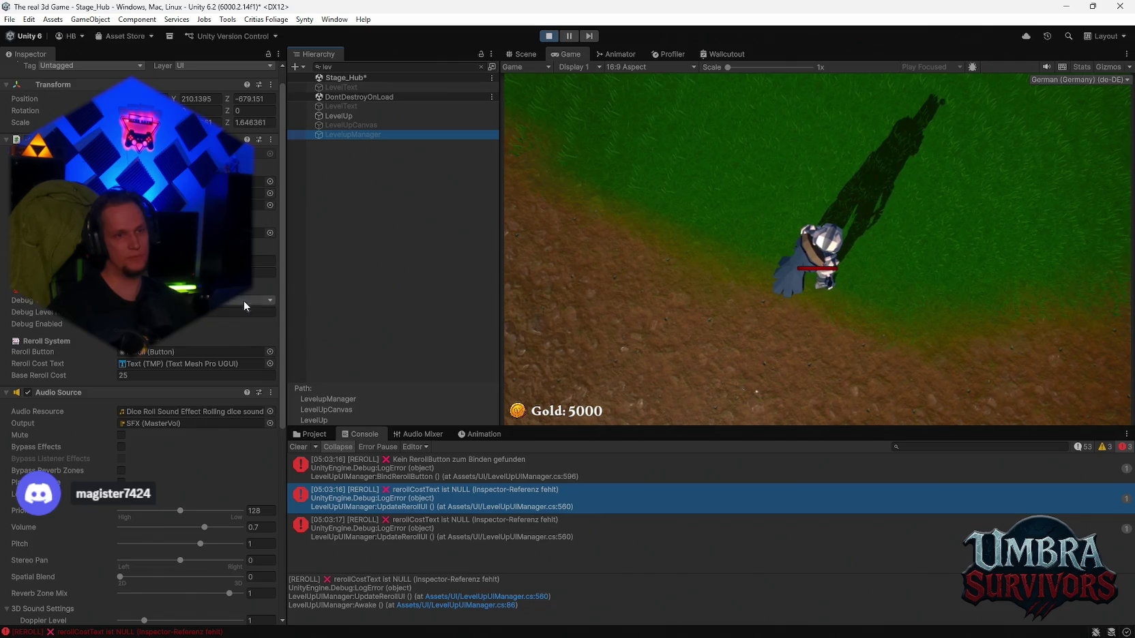
pyautogui.click(357, 124)
pyautogui.click(362, 133)
# Step: Select the three REROLL console errors and capture a screenshot of nearly the whole screen
pyautogui.click(469, 523)
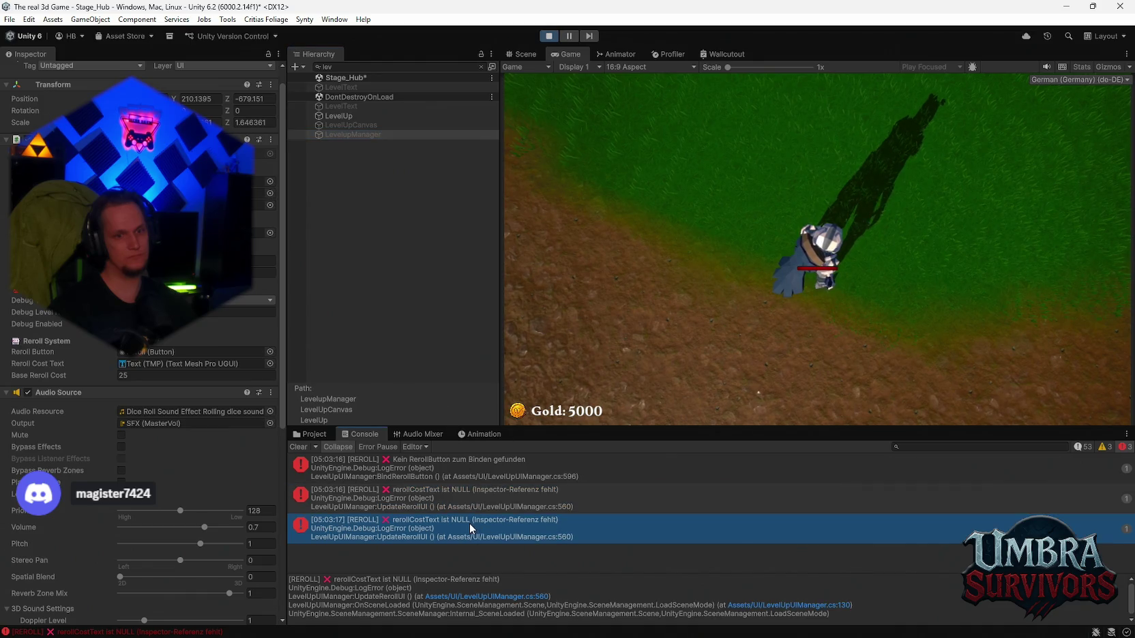
pyautogui.moveTo(419, 481); pyautogui.dragTo(432, 531)
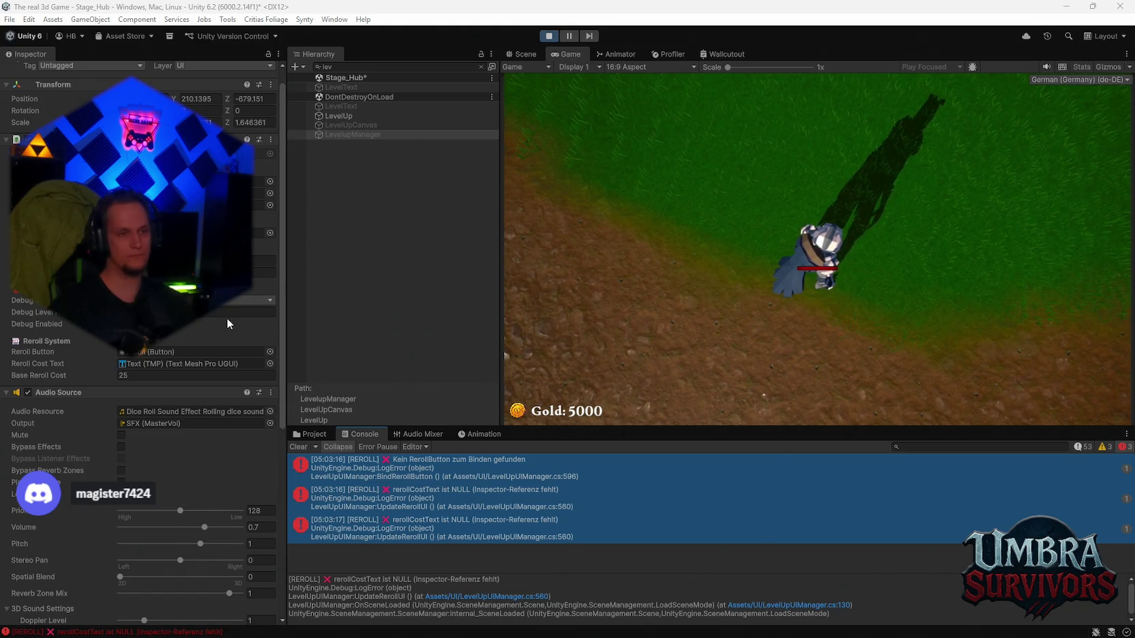
pyautogui.press('super+shift+s')
pyautogui.moveTo(2, 3); pyautogui.dragTo(1122, 634)
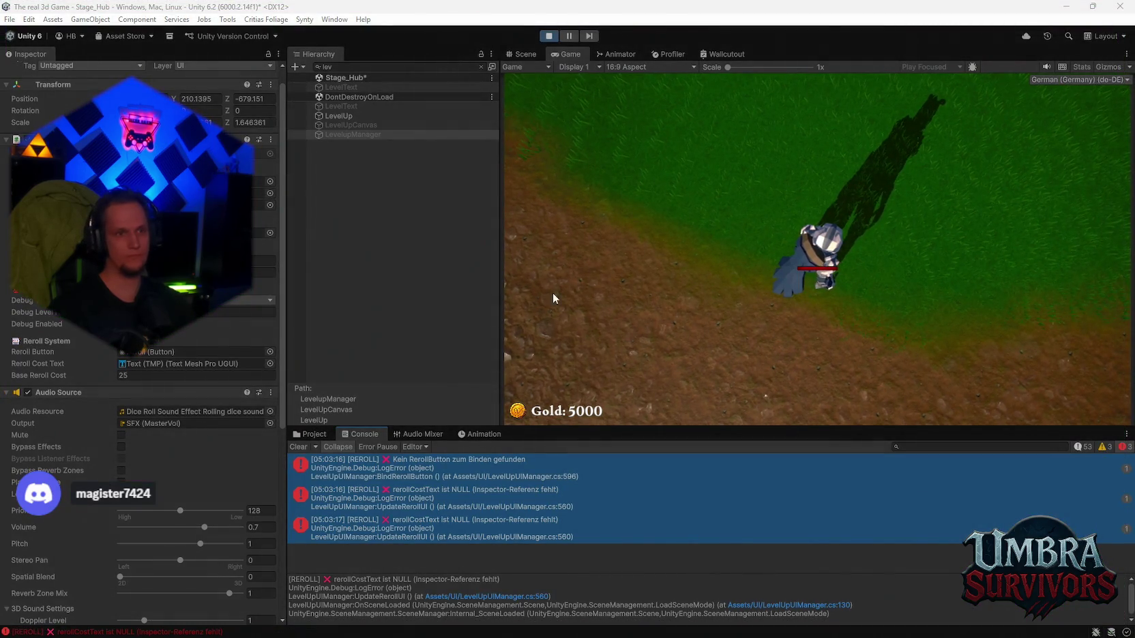
# Step: Inspect the LevelUp, LevelUpCanvas and LevelText objects in turn
pyautogui.click(357, 116)
pyautogui.click(352, 123)
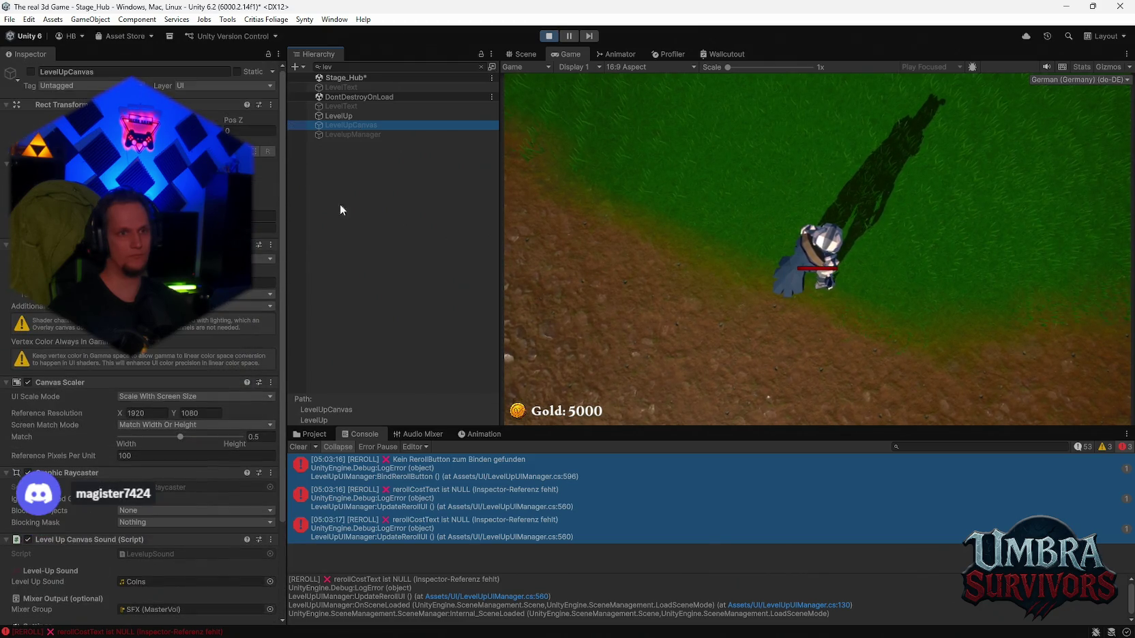
pyautogui.click(346, 106)
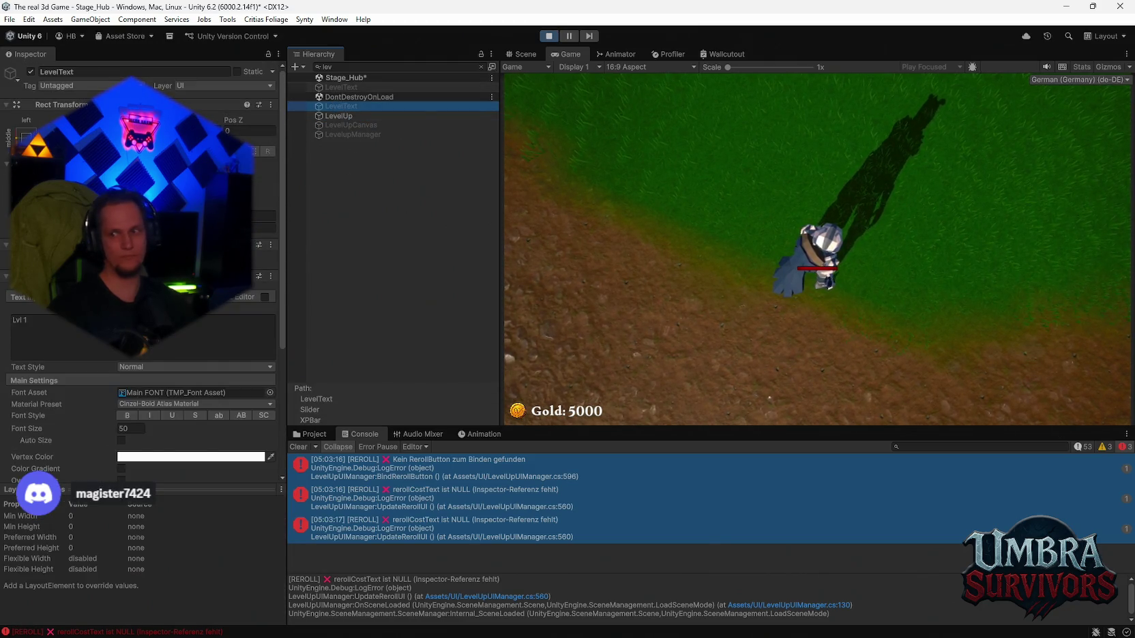
# Step: Clear the 'lev' Hierarchy filter to show the full scene, then stop play mode
pyautogui.click(337, 69)
pyautogui.press('BackSpace')
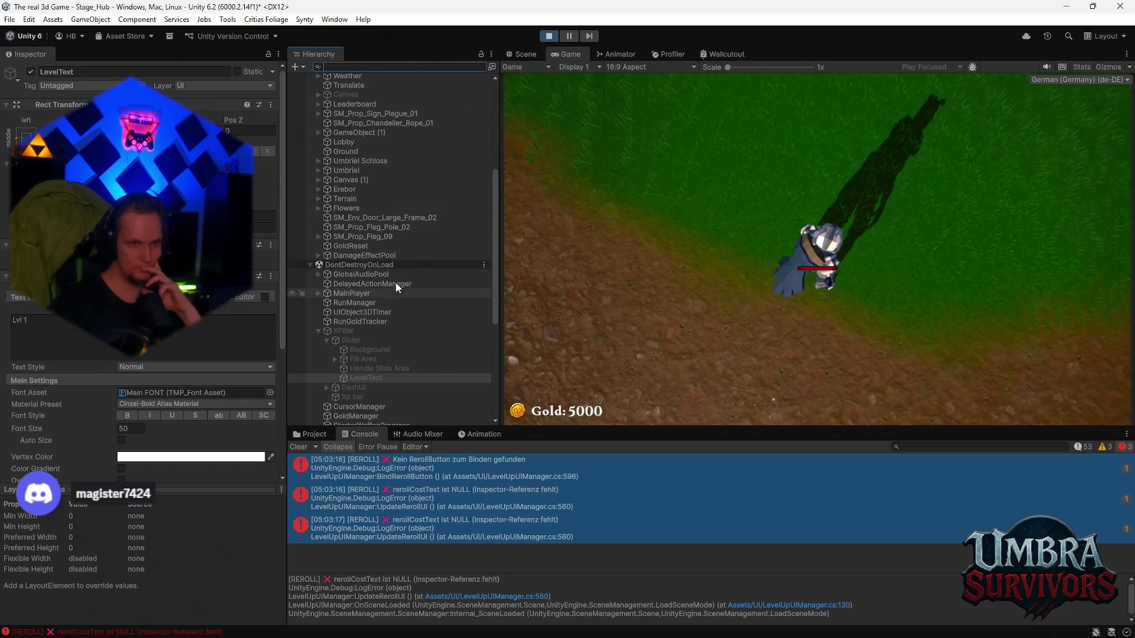
pyautogui.scroll(-8, 392, 307)
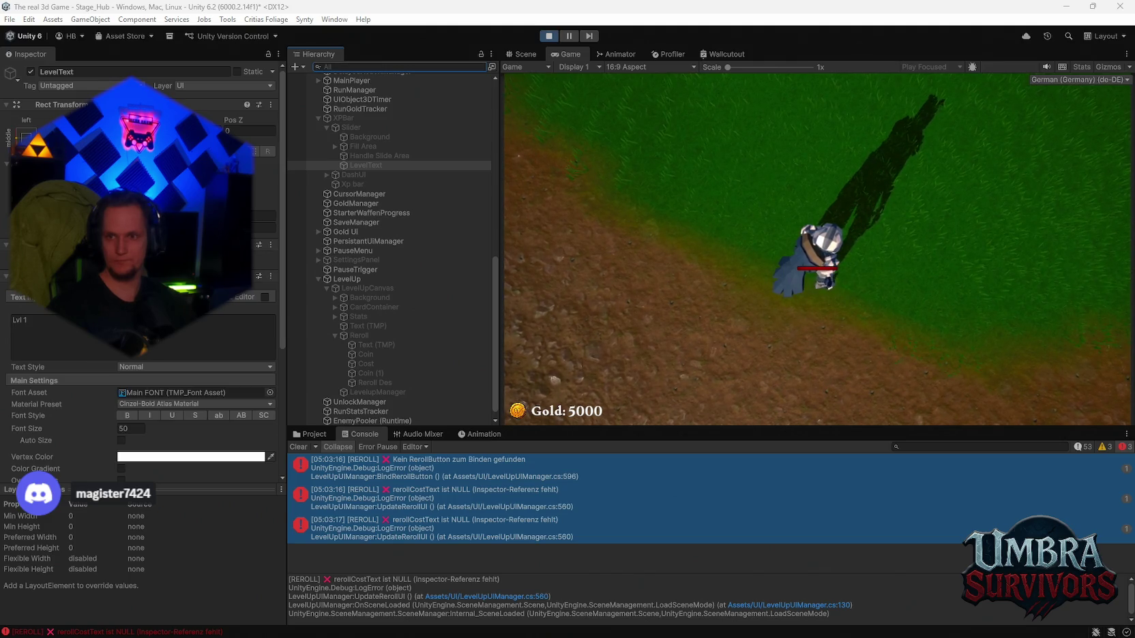
pyautogui.click(549, 35)
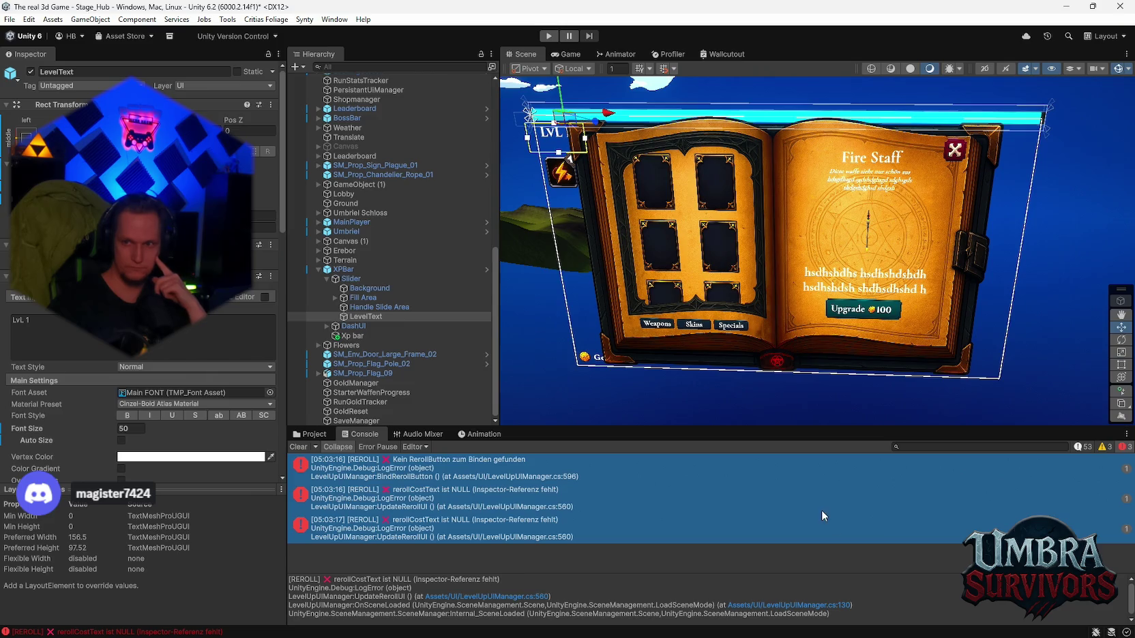
# Step: Clear all console errors, re-enter play mode and move the player up toward the gate
pyautogui.click(299, 448)
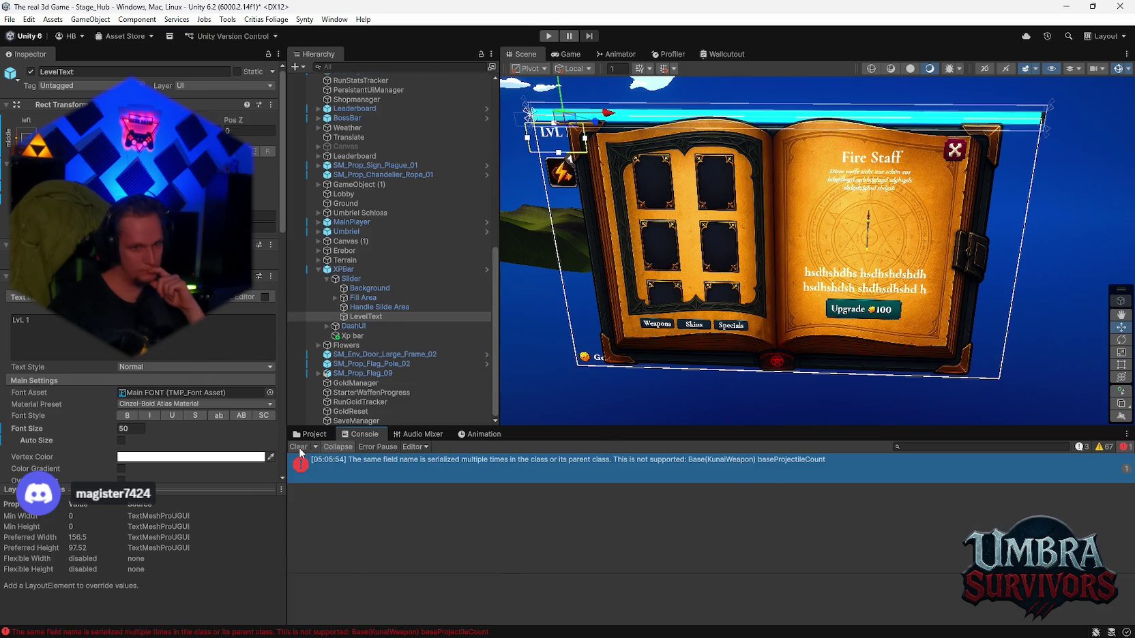
pyautogui.click(299, 448)
pyautogui.click(549, 35)
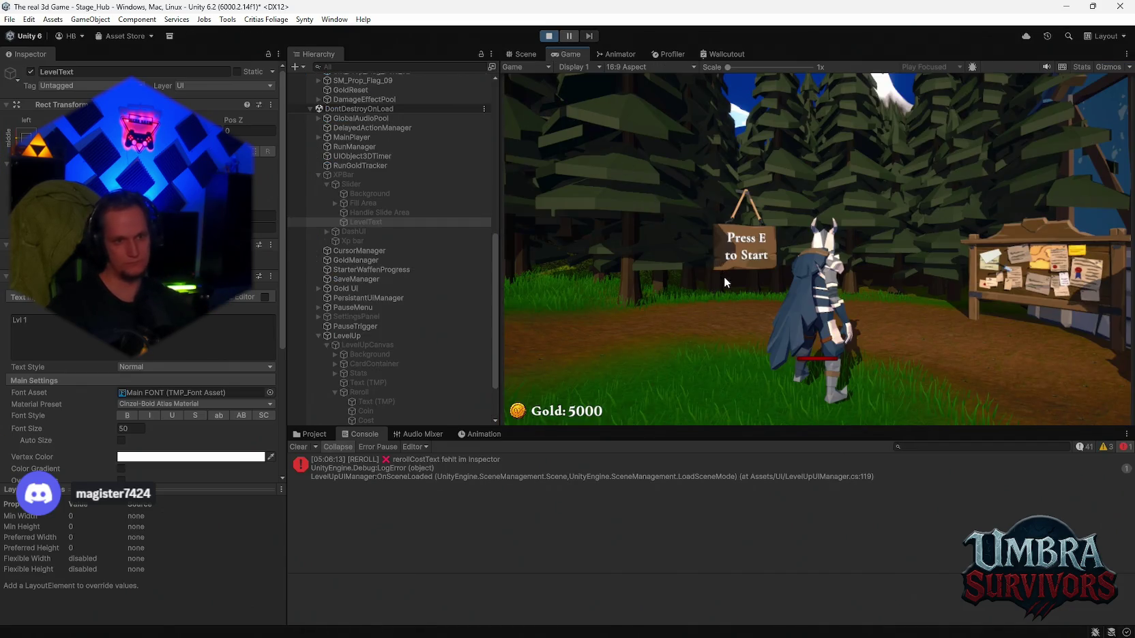
pyautogui.press('w')
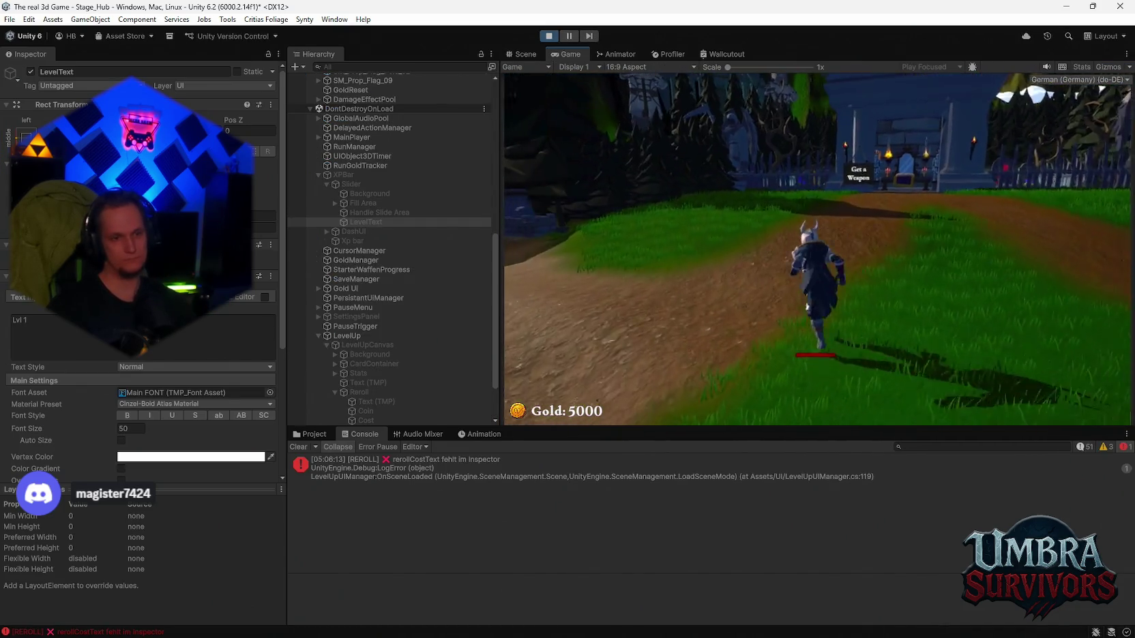
# Step: Pause the game, read the reroll error and inspect the LevelupManager's reroll references
pyautogui.press('Escape')
pyautogui.click(441, 470)
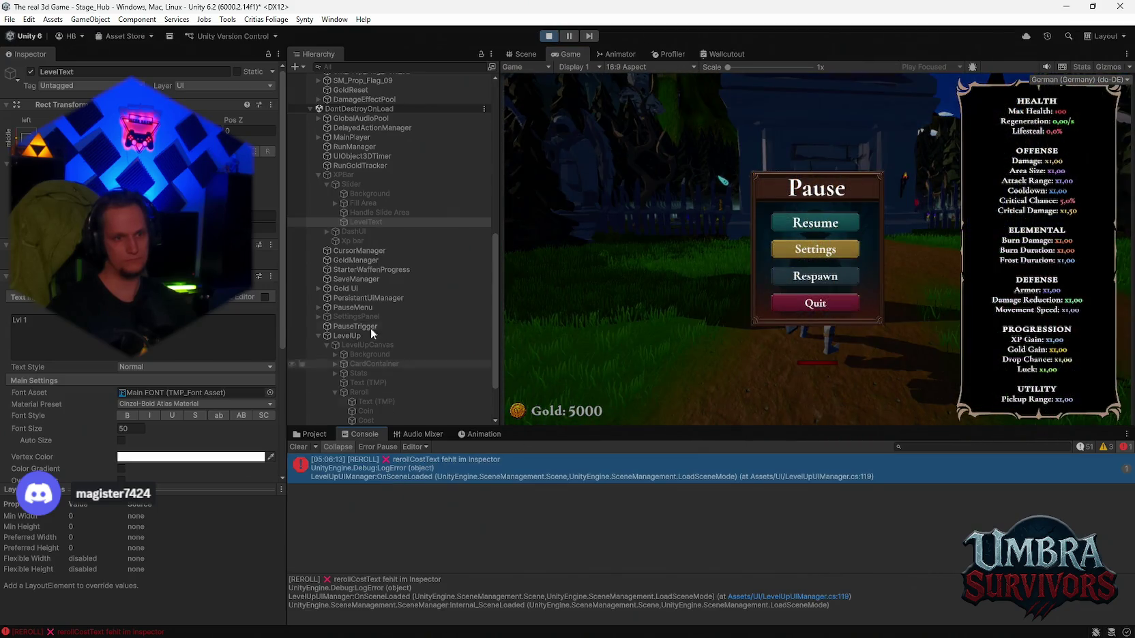
pyautogui.scroll(-3, 382, 320)
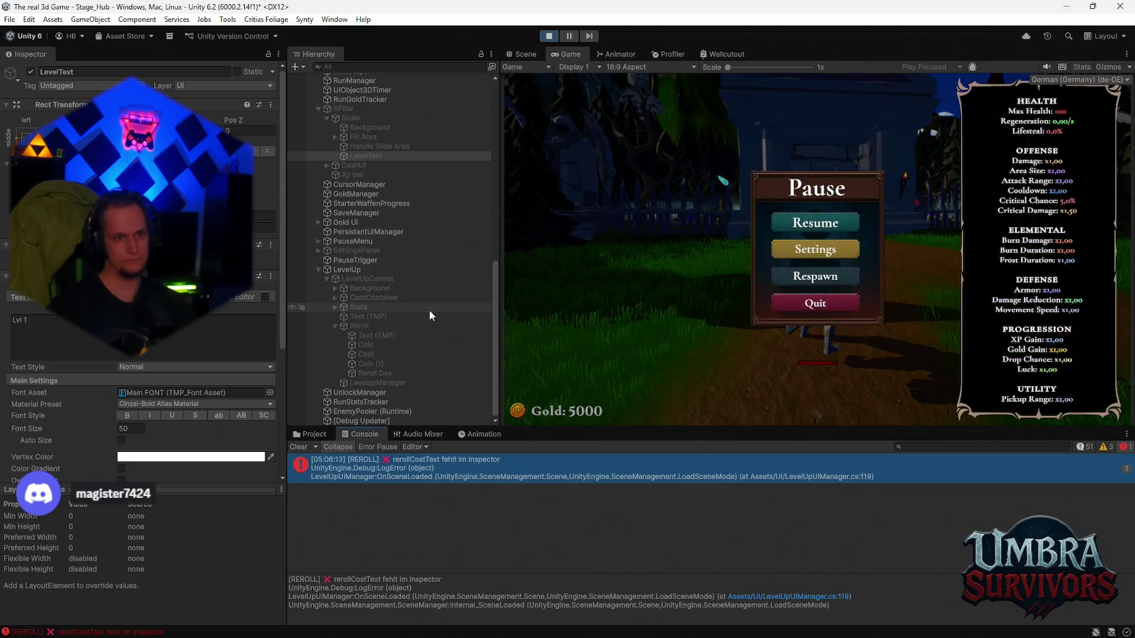
pyautogui.click(369, 384)
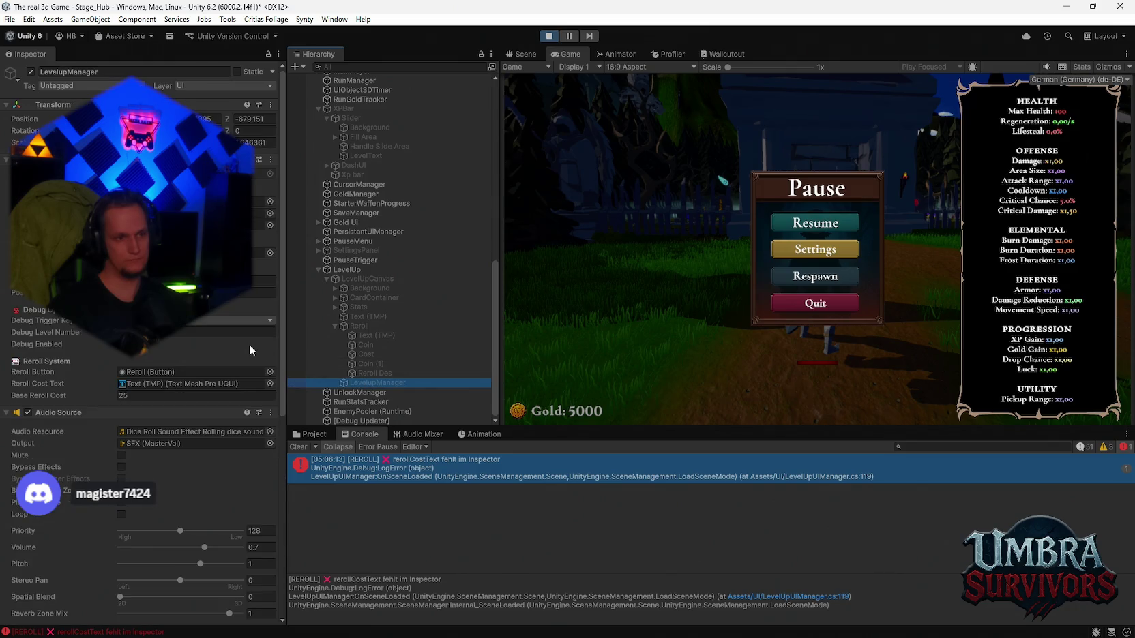
# Step: Inspect LevelUpCanvas, the Reroll button's click event and its cost text object
pyautogui.click(364, 278)
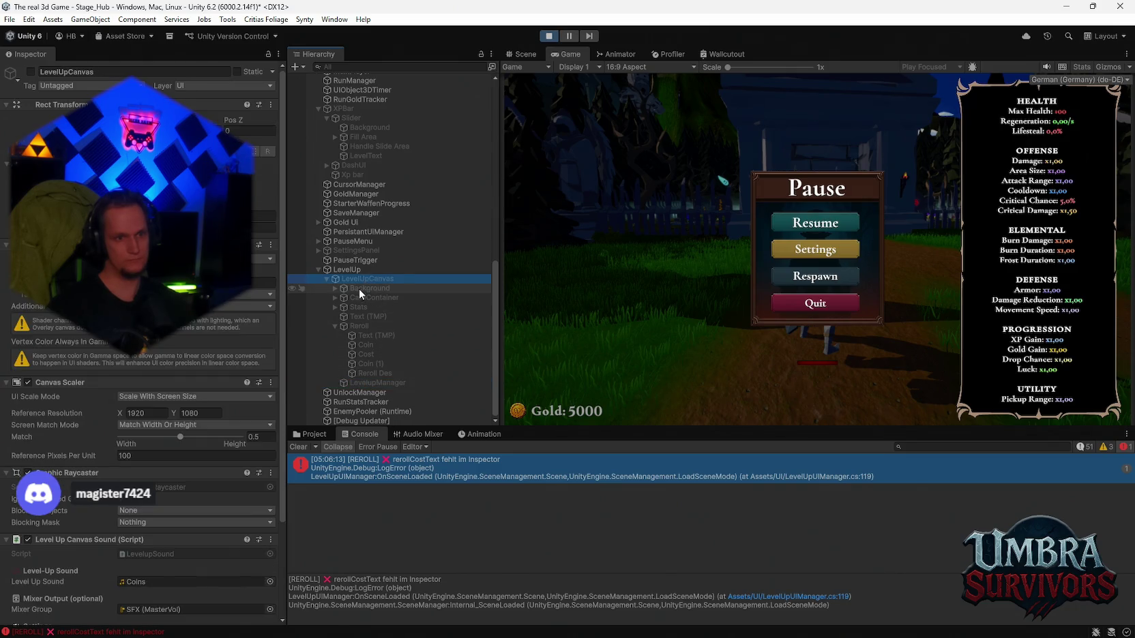
pyautogui.click(369, 325)
pyautogui.click(365, 327)
pyautogui.scroll(-4, 136, 273)
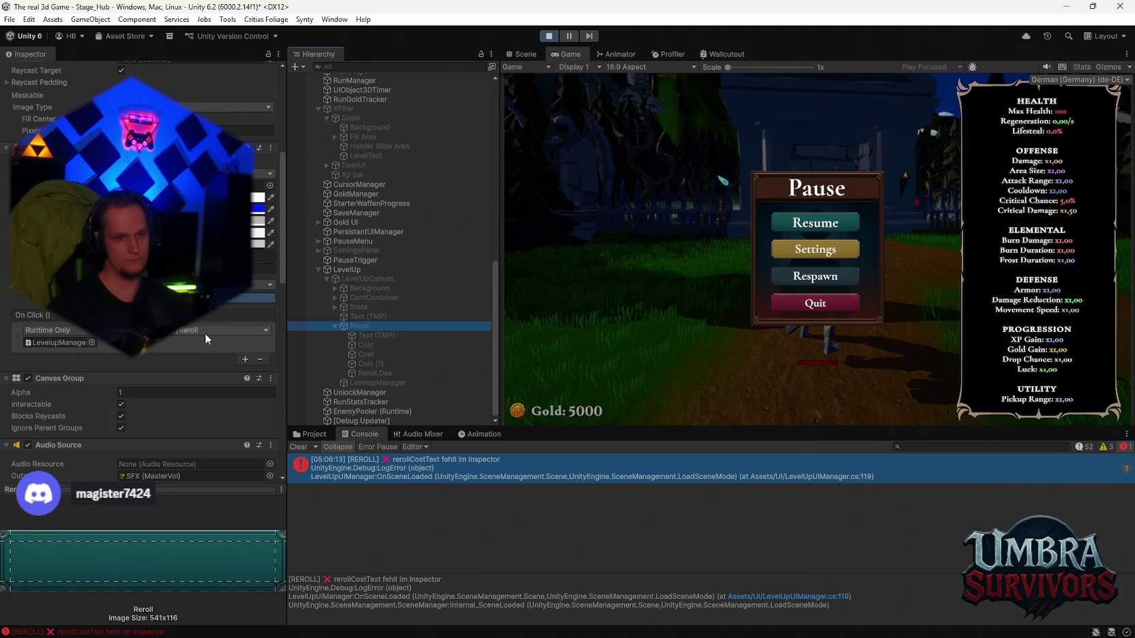
pyautogui.click(375, 335)
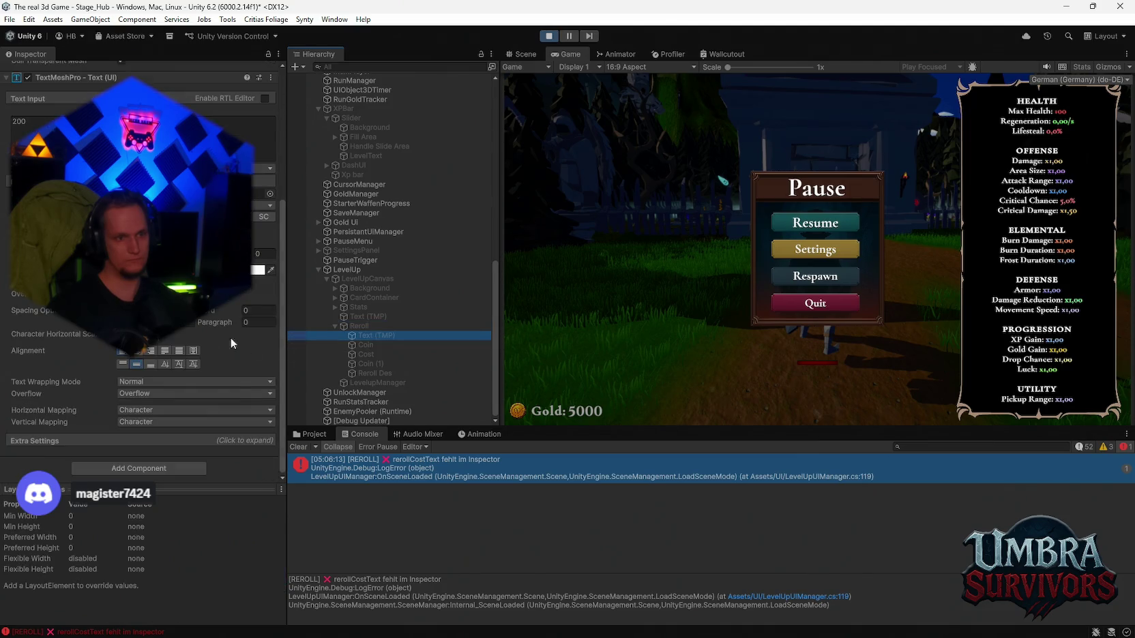
pyautogui.scroll(5, 231, 338)
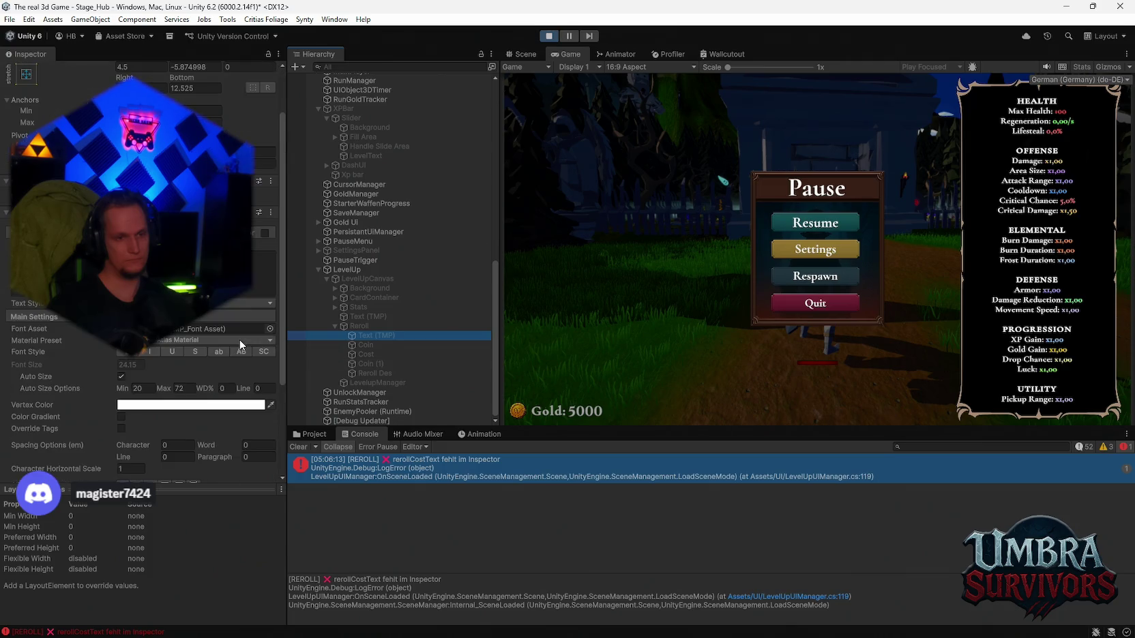
# Step: Review the LevelupManager's settings again, showing Base Reroll Cost 25, cancelling a screenshot
pyautogui.click(367, 381)
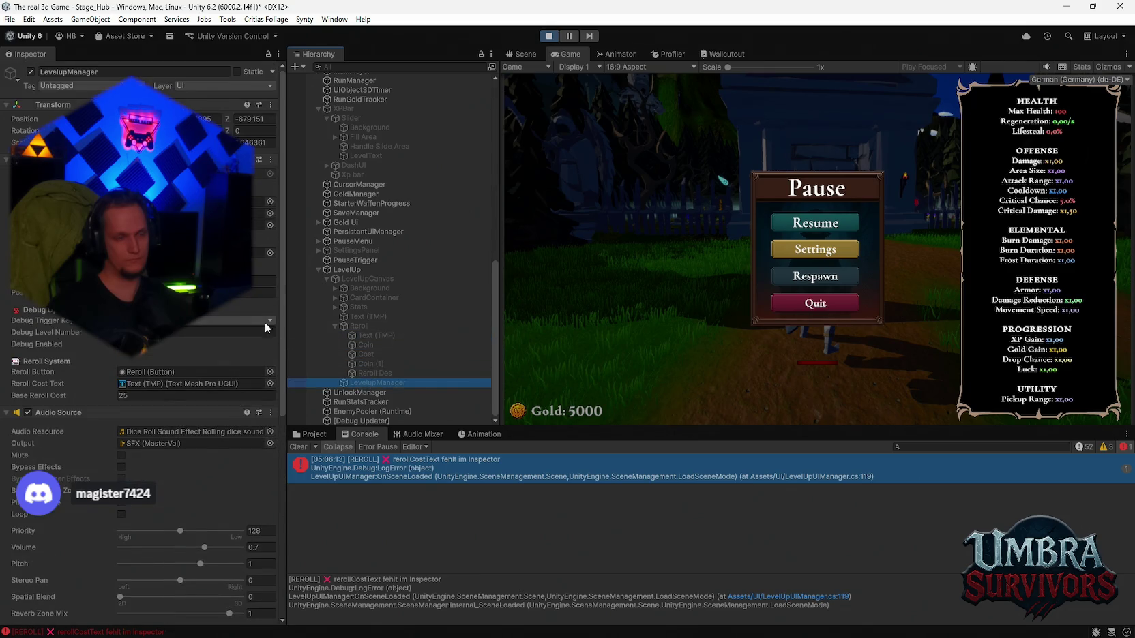
pyautogui.scroll(-1, 236, 329)
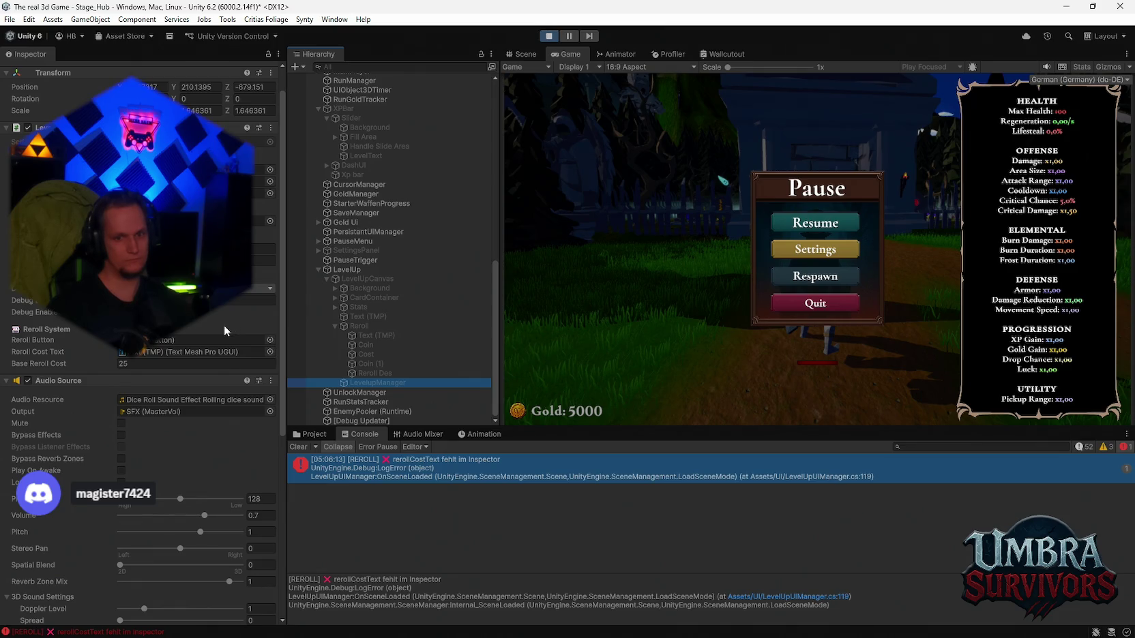
pyautogui.scroll(1, 224, 325)
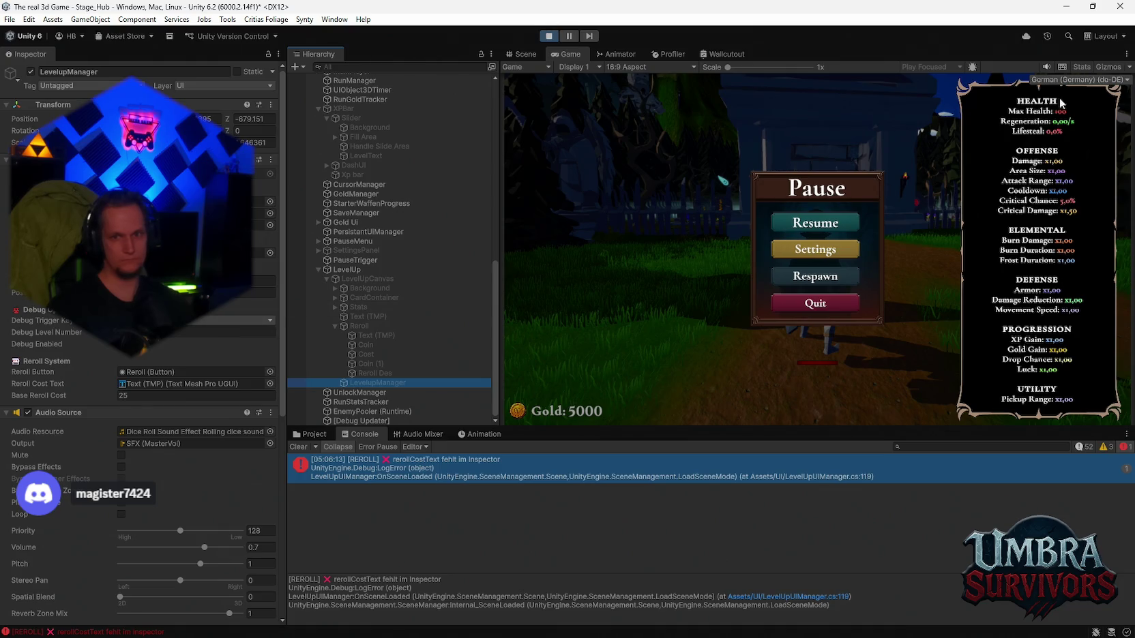
pyautogui.press('super+shift+s')
pyautogui.press('Escape')
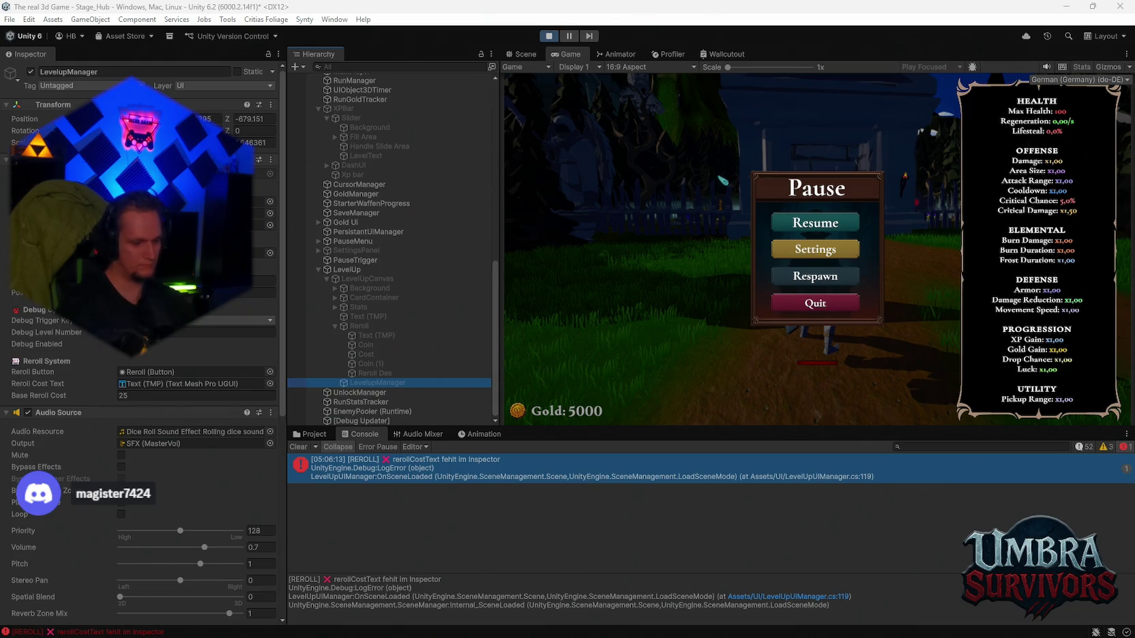
pyautogui.click(366, 67)
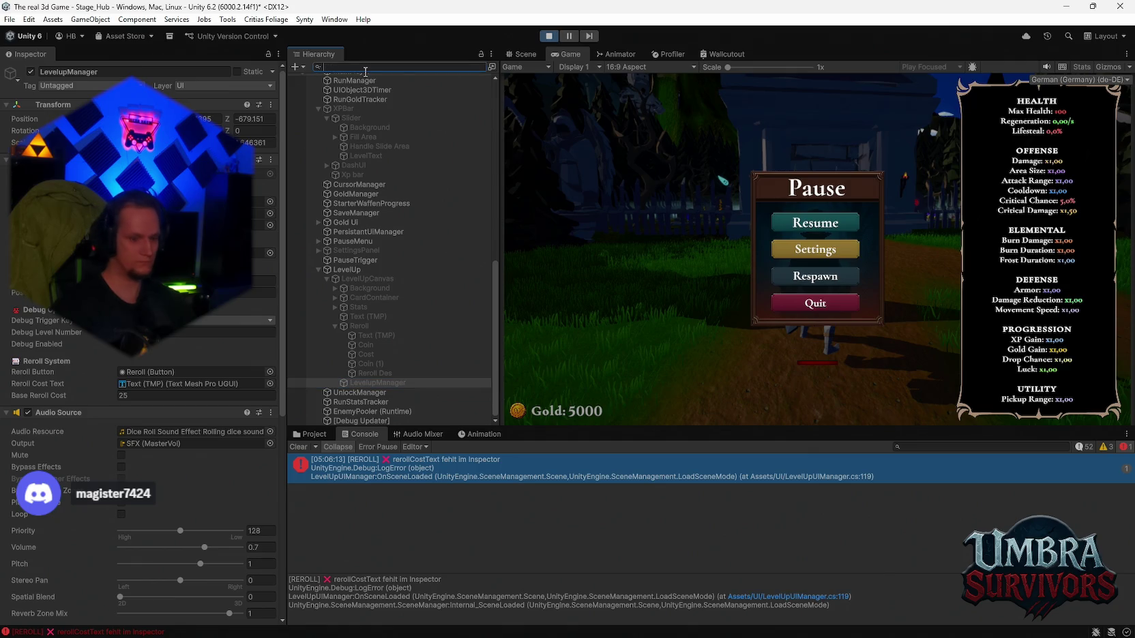
# Step: Filter the Hierarchy by 'levelup', dismissing two attempted screen captures
pyautogui.write('levelup')
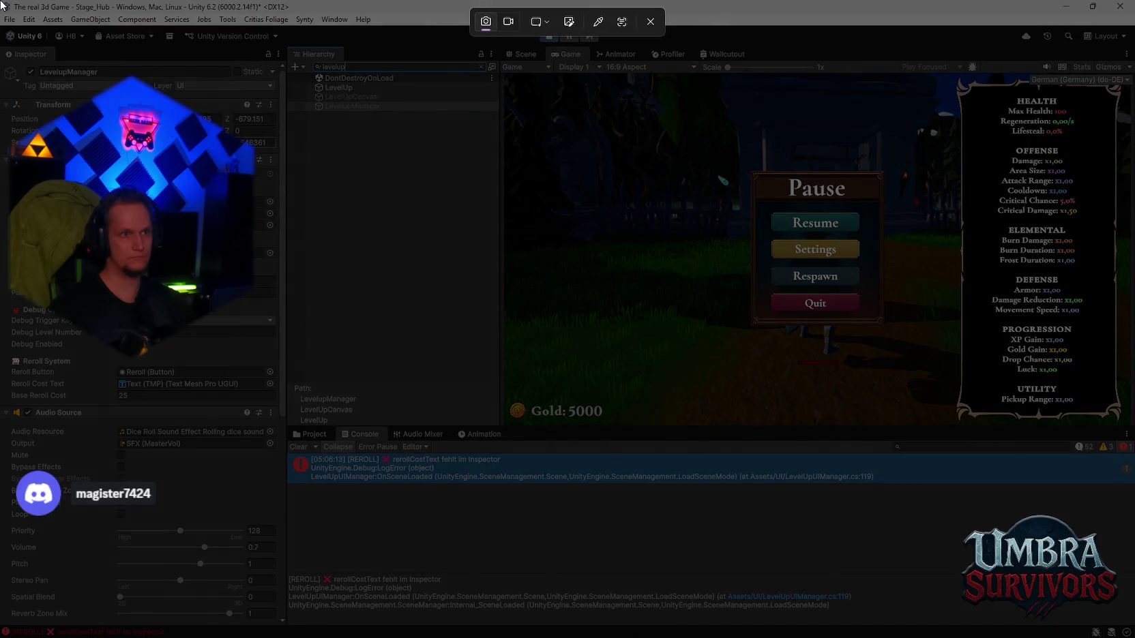
pyautogui.press('Escape')
pyautogui.press('super+shift+r')
pyautogui.press('Escape')
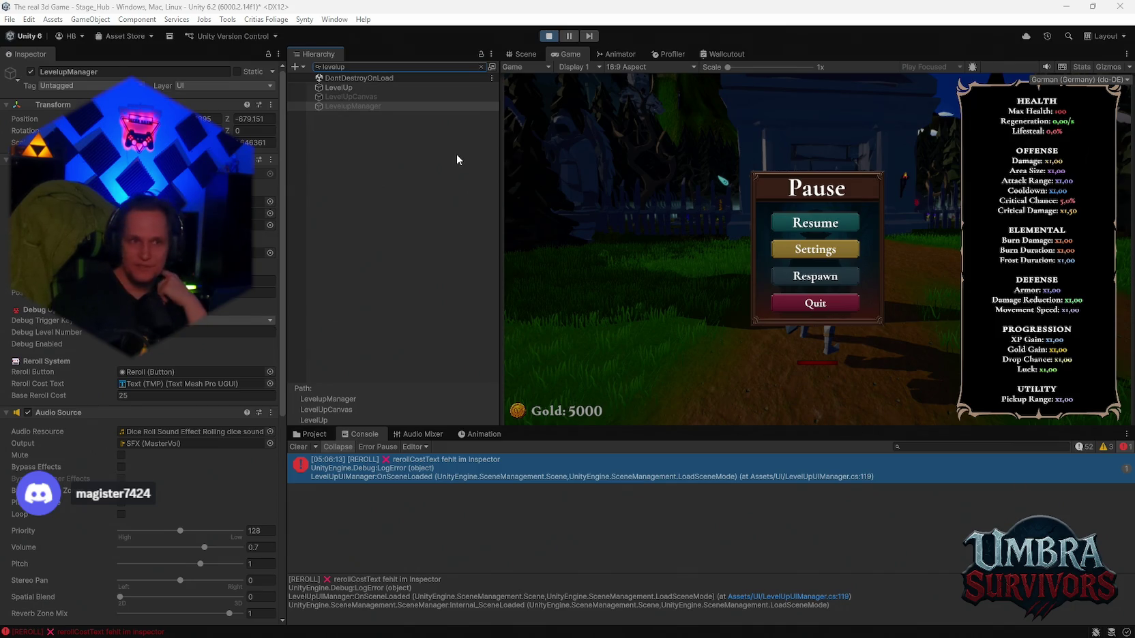
# Step: Inspect LevelUpCanvas and the LevelupManager's UI references, then stop play mode
pyautogui.click(359, 97)
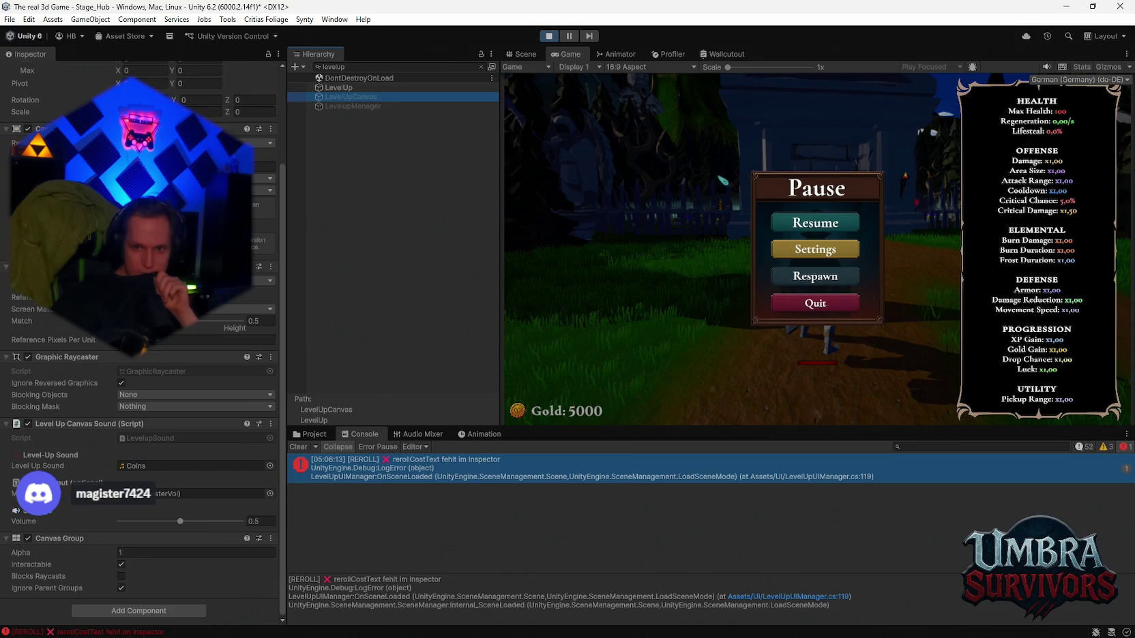
pyautogui.click(343, 103)
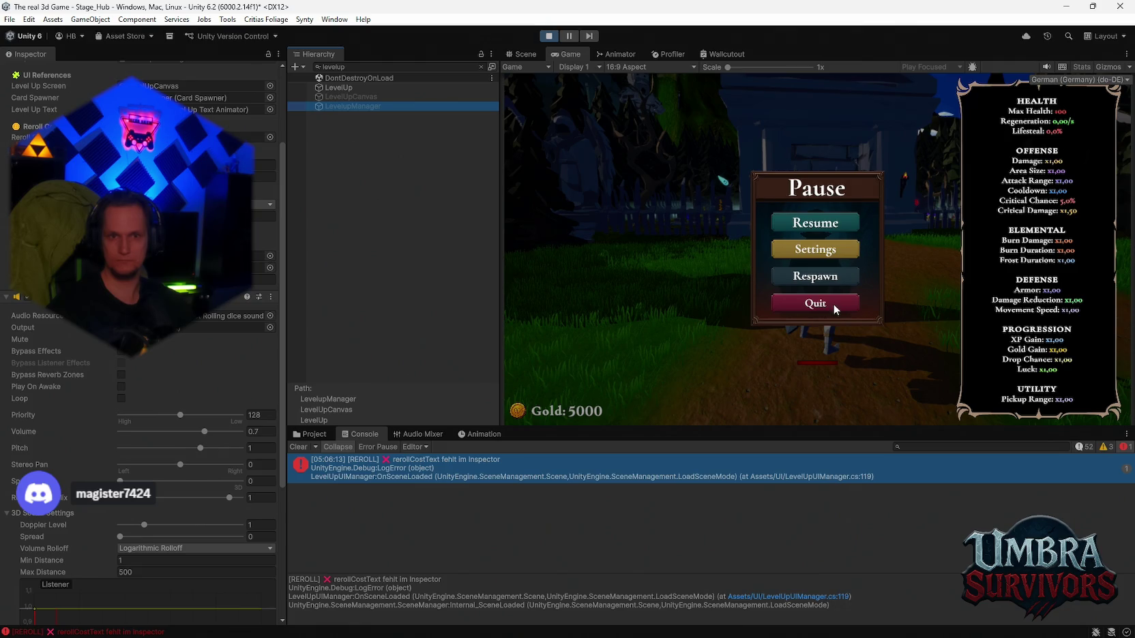
pyautogui.click(545, 36)
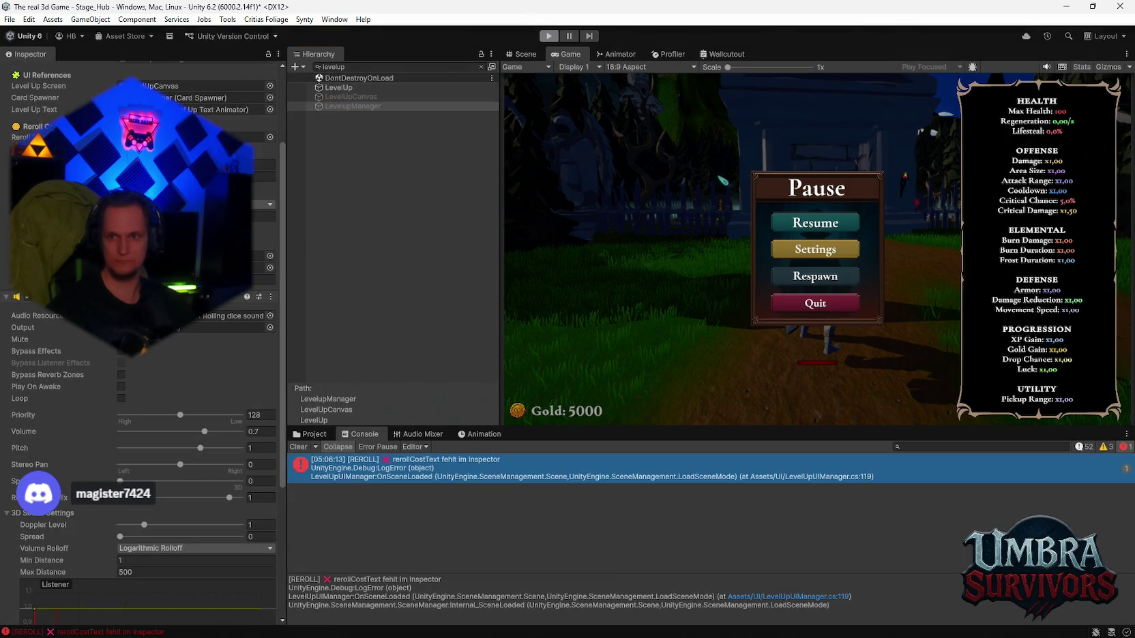
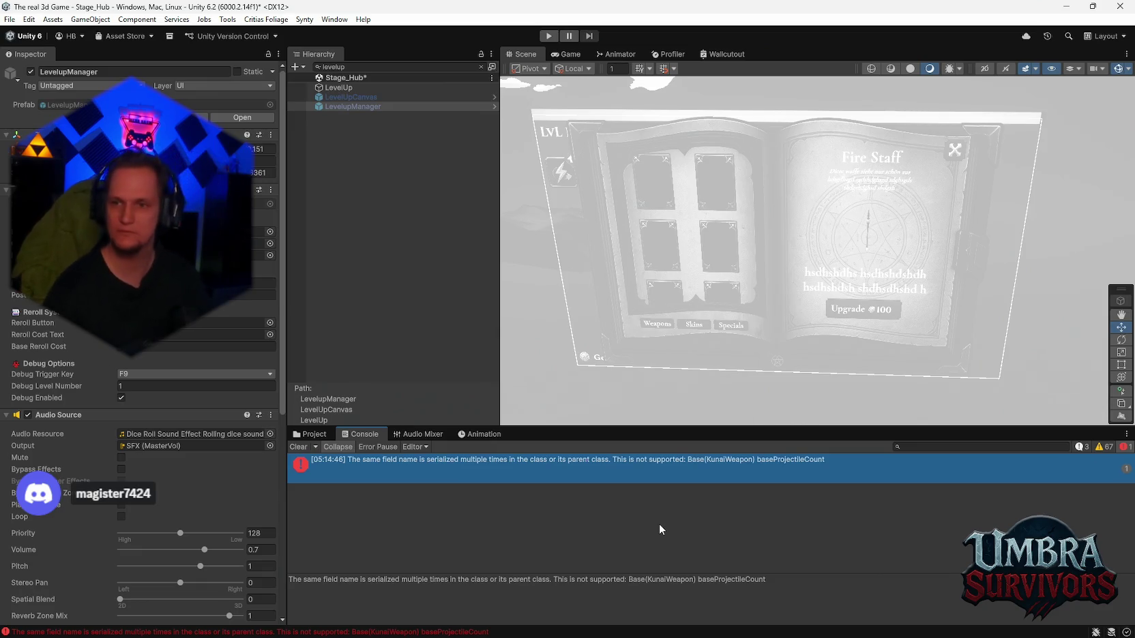
# Step: Clear the logged Console errors and empty the Hierarchy search filter
pyautogui.click(301, 446)
pyautogui.click(308, 435)
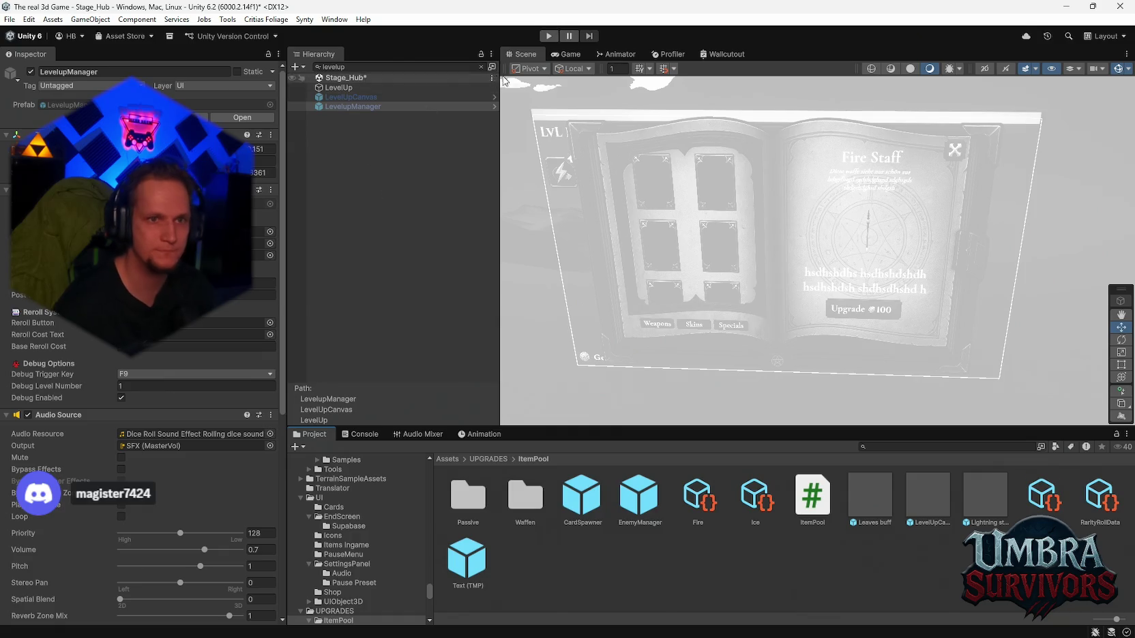
pyautogui.click(375, 66)
pyautogui.press('BackSpace')
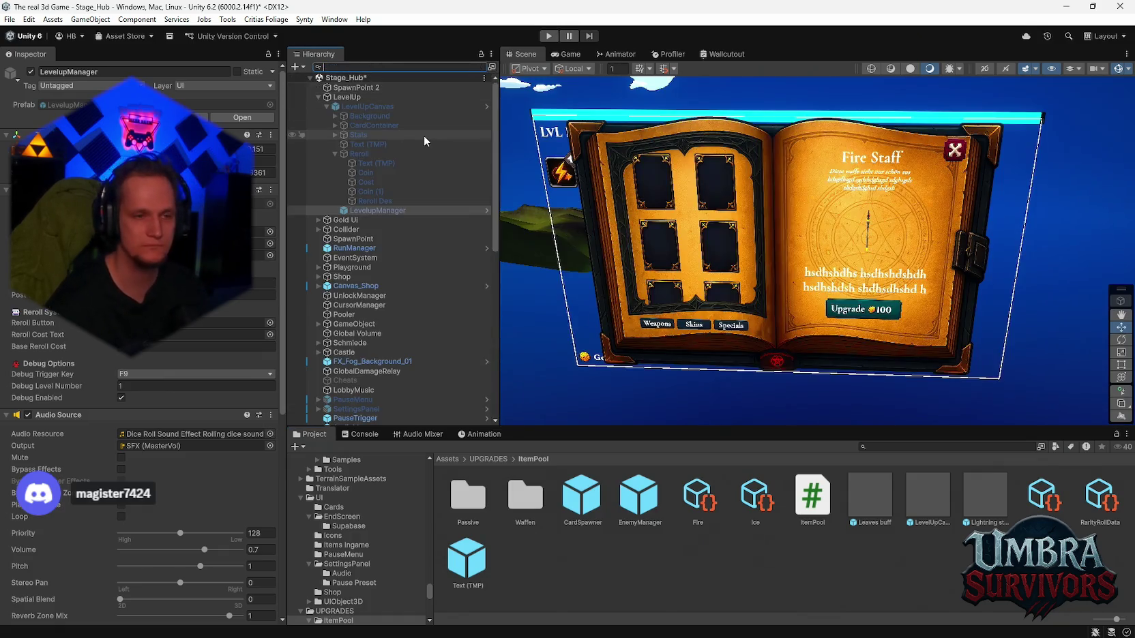
# Step: Move LevelupManager to the top of LevelUpCanvas and dismiss the prefab restructure warning
pyautogui.click(363, 106)
pyautogui.scroll(-4, 191, 321)
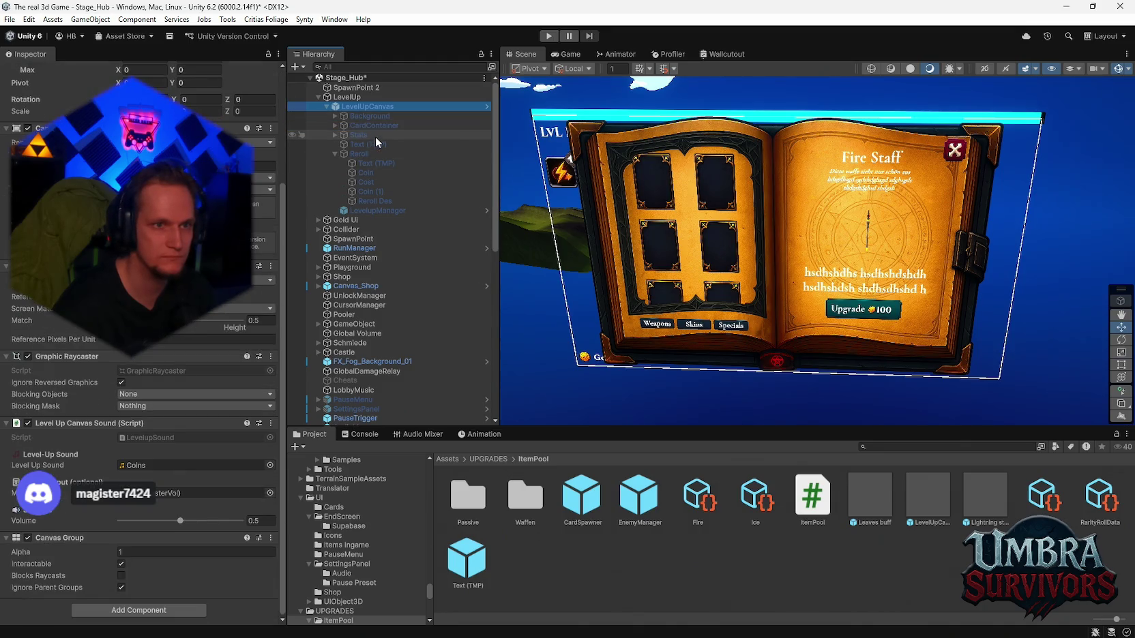
pyautogui.moveTo(375, 210); pyautogui.dragTo(360, 113)
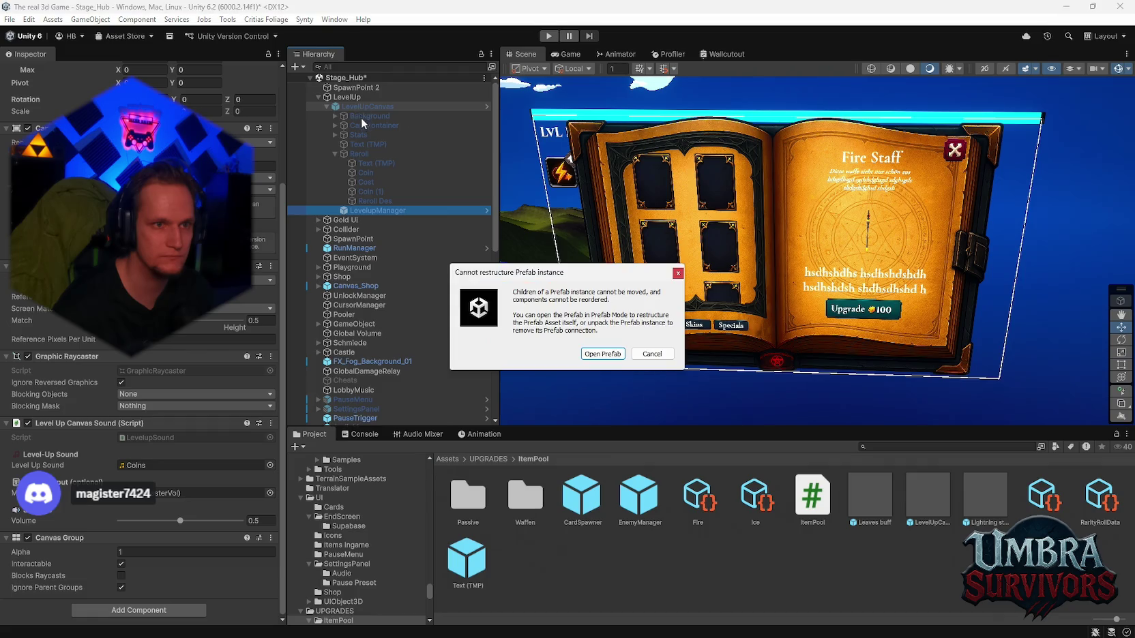
pyautogui.click(651, 354)
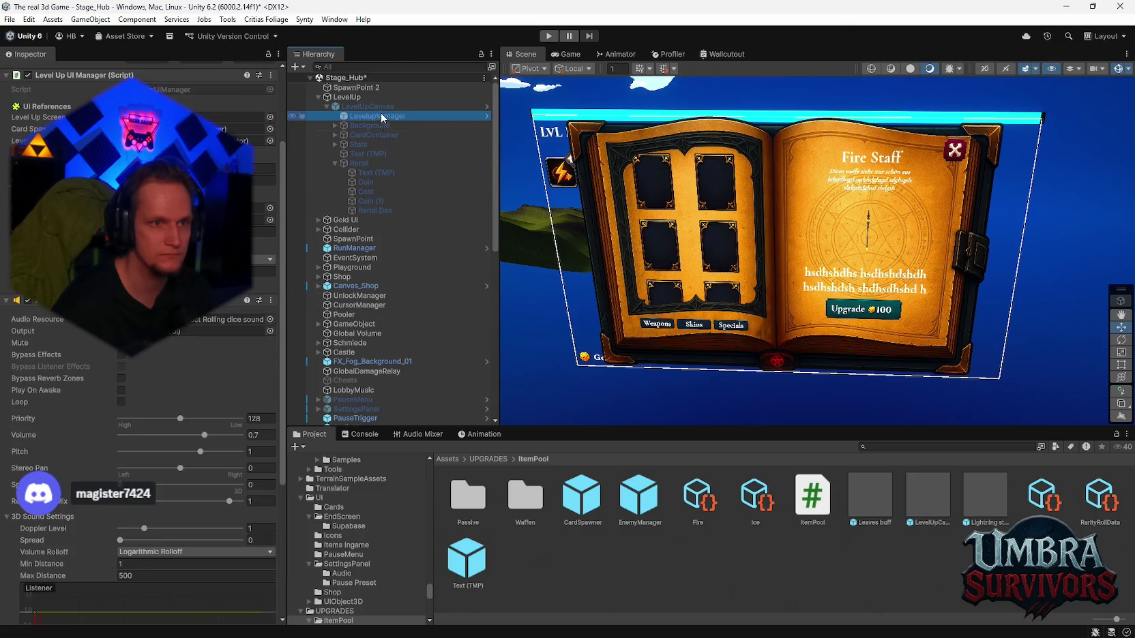
pyautogui.scroll(3, 207, 325)
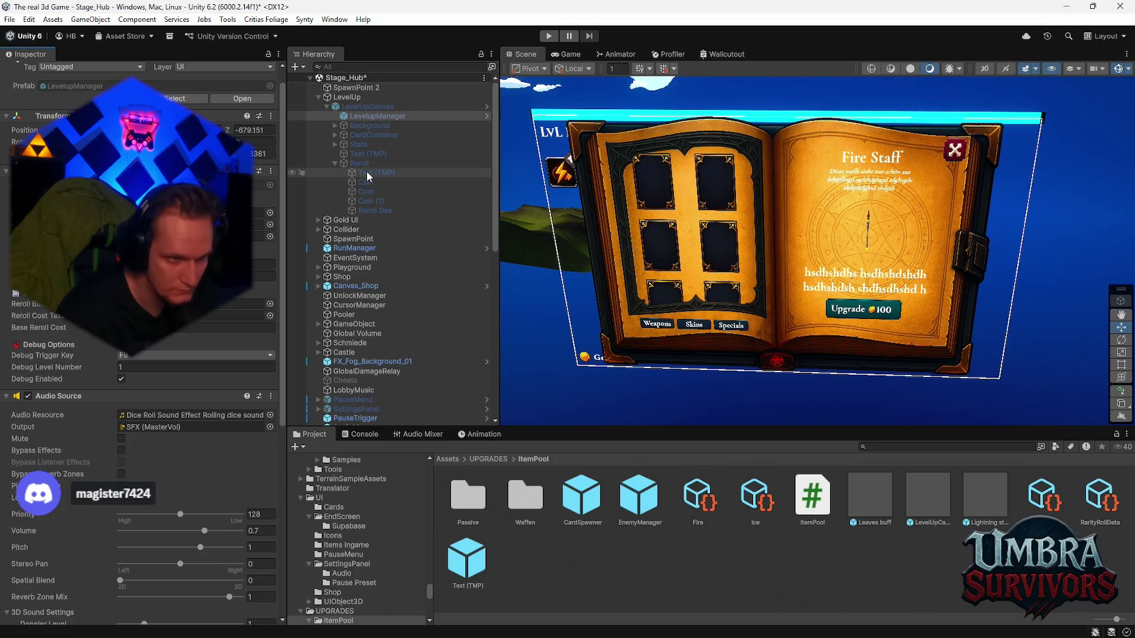
pyautogui.click(270, 316)
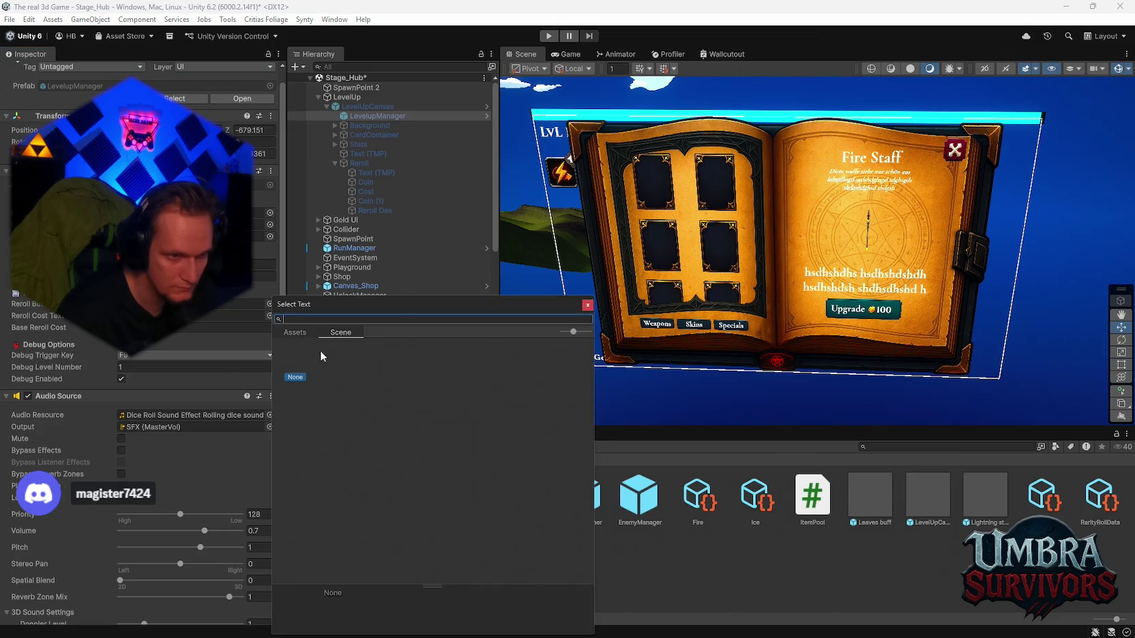
pyautogui.click(587, 305)
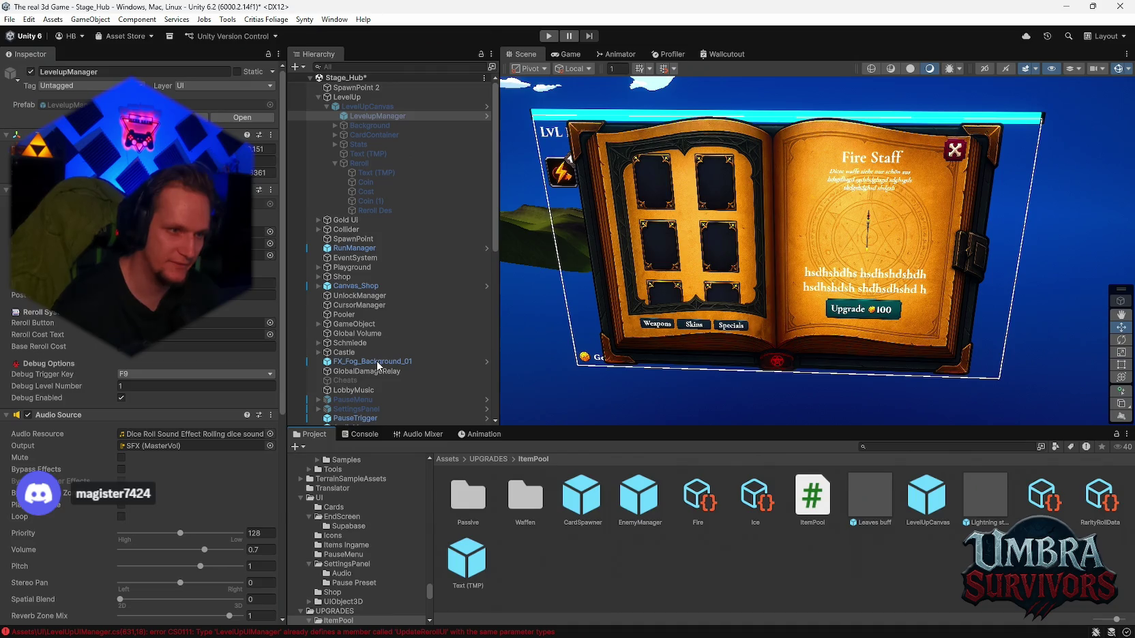
pyautogui.click(364, 432)
# Step: Assign the cost text object under Reroll to LevelupManager's Reroll Cost Text field
pyautogui.click(308, 434)
pyautogui.click(365, 164)
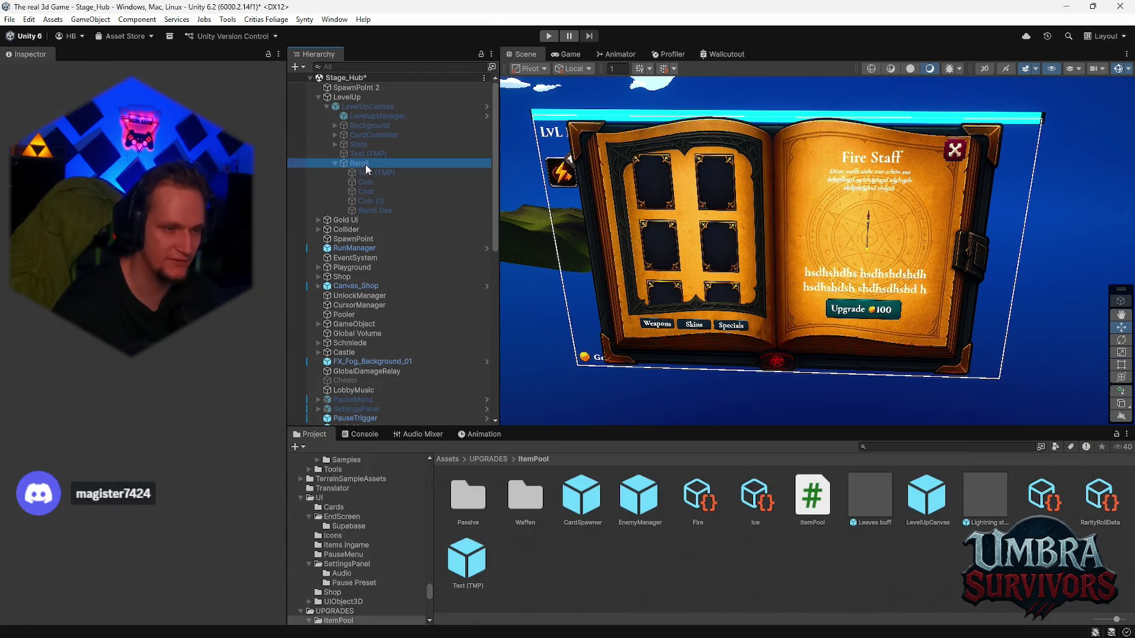
pyautogui.scroll(-10, 202, 339)
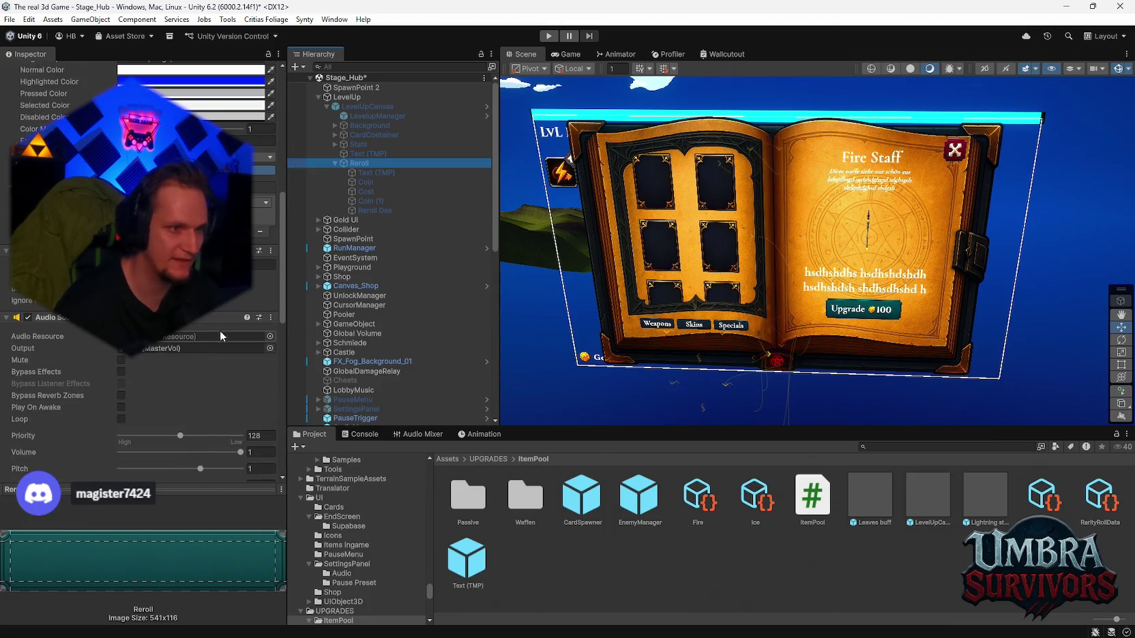
pyautogui.click(359, 107)
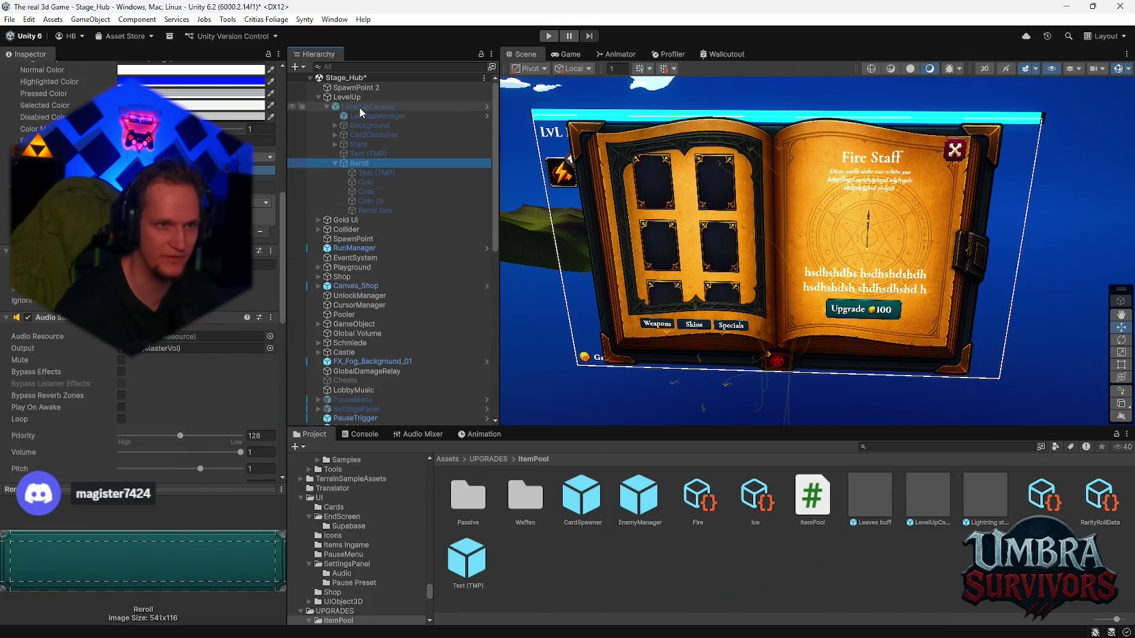
pyautogui.scroll(5, 215, 310)
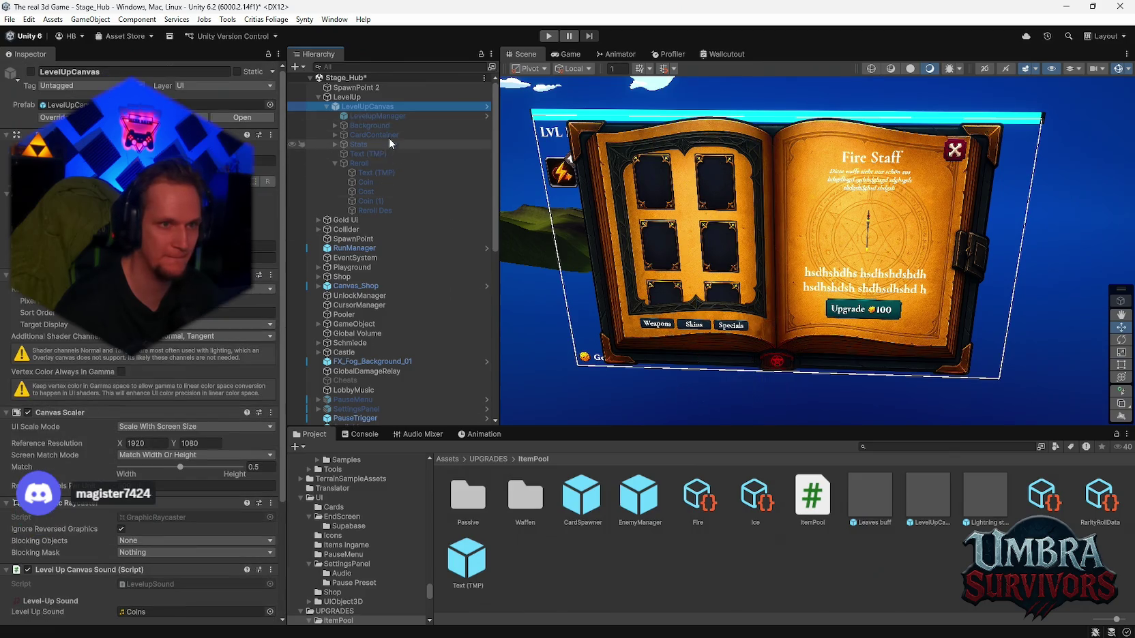
pyautogui.click(372, 116)
pyautogui.click(360, 163)
pyautogui.scroll(-10, 259, 212)
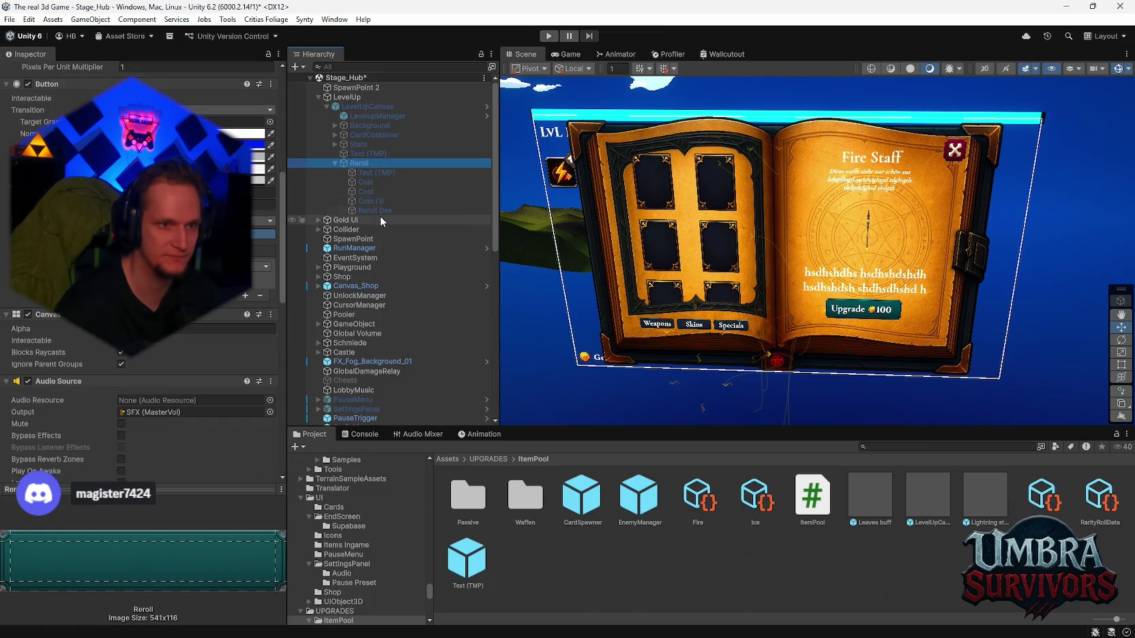
pyautogui.click(367, 116)
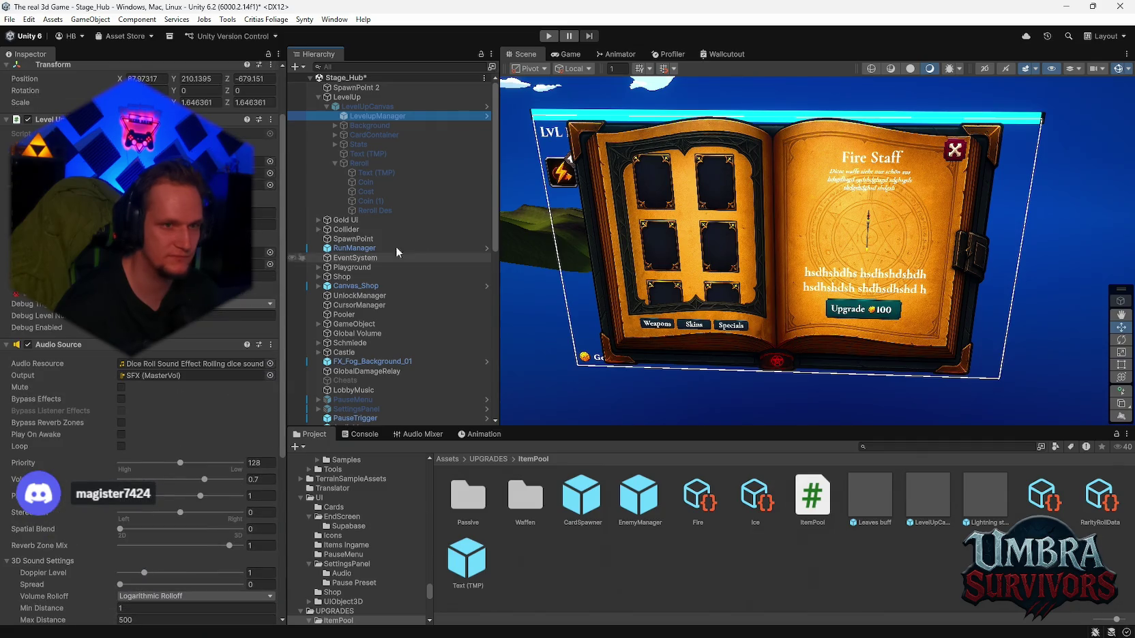
pyautogui.moveTo(369, 179); pyautogui.dragTo(263, 264)
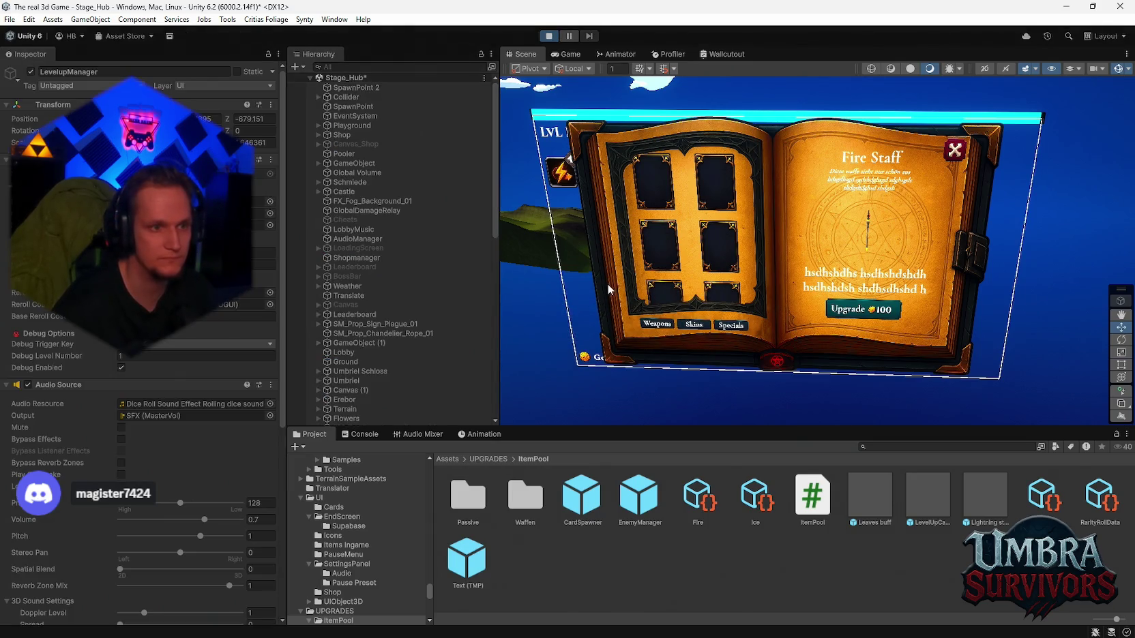
# Step: Run the character into the castle and view the Ice Wand page in the weapon book
pyautogui.press('w')
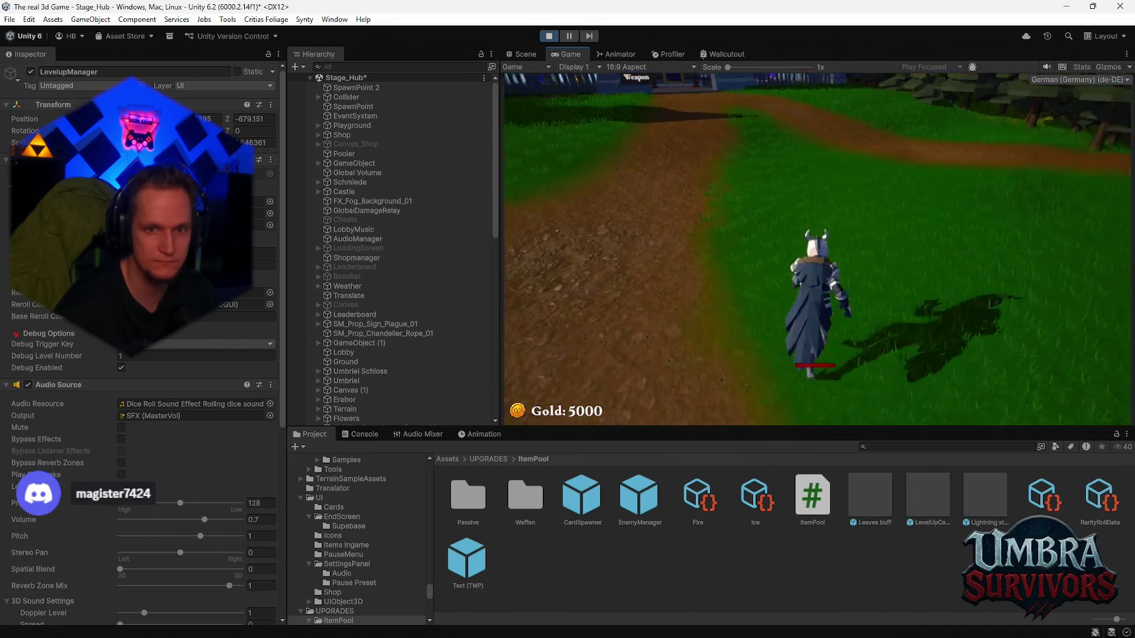
pyautogui.press('w')
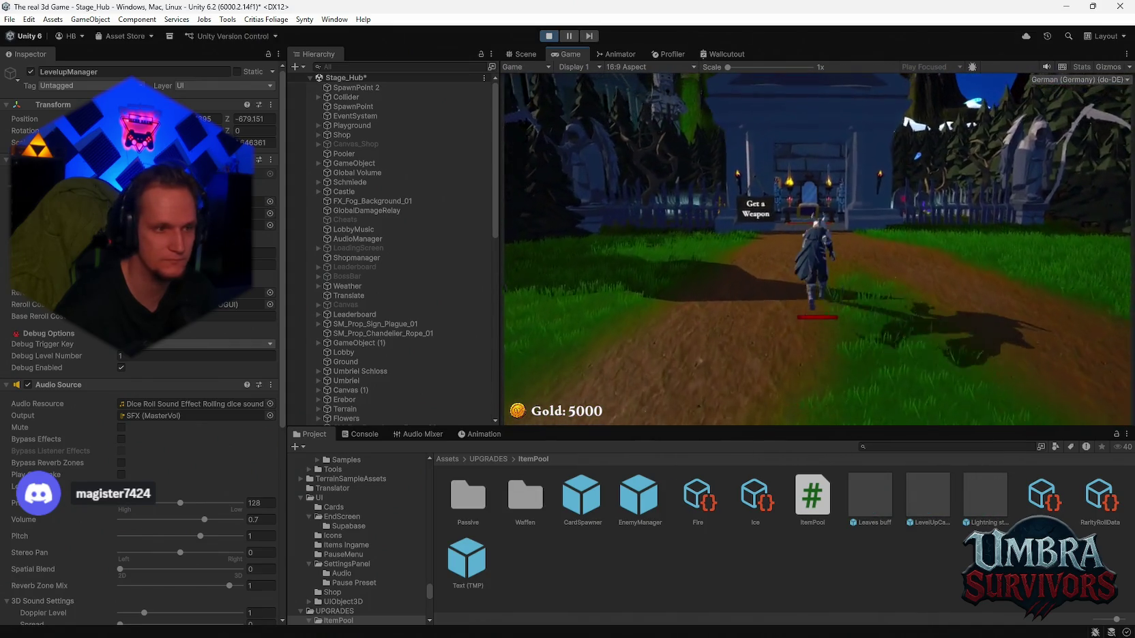
pyautogui.press('w')
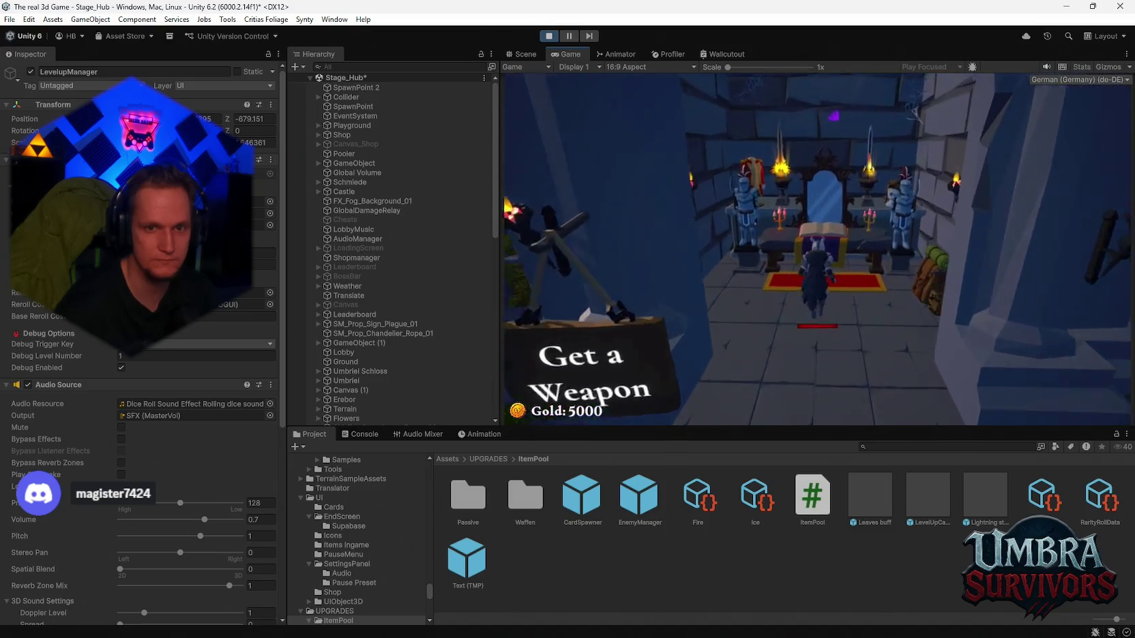
pyautogui.click(746, 295)
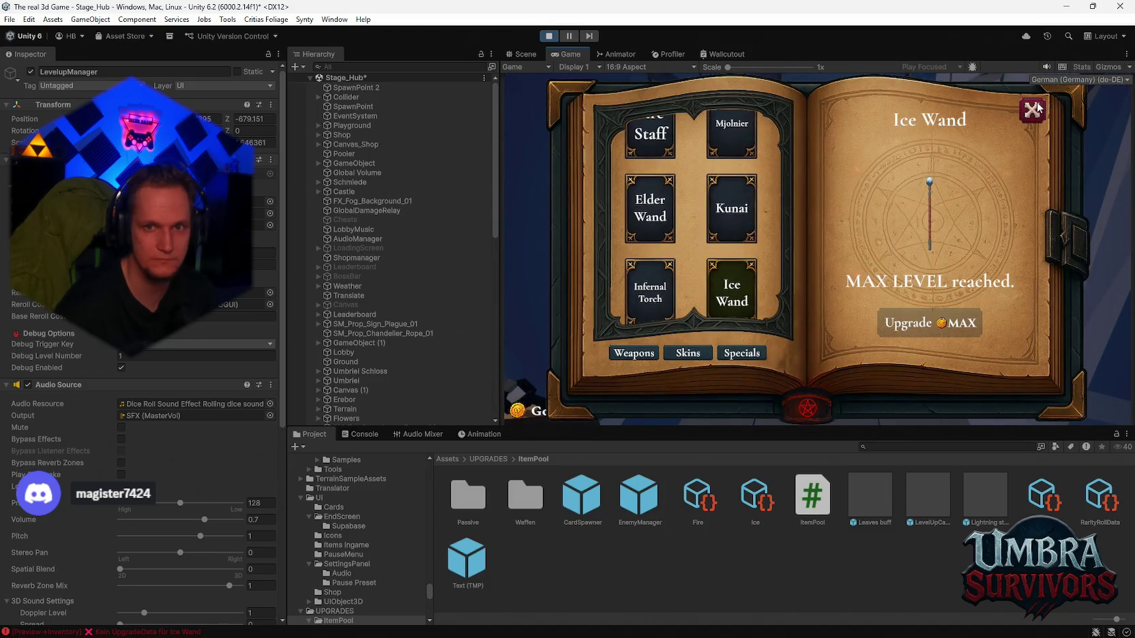
# Step: Close the weapon book and run back out along the path toward the houses
pyautogui.press('Escape')
pyautogui.press('w')
pyautogui.press('w')
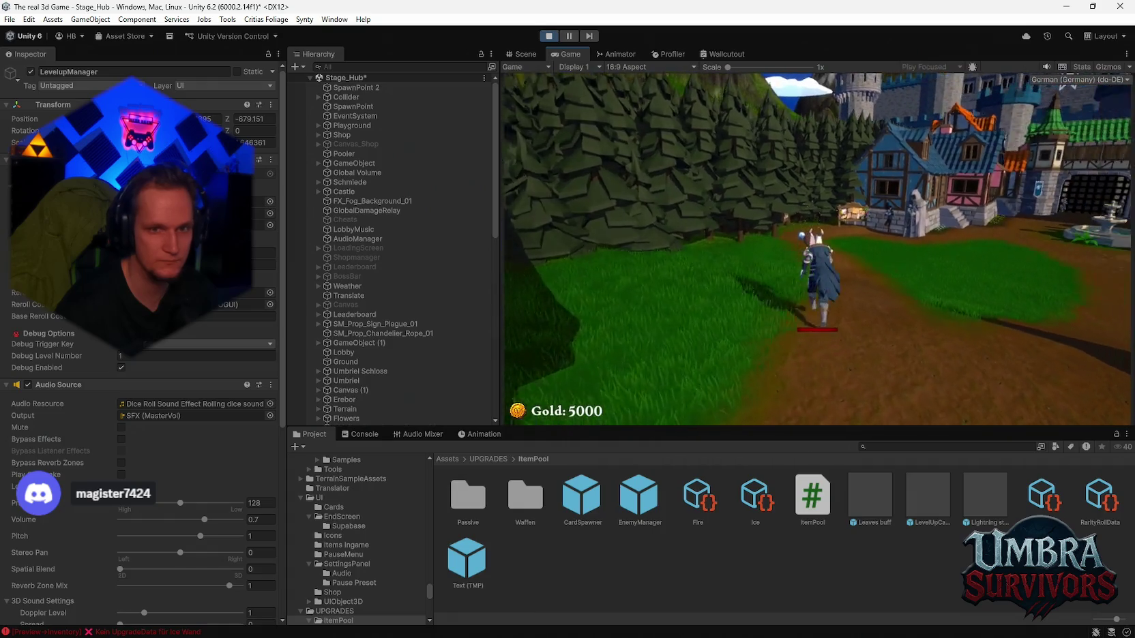
pyautogui.press('w')
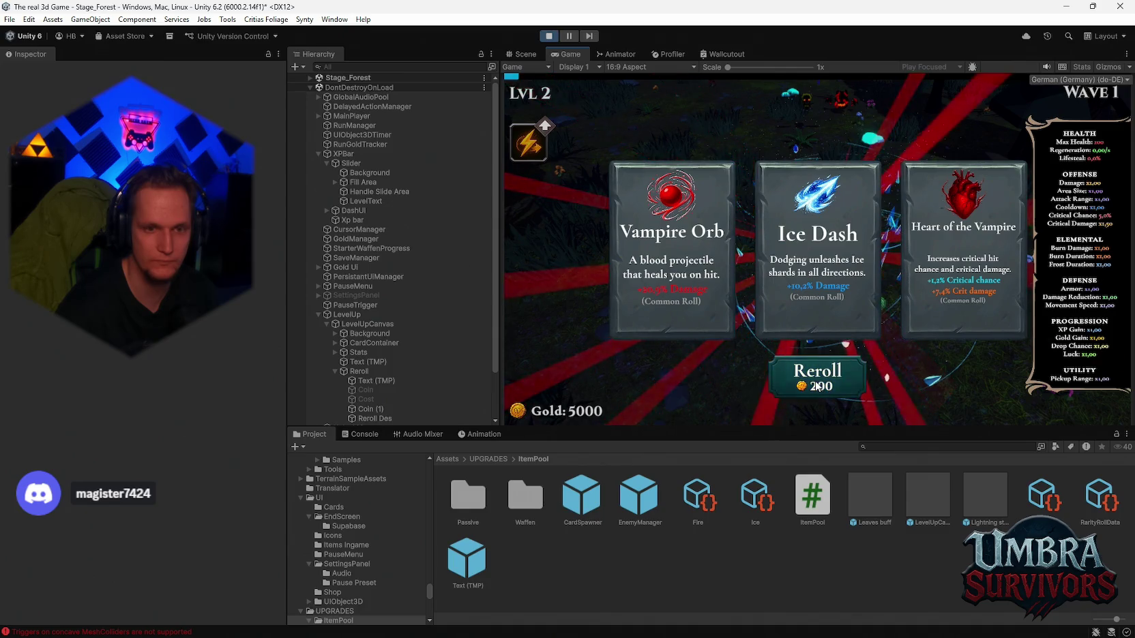
# Step: Review the logged errors in the Console and clear them
pyautogui.click(356, 435)
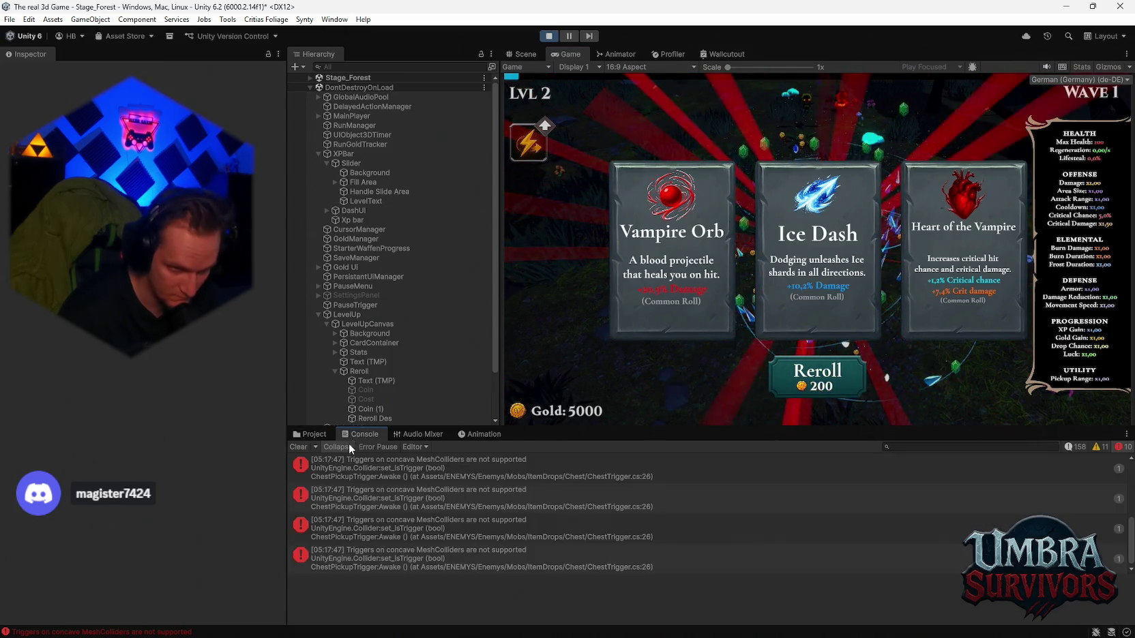
pyautogui.scroll(2, 386, 528)
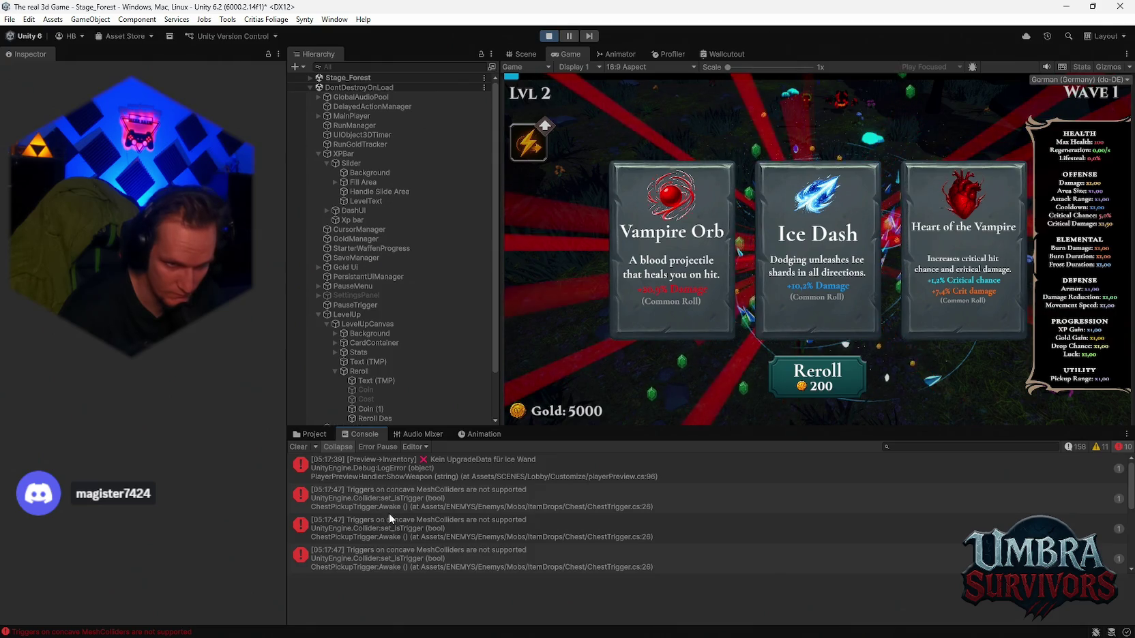
pyautogui.click(299, 447)
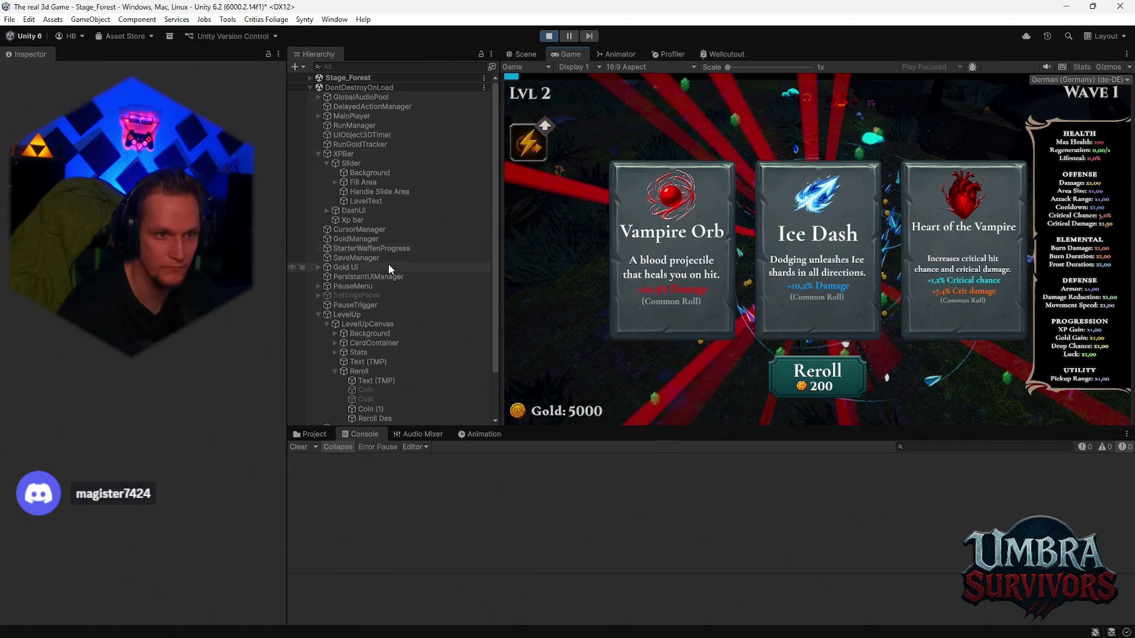
pyautogui.scroll(-2, 392, 323)
pyautogui.scroll(2, 373, 298)
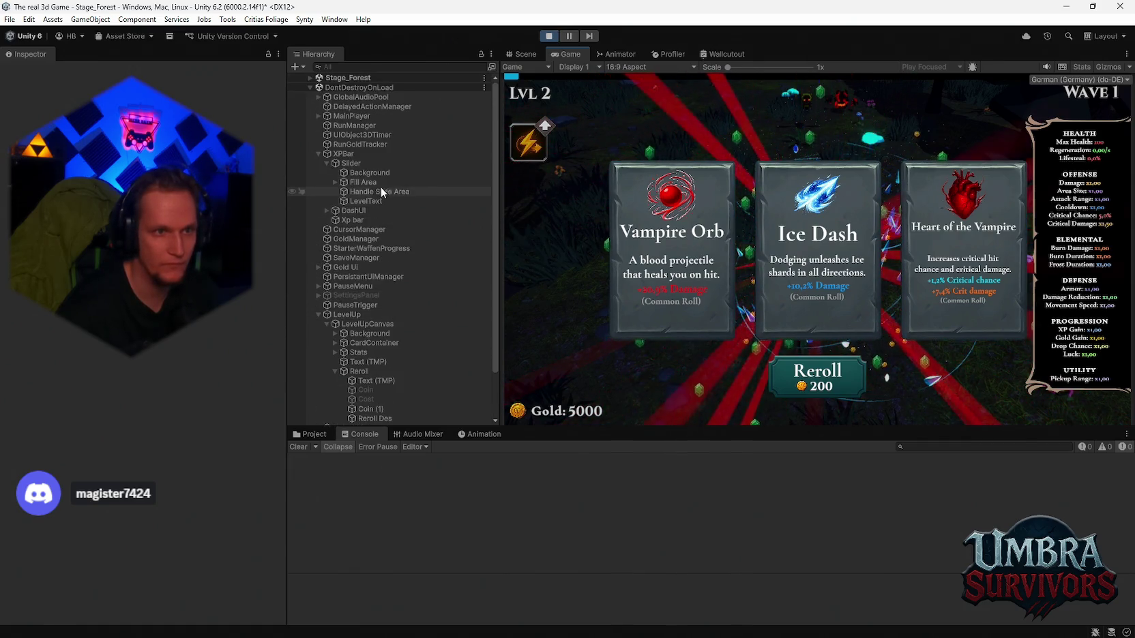
pyautogui.scroll(-2, 372, 286)
pyautogui.scroll(2, 368, 259)
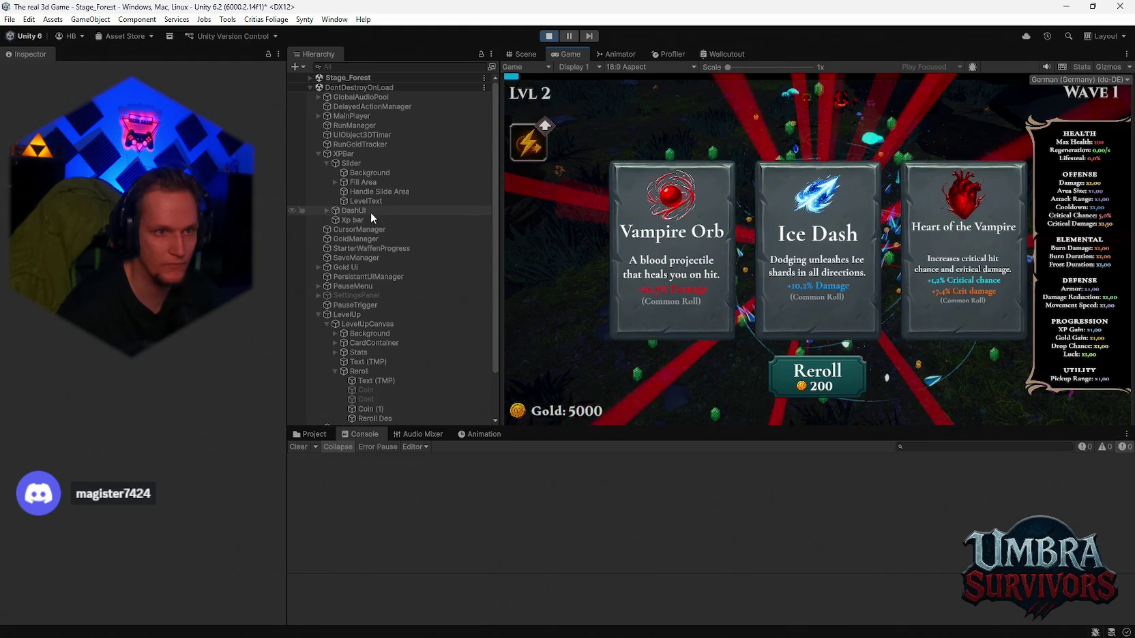
pyautogui.scroll(-2, 390, 260)
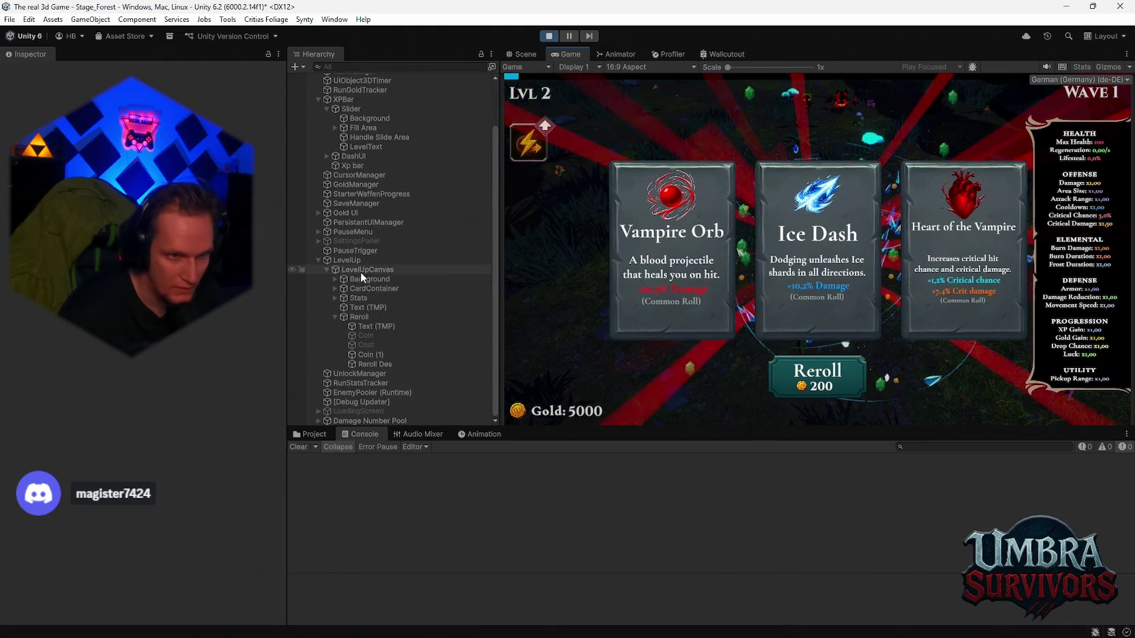
# Step: Set the Reroll button's On Click target to the LevelupManager prefab calling LevelUpUIManager.Reroll
pyautogui.click(359, 317)
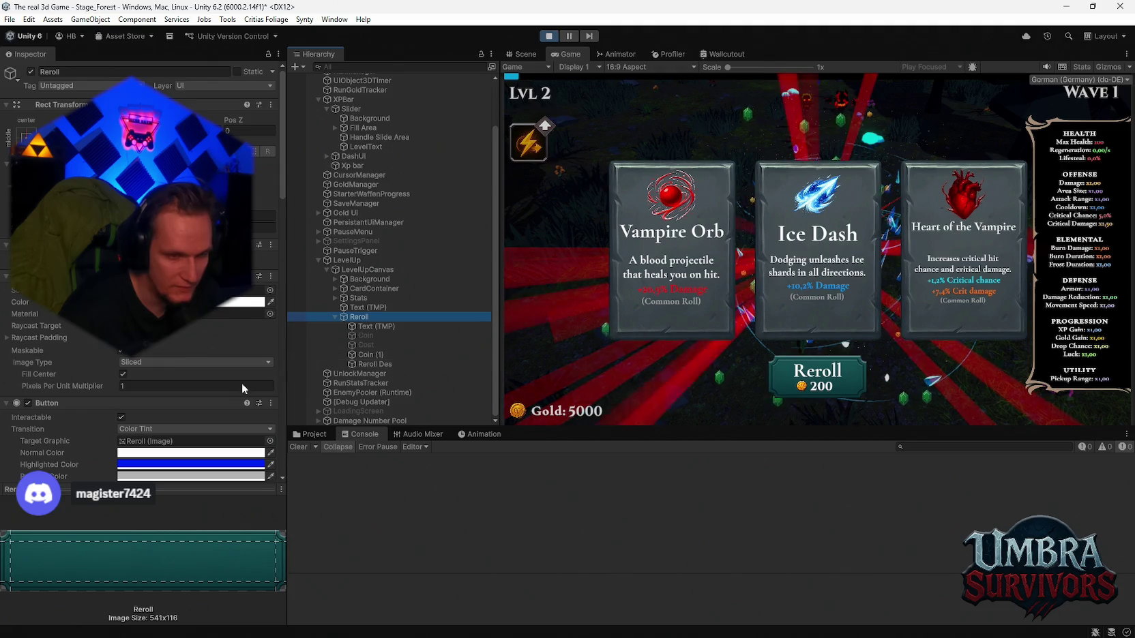
pyautogui.scroll(-5, 205, 389)
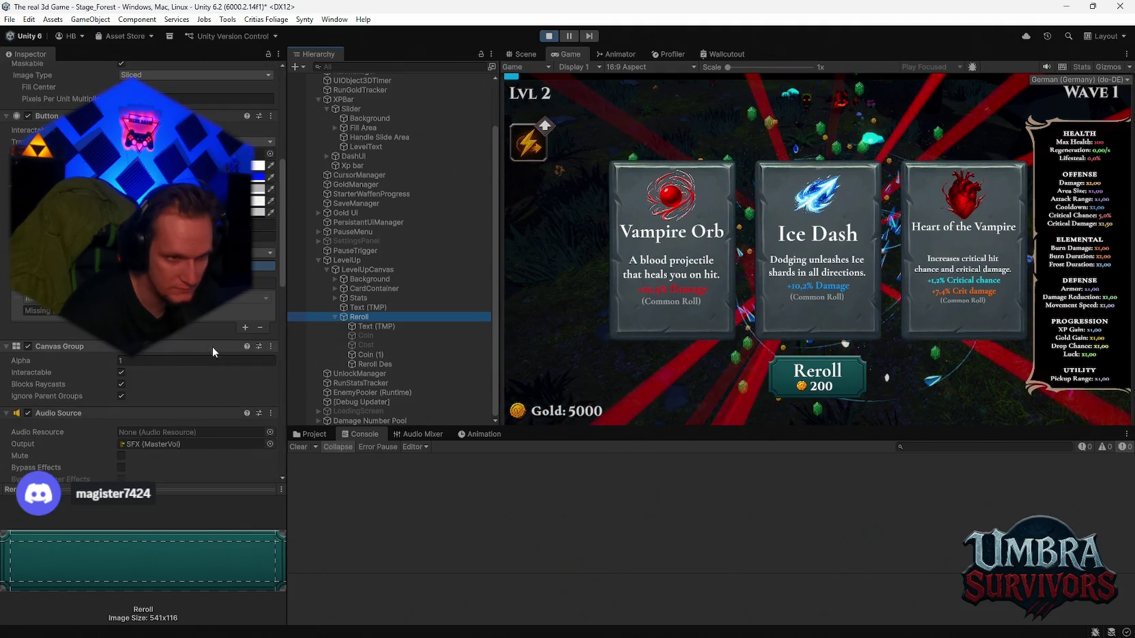
pyautogui.click(270, 432)
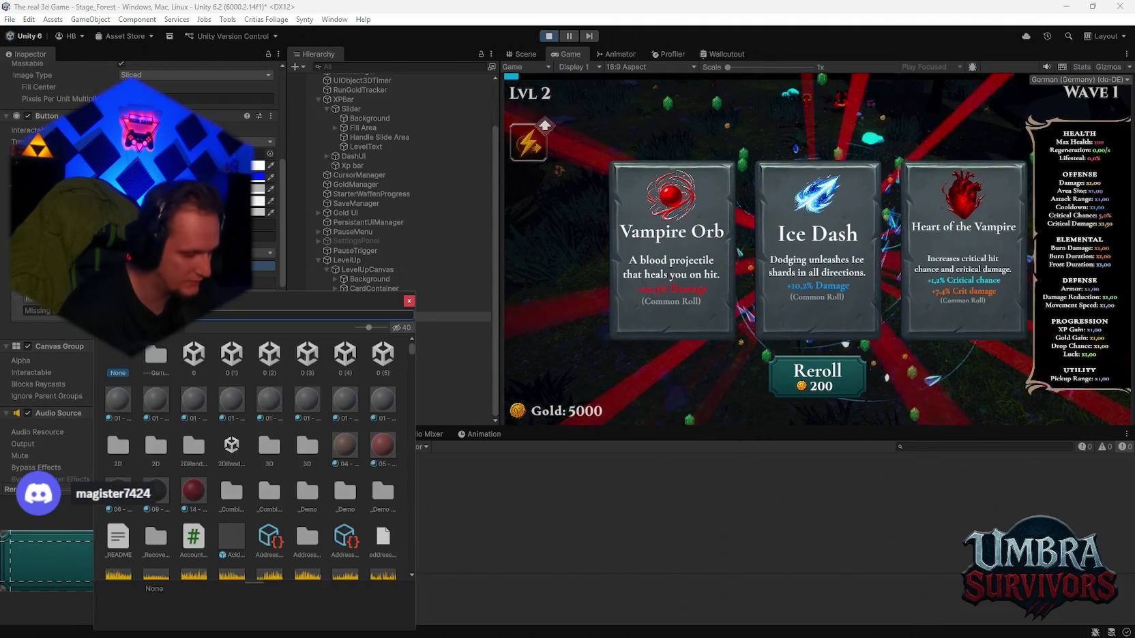
pyautogui.write('level')
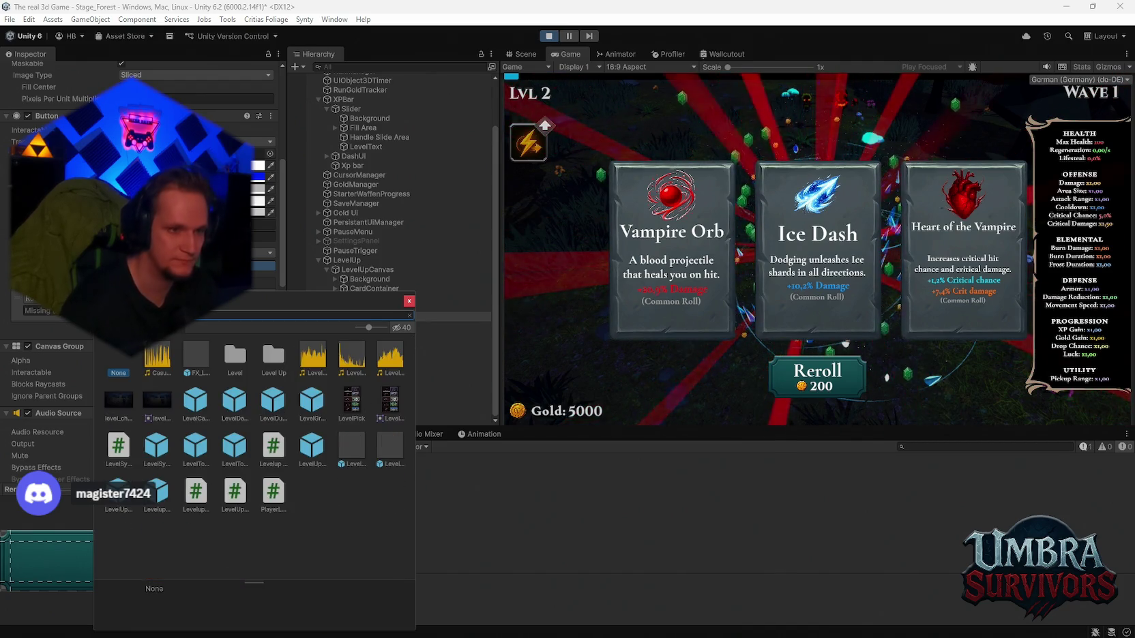
pyautogui.write('up')
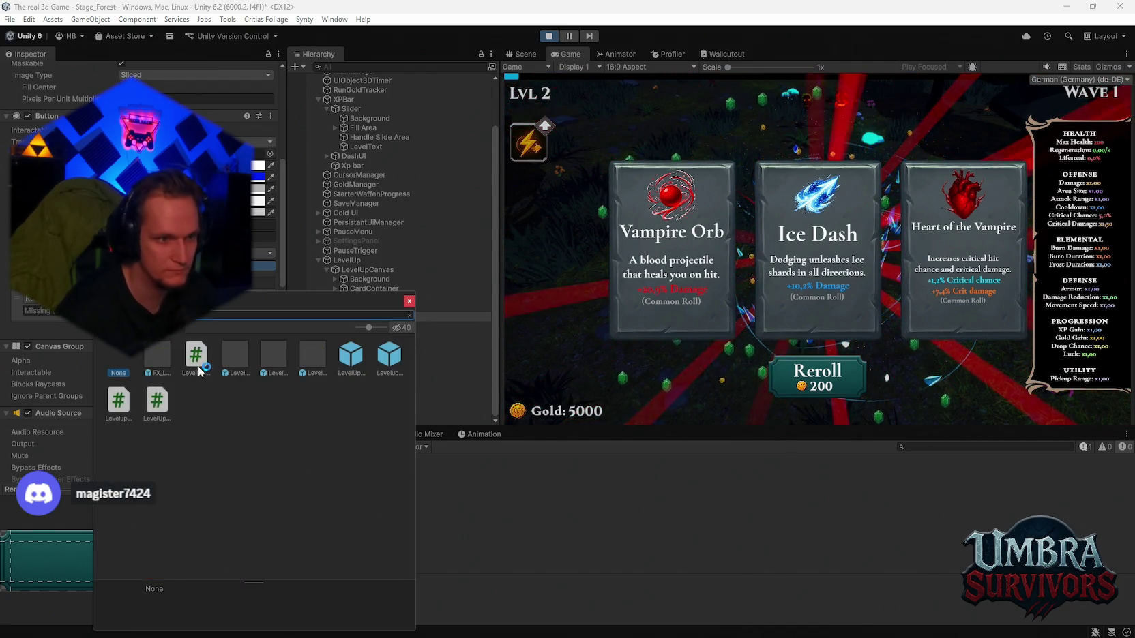
pyautogui.click(386, 366)
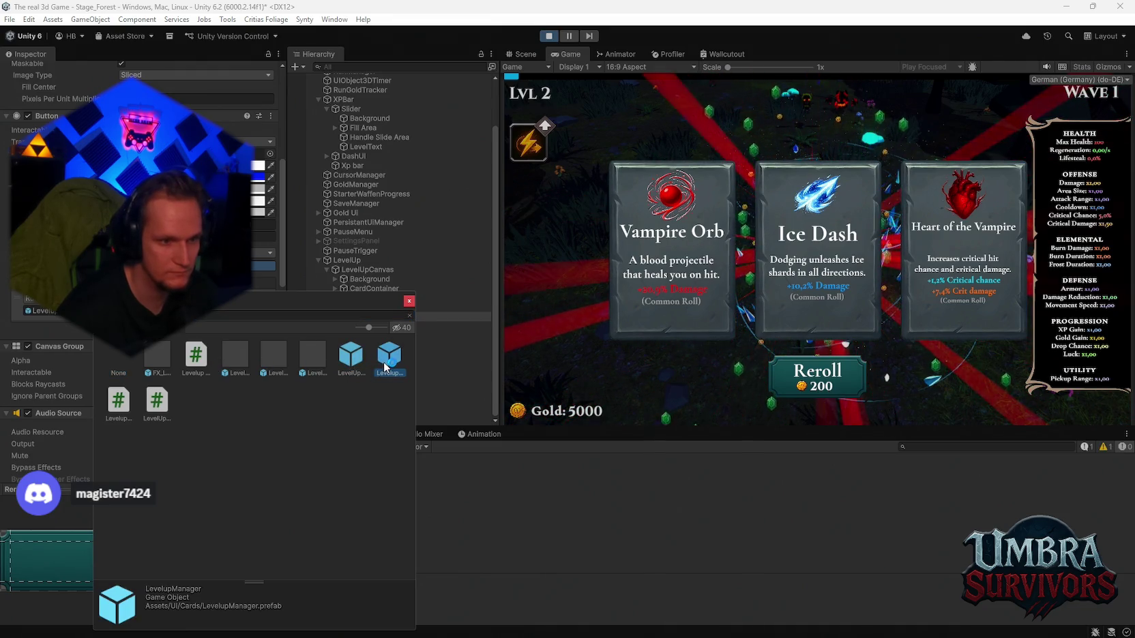
pyautogui.doubleClick(386, 367)
pyautogui.click(198, 298)
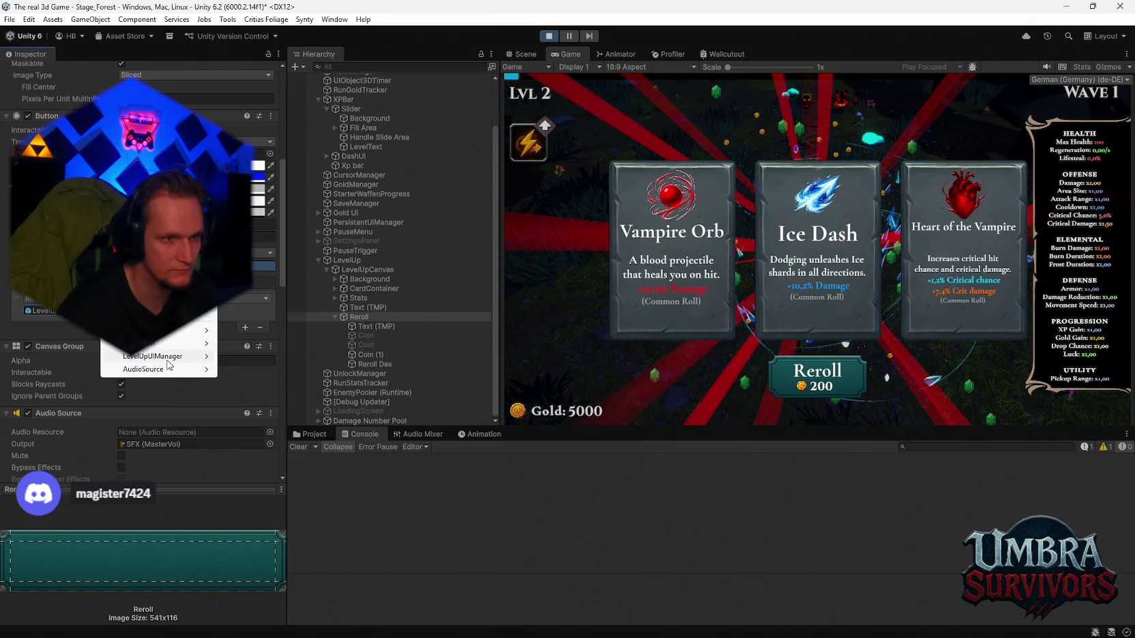
pyautogui.moveTo(167, 358)
pyautogui.click(252, 538)
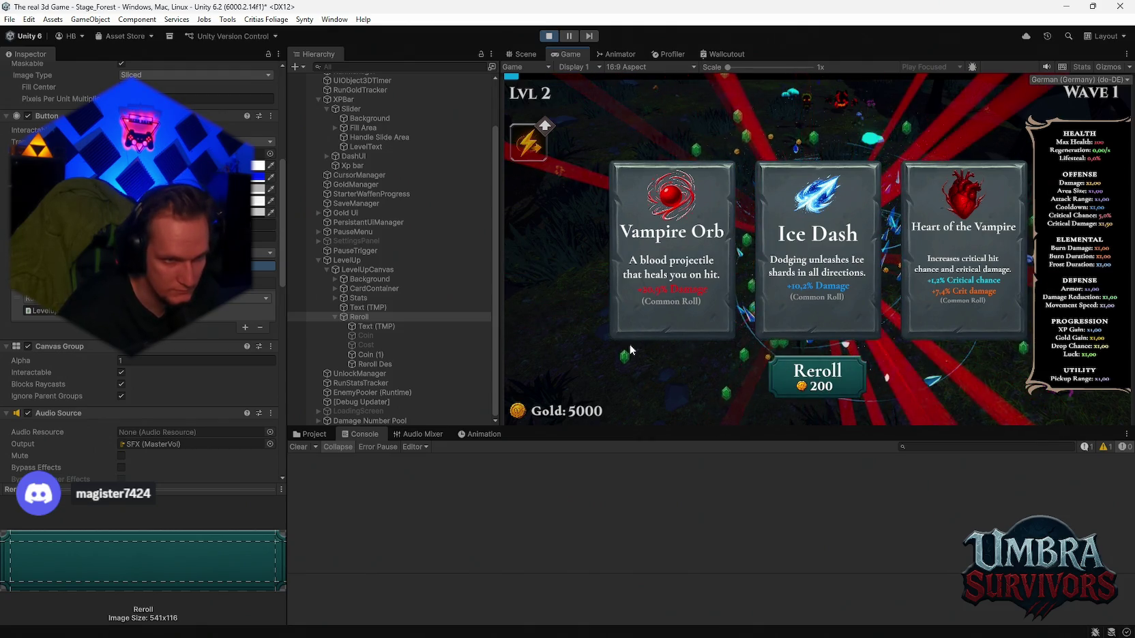
pyautogui.click(370, 288)
# Step: Inspect the three cards in CardContainer, the Reroll Des text, and the Reroll button's components
pyautogui.click(335, 289)
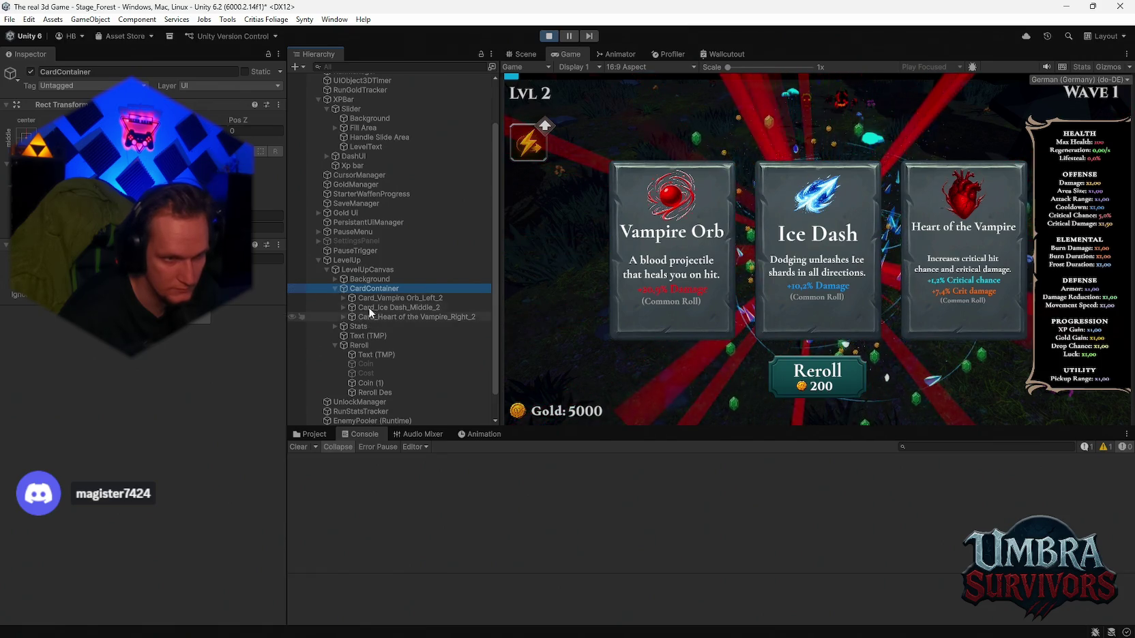
pyautogui.click(372, 299)
pyautogui.scroll(-5, 171, 341)
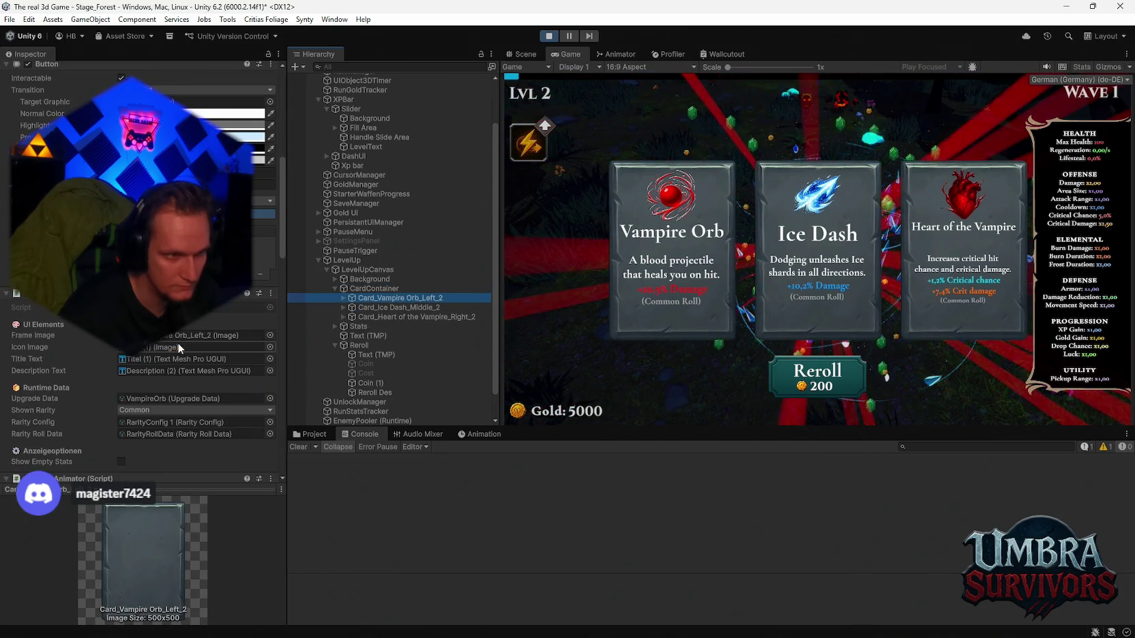
pyautogui.scroll(-3, 177, 344)
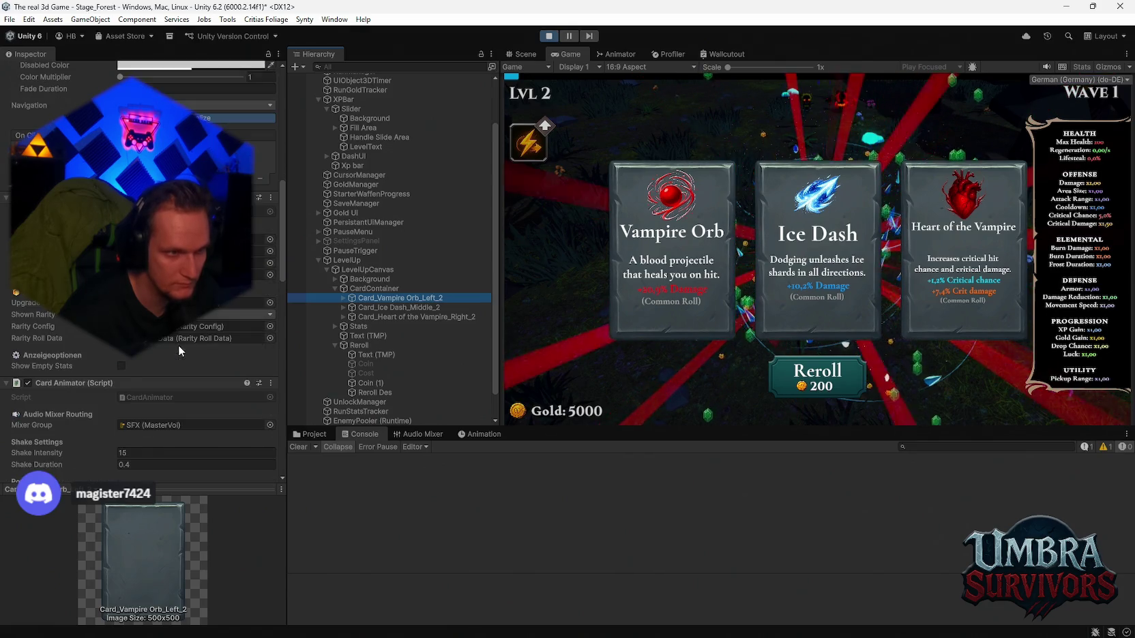
pyautogui.click(359, 346)
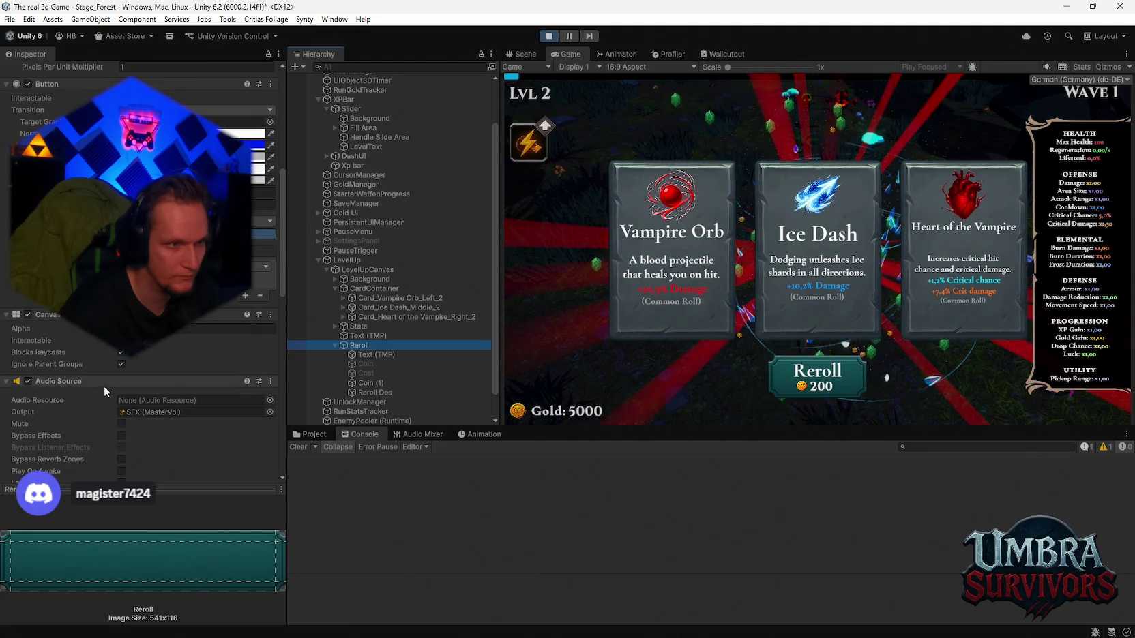
pyautogui.scroll(5, 112, 387)
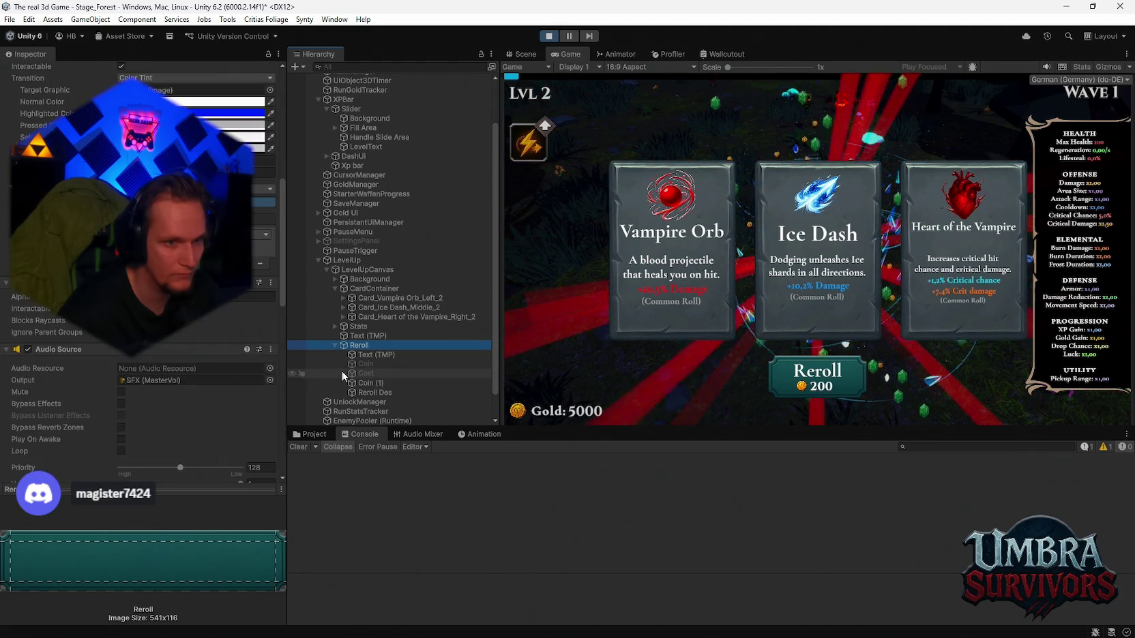
pyautogui.click(370, 392)
pyautogui.click(362, 346)
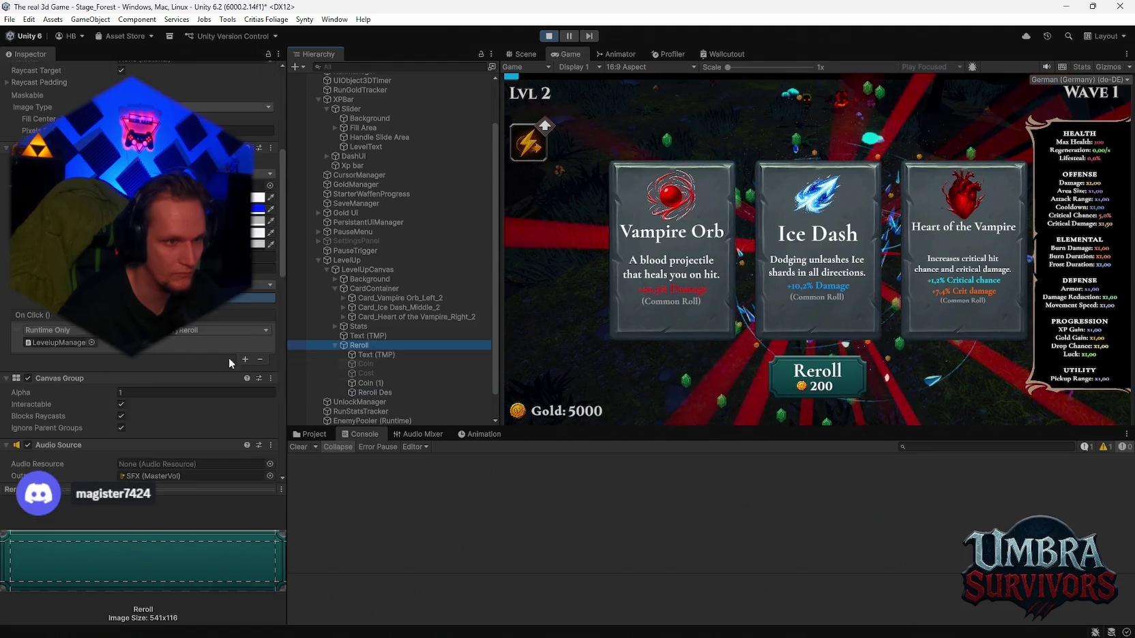
# Step: Disable the Reroll button's Audio Source and test Reroll in the Game view with warnings shown
pyautogui.click(28, 317)
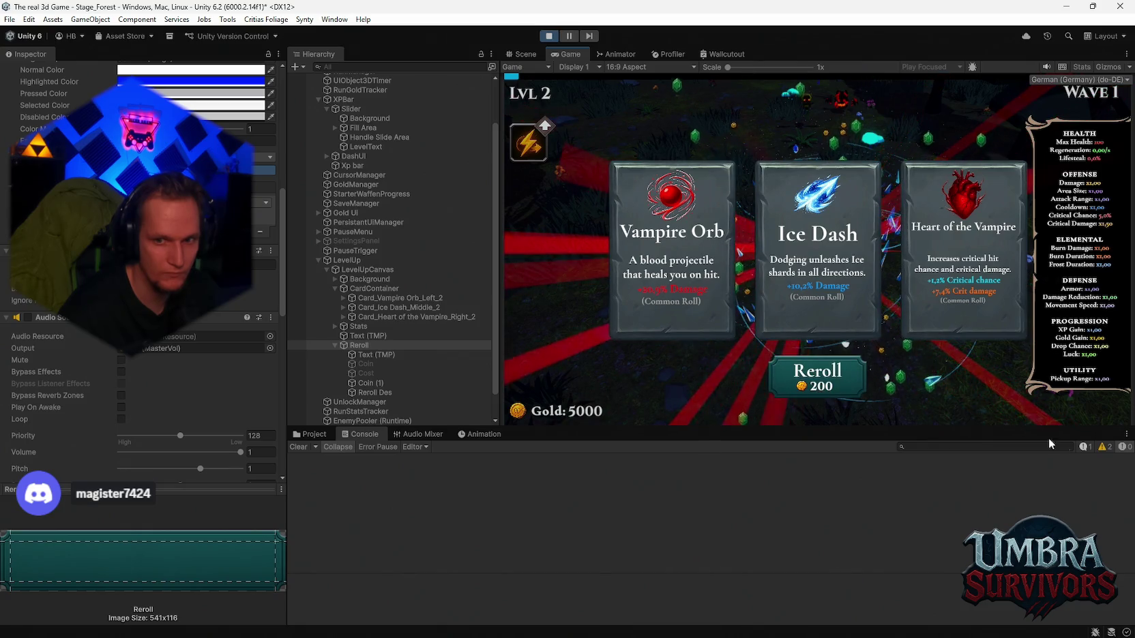
pyautogui.click(1103, 447)
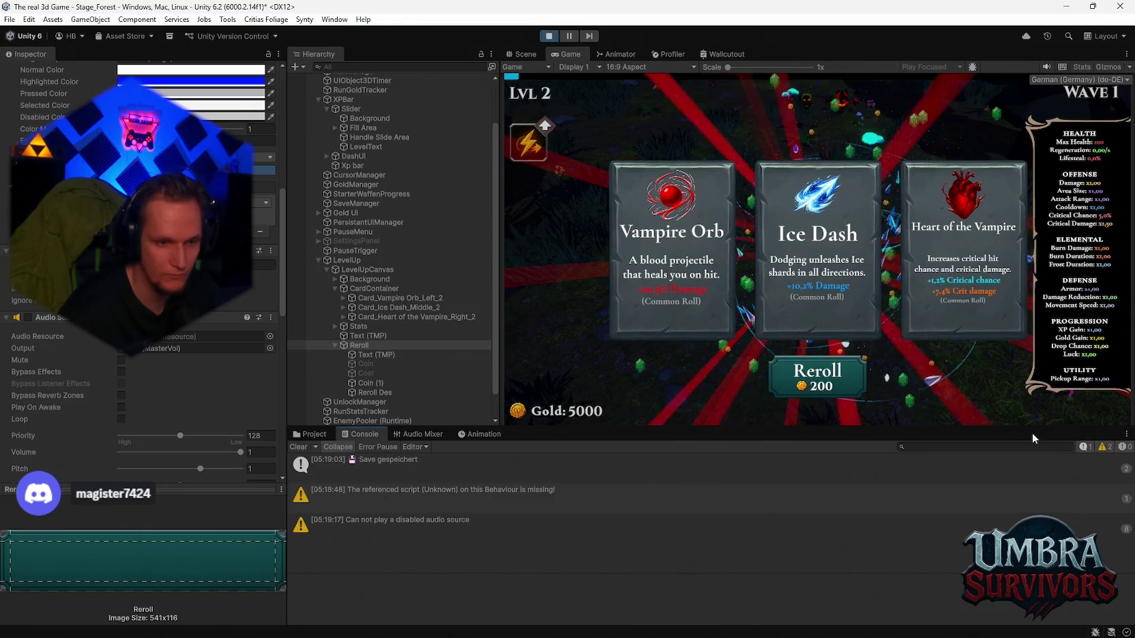
pyautogui.click(827, 385)
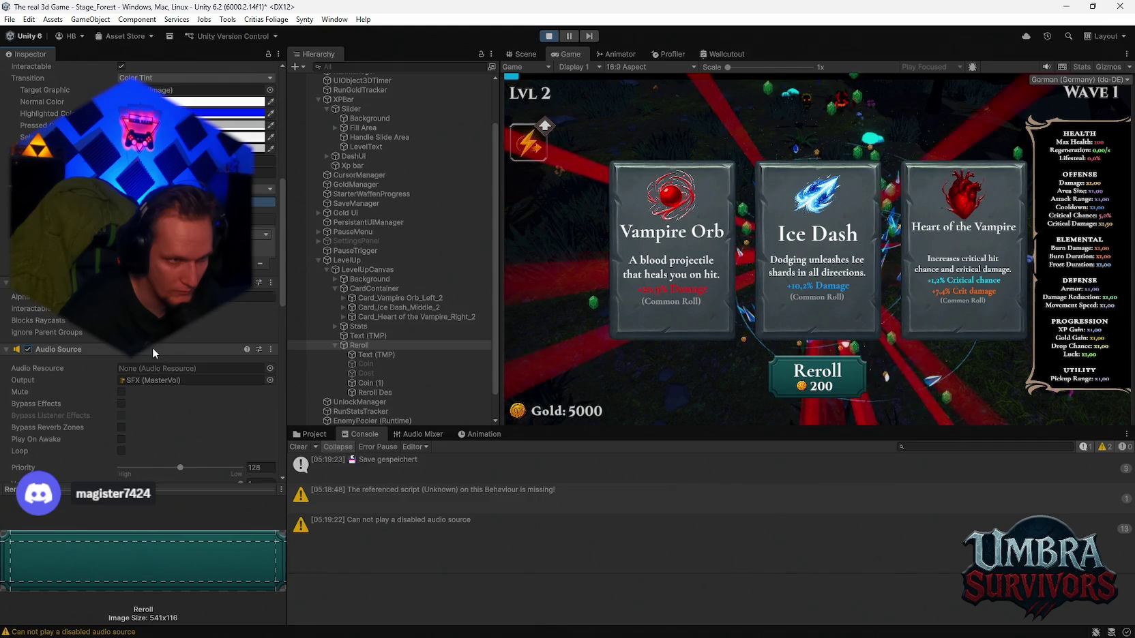
pyautogui.scroll(-8, 154, 348)
pyautogui.scroll(-2, 158, 348)
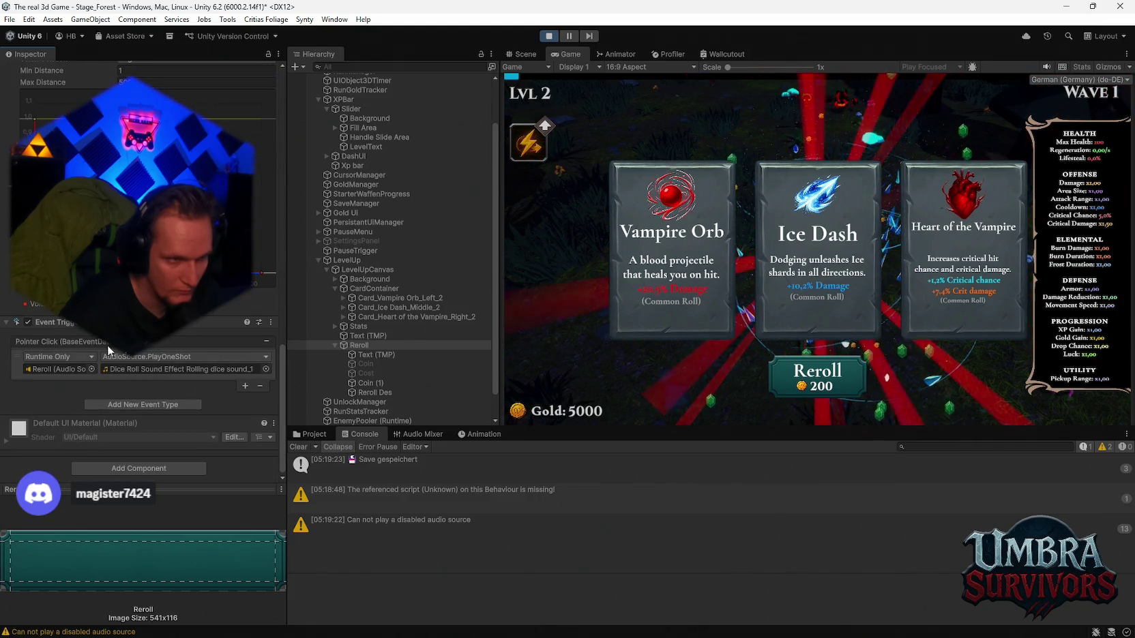
# Step: Toggle Reroll's Event Trigger off and back on, and expand Stage_Forest's object list
pyautogui.click(27, 323)
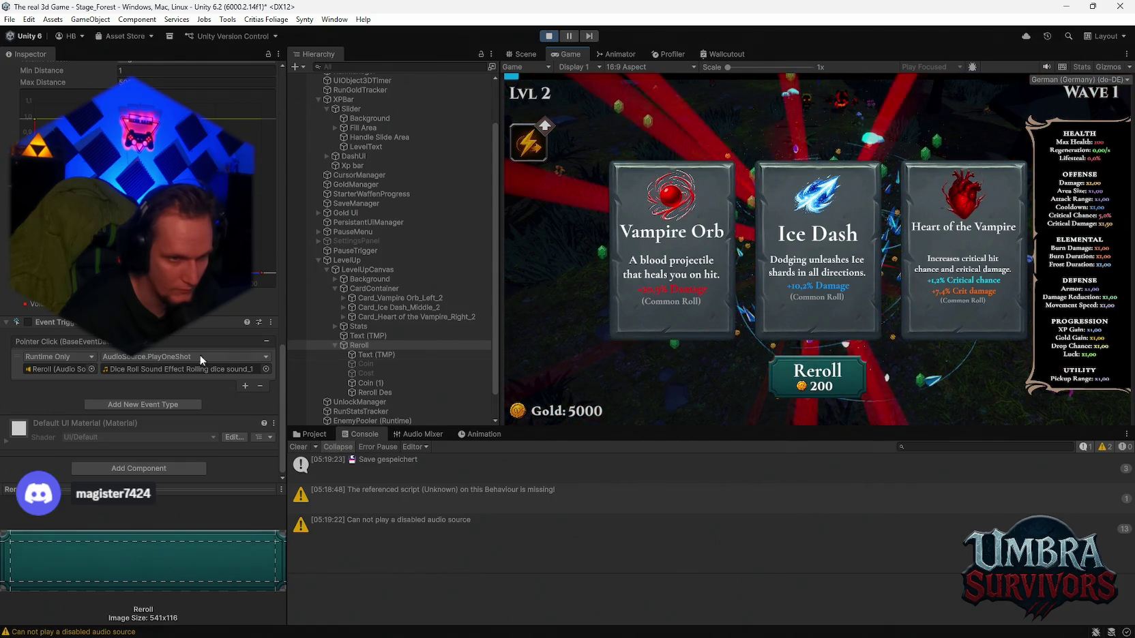
pyautogui.click(27, 322)
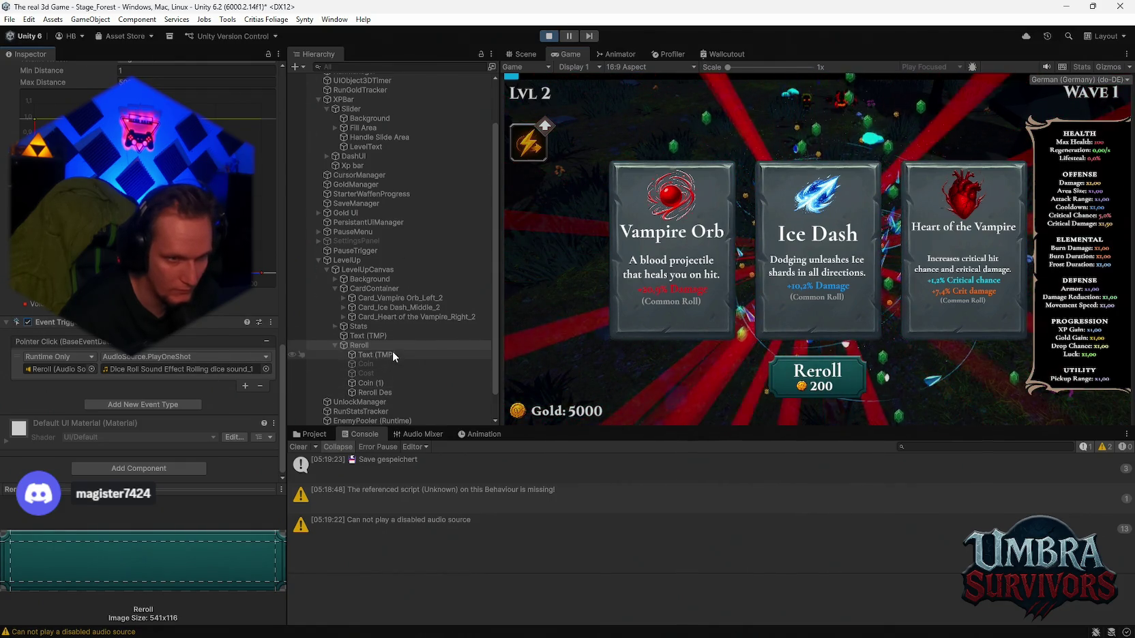
pyautogui.scroll(2, 392, 351)
pyautogui.scroll(2, 391, 355)
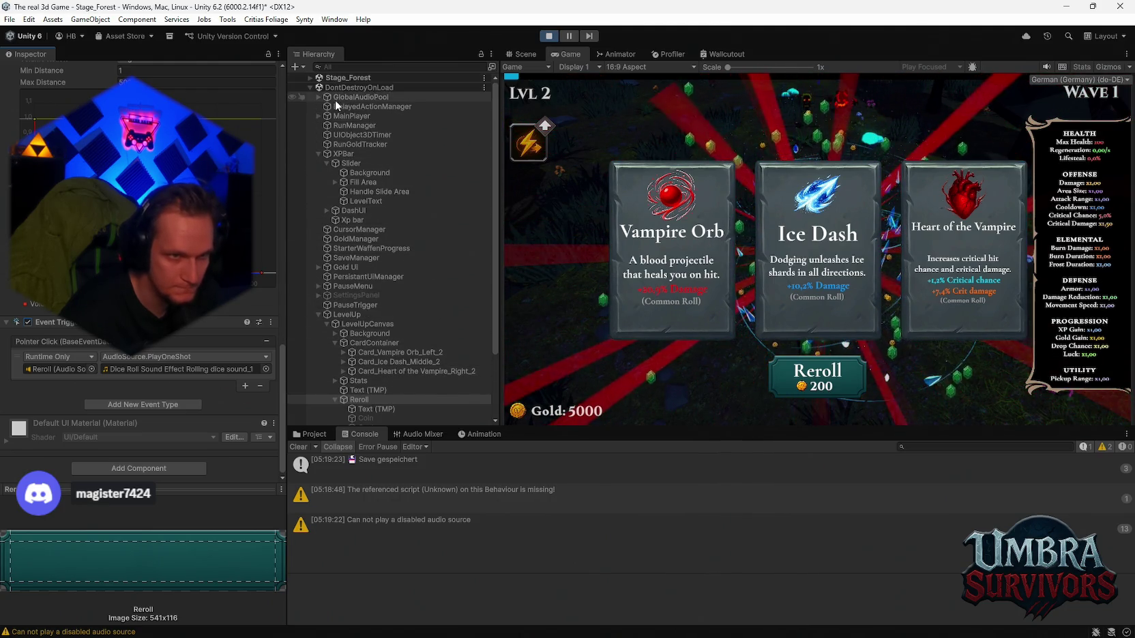
pyautogui.click(310, 77)
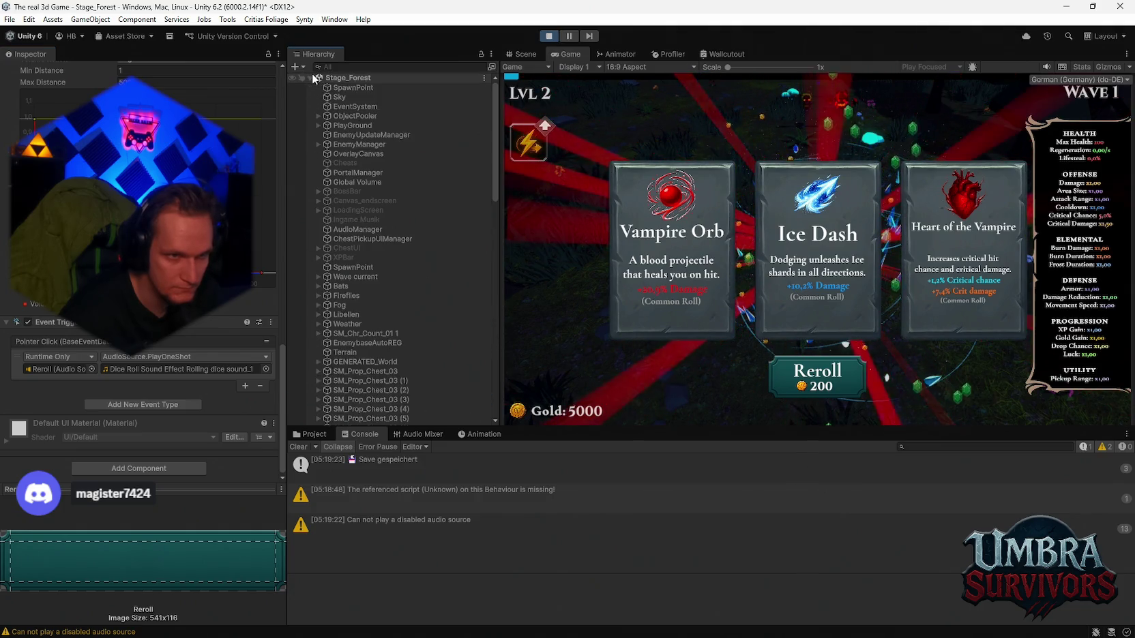
pyautogui.scroll(-5, 338, 249)
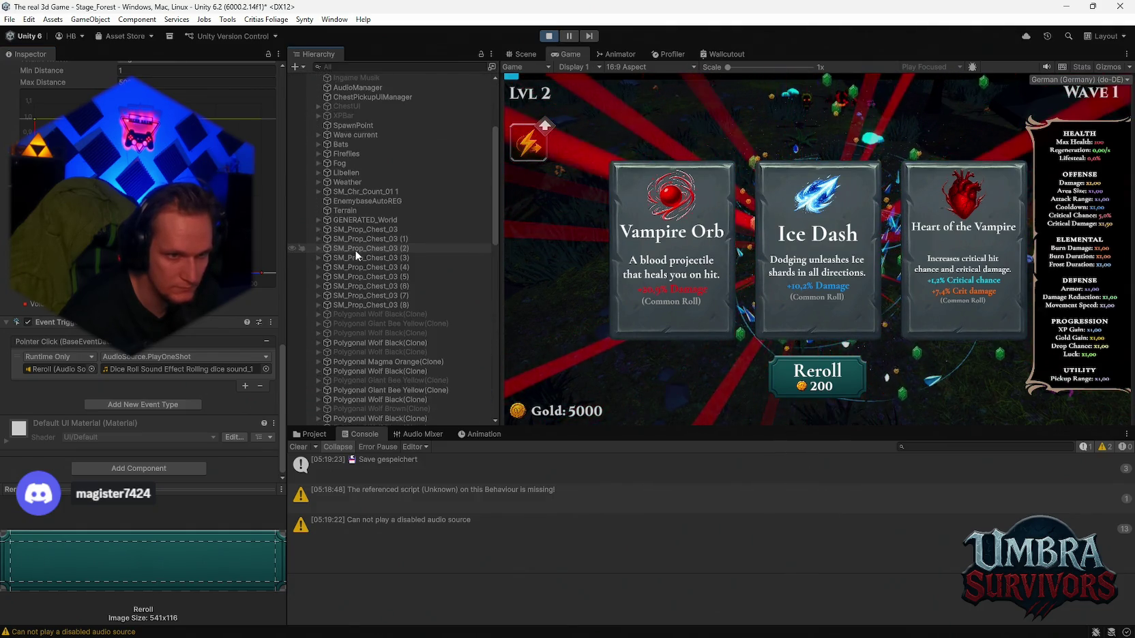
pyautogui.click(348, 68)
# Step: Filter the Hierarchy by 'level', inspect LevelUpCanvas and LevelUp, and test Reroll again
pyautogui.write('level')
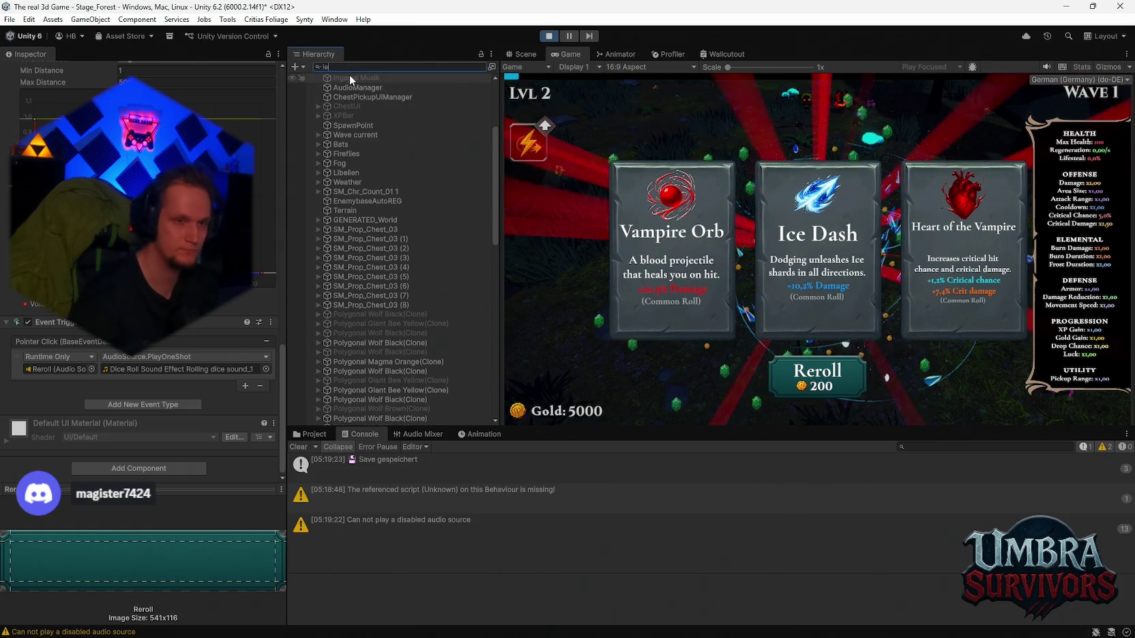
pyautogui.click(369, 125)
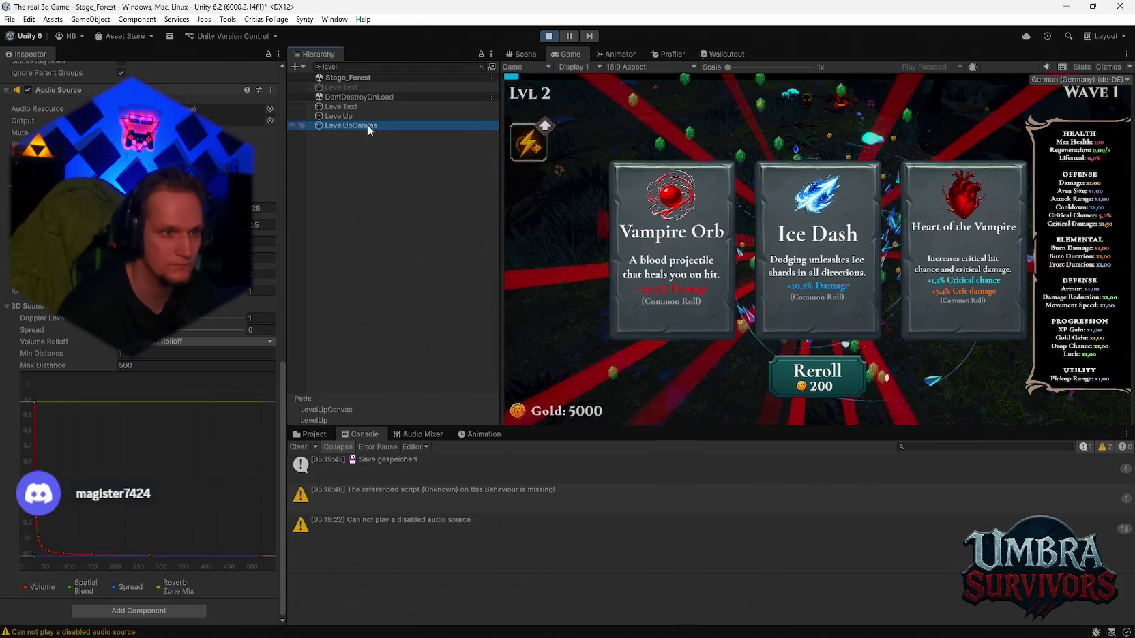
pyautogui.scroll(5, 144, 341)
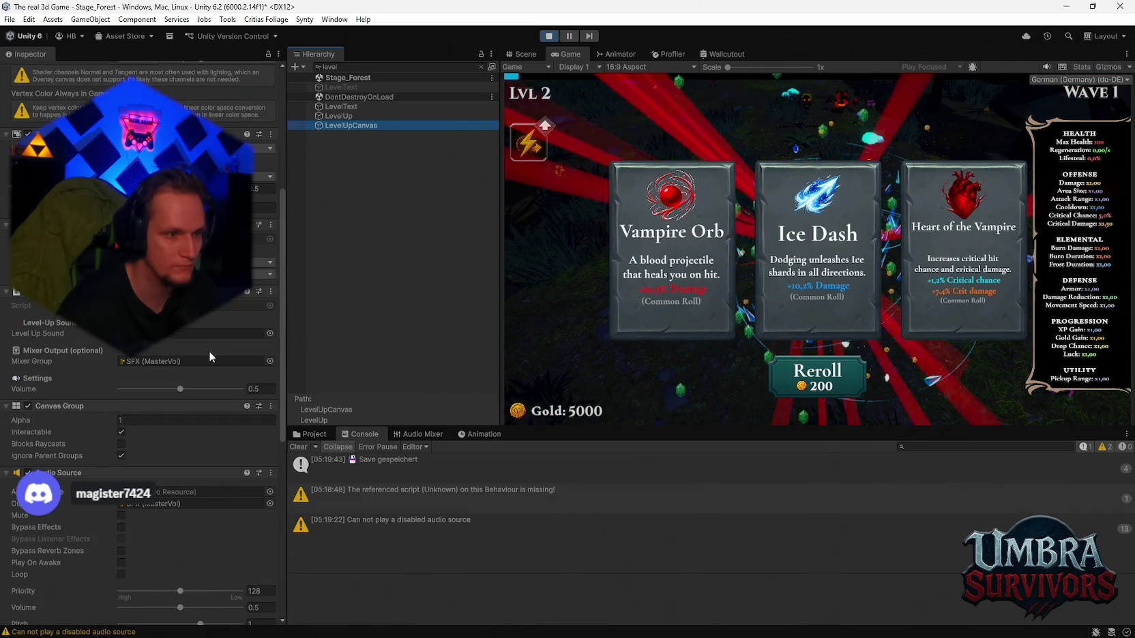
pyautogui.scroll(3, 199, 368)
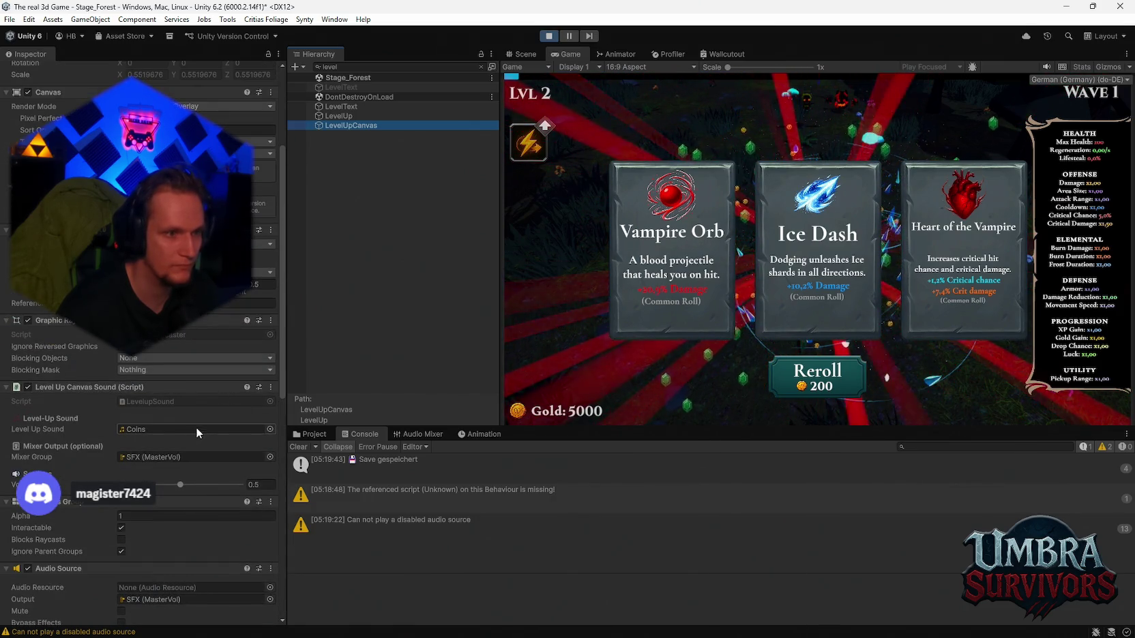
pyautogui.scroll(5, 101, 337)
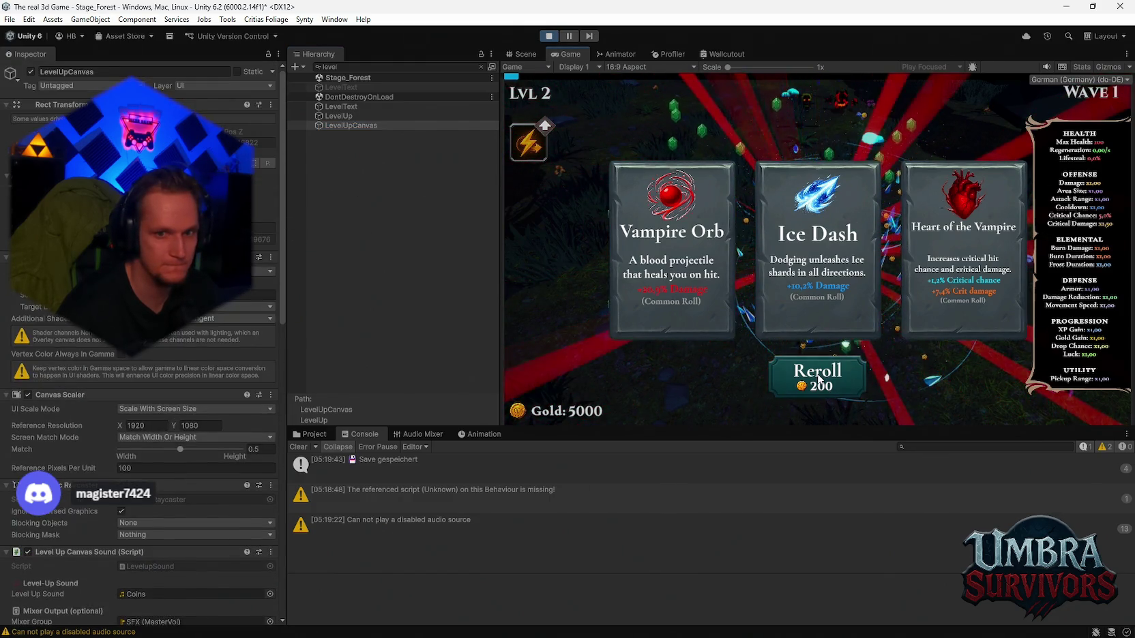
pyautogui.click(347, 115)
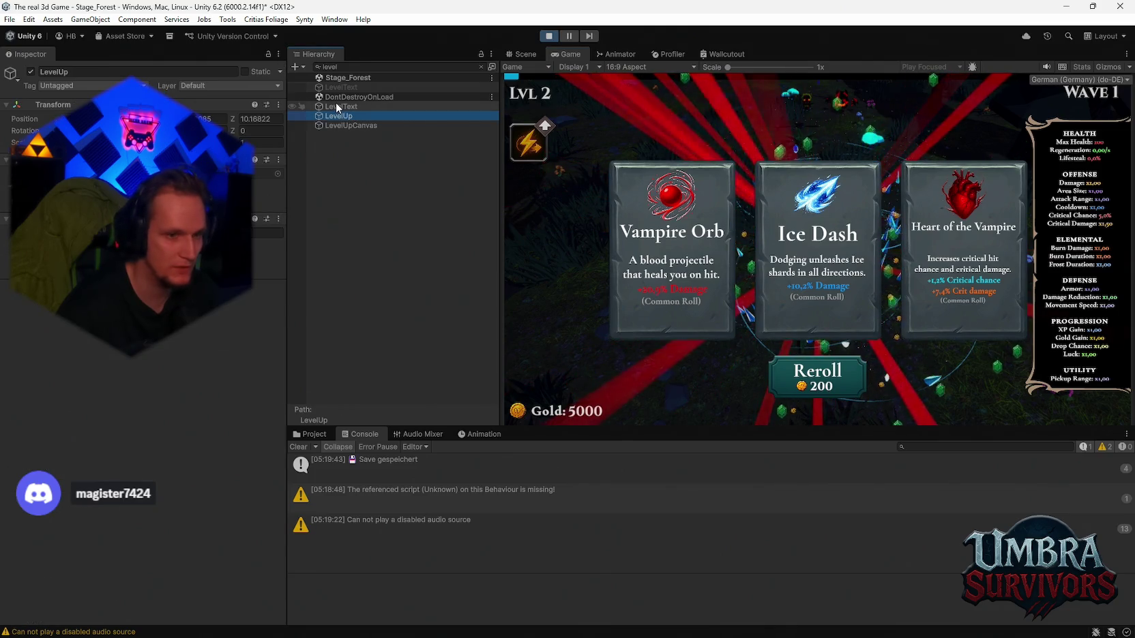
pyautogui.click(821, 385)
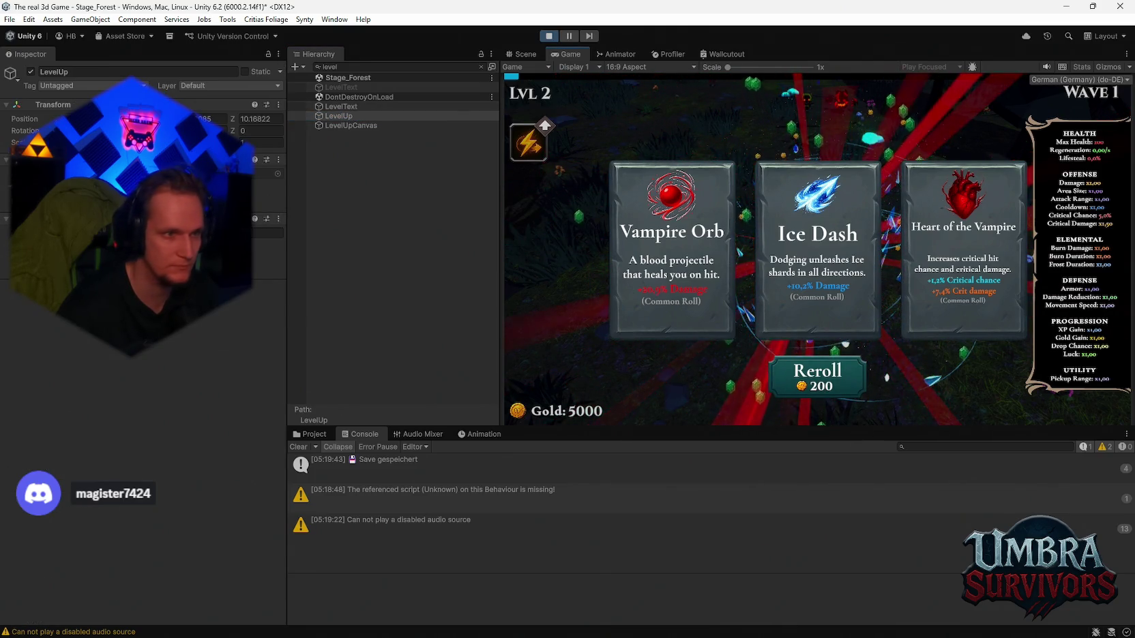
# Step: Pick the Ice Dash upgrade card, open the pause menu, and stop Play mode
pyautogui.click(345, 106)
pyautogui.scroll(-10, 191, 393)
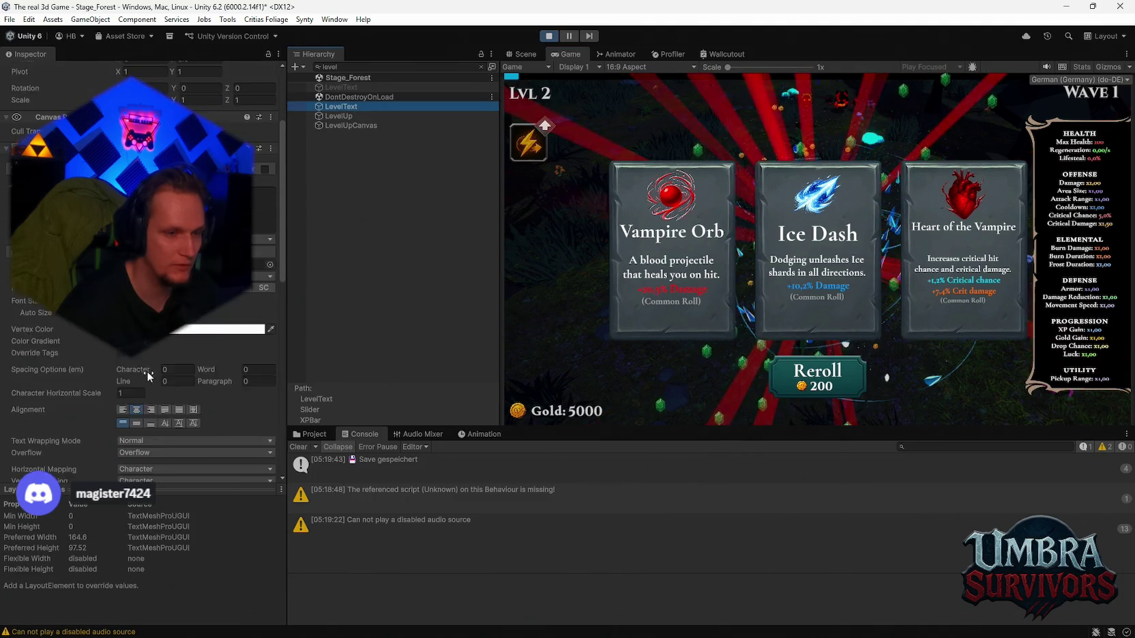
pyautogui.click(346, 126)
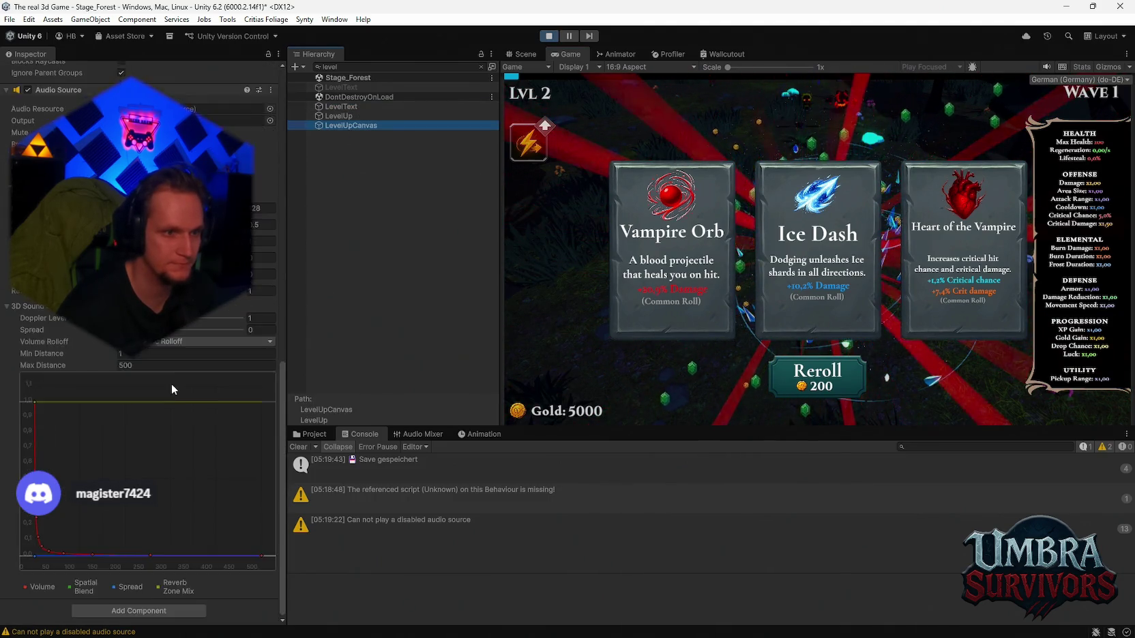
pyautogui.scroll(5, 188, 407)
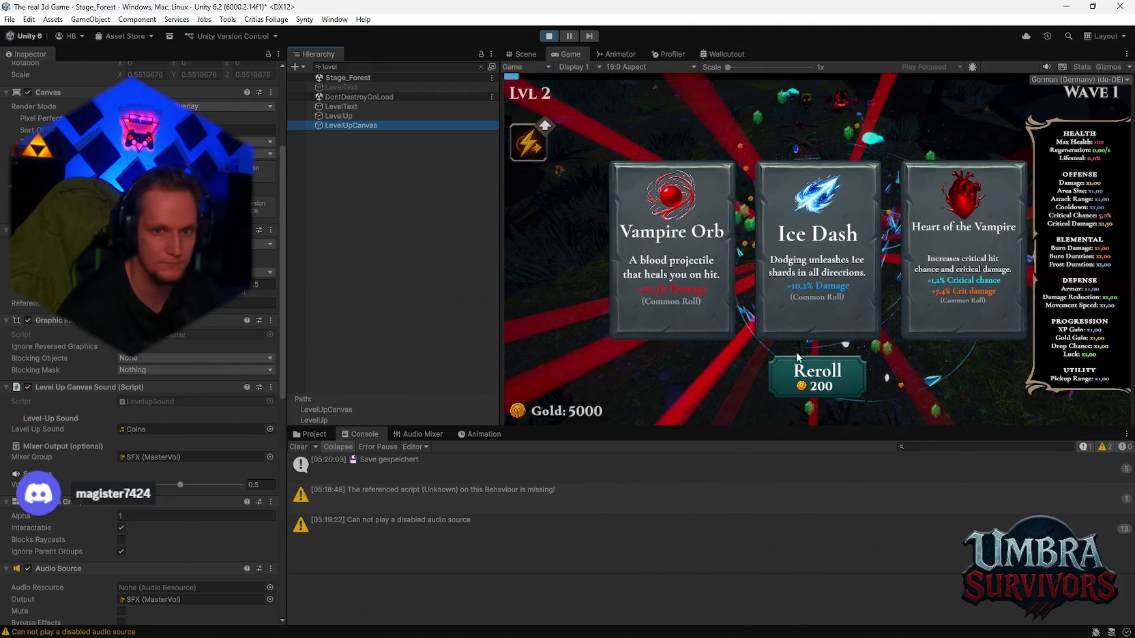
pyautogui.click(778, 211)
pyautogui.press('Escape')
pyautogui.click(549, 35)
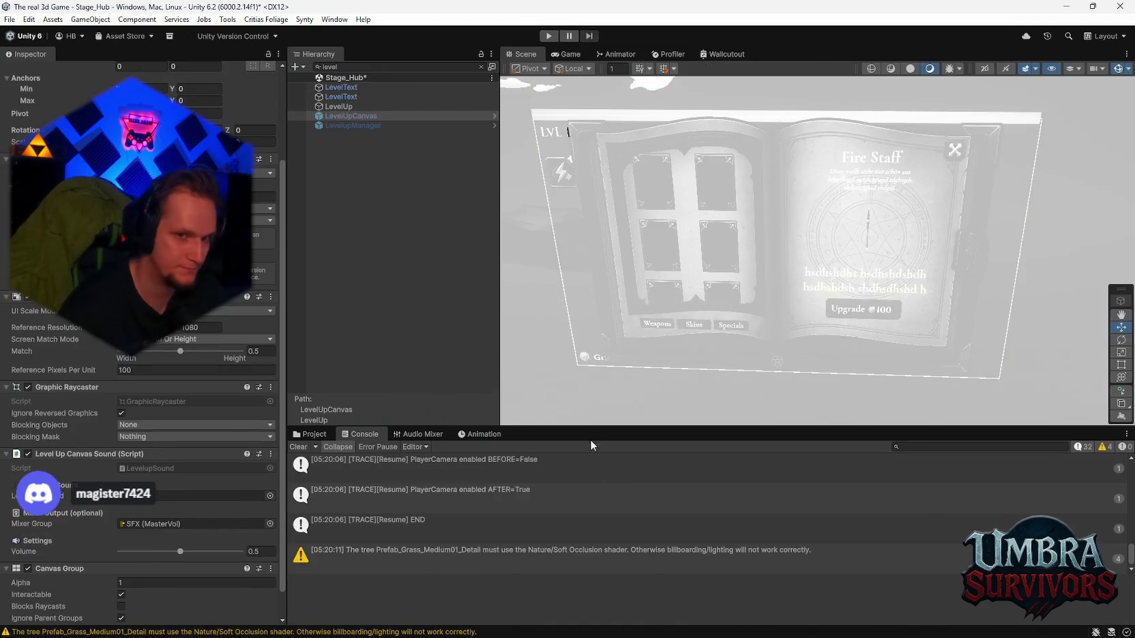
# Step: Return to the ItemPool asset folder and start Play mode again
pyautogui.click(311, 434)
pyautogui.click(362, 433)
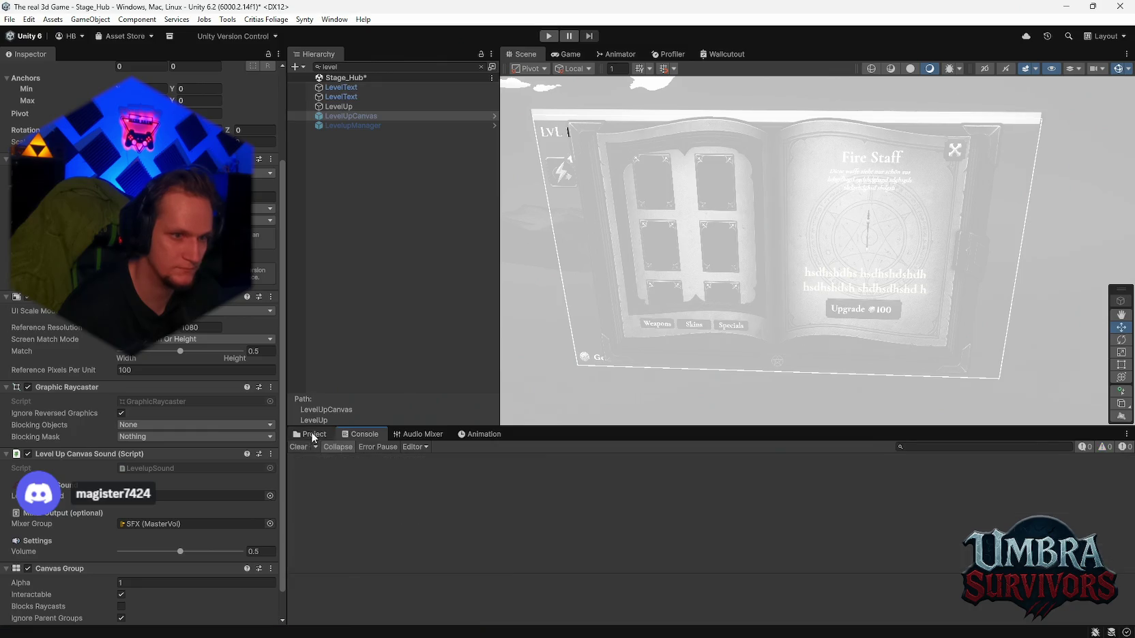
pyautogui.click(311, 434)
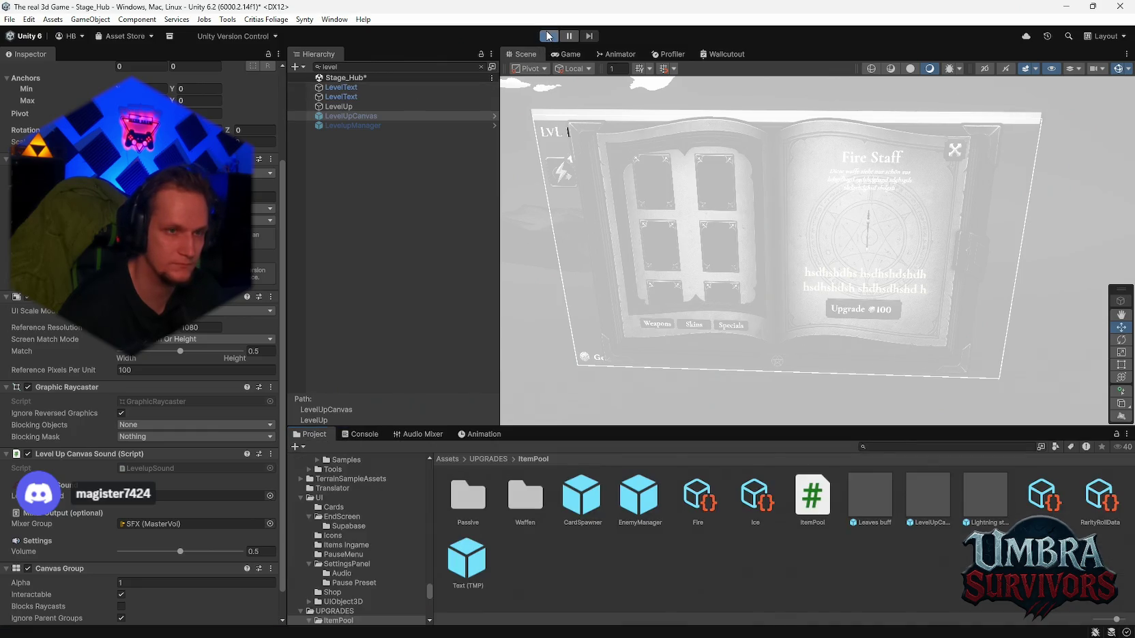
pyautogui.click(547, 36)
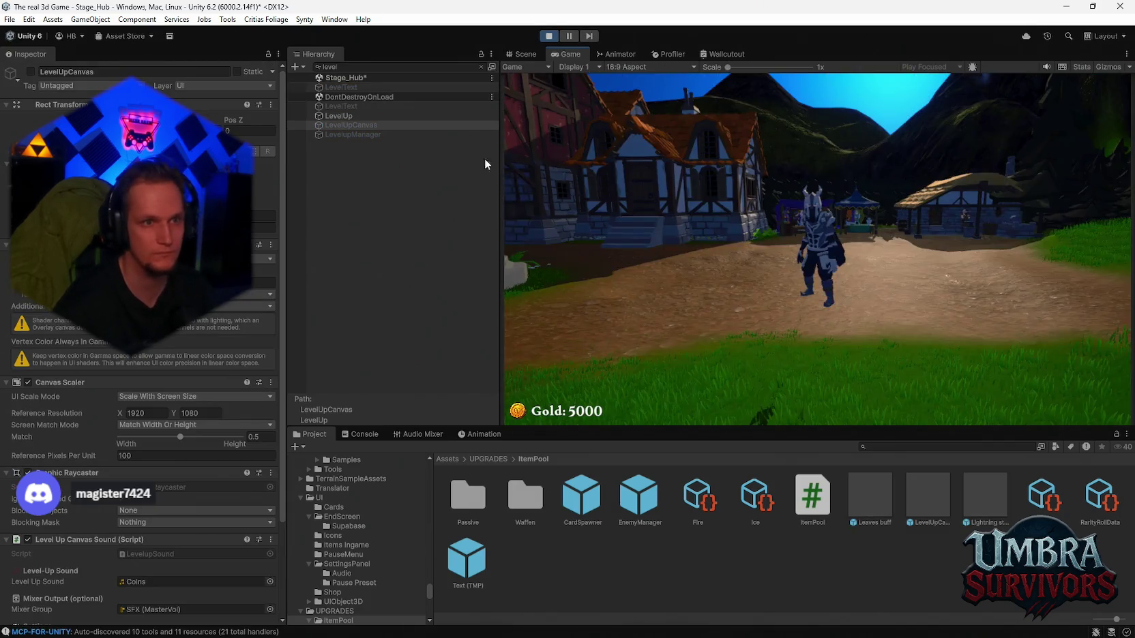
# Step: Hide info messages in the Console, select all warning rows, and stop the game
pyautogui.click(359, 435)
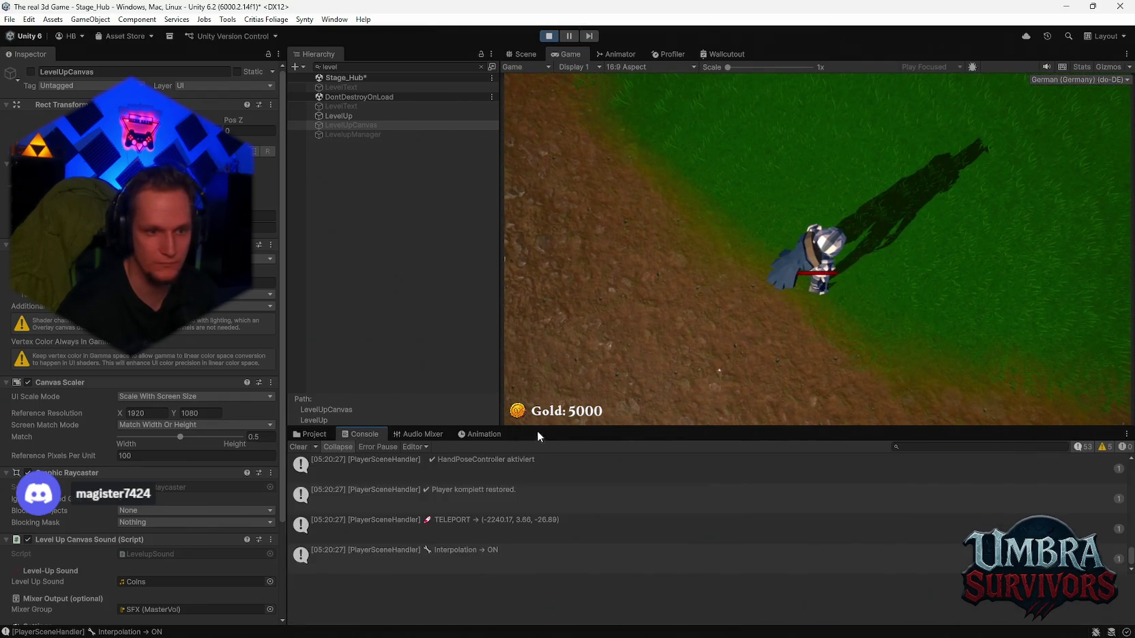
pyautogui.scroll(5, 435, 485)
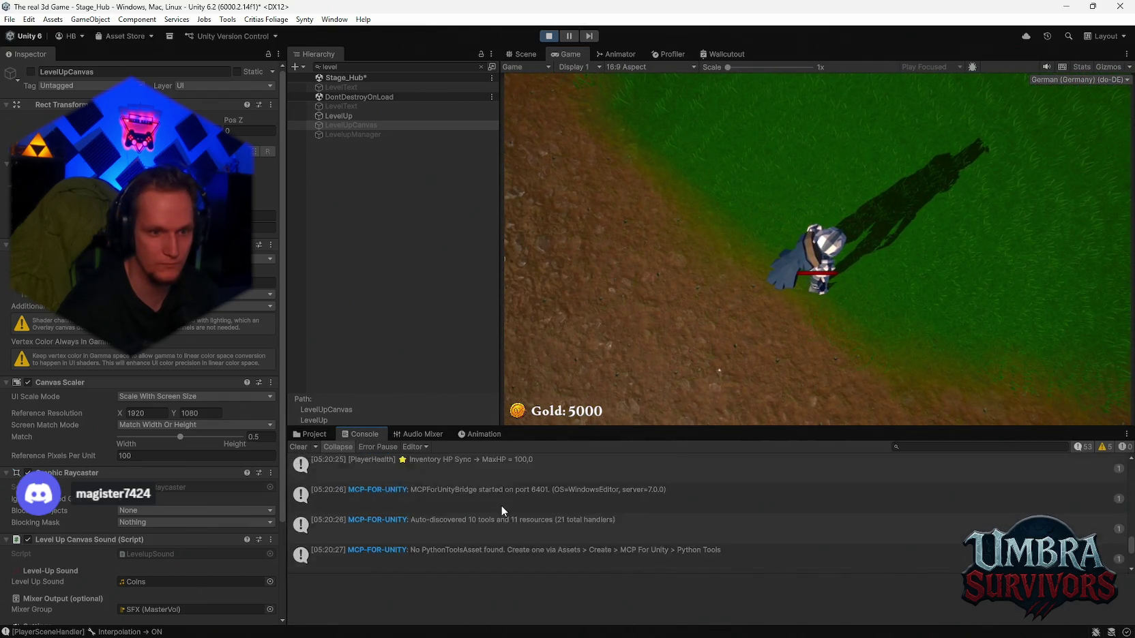
pyautogui.scroll(5, 518, 506)
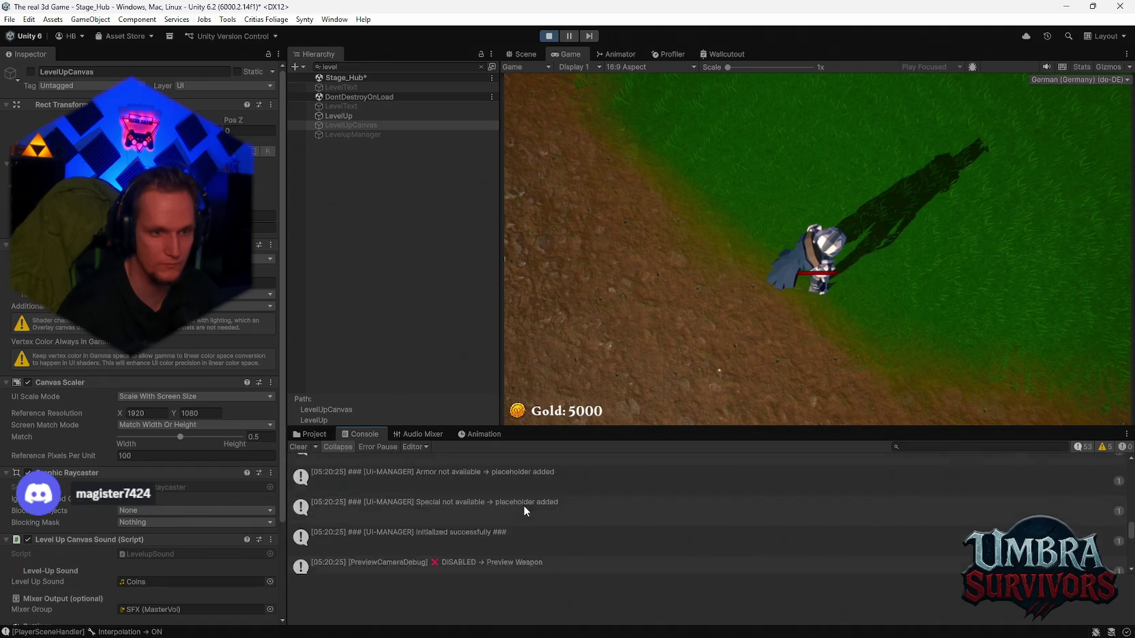
pyautogui.scroll(5, 524, 505)
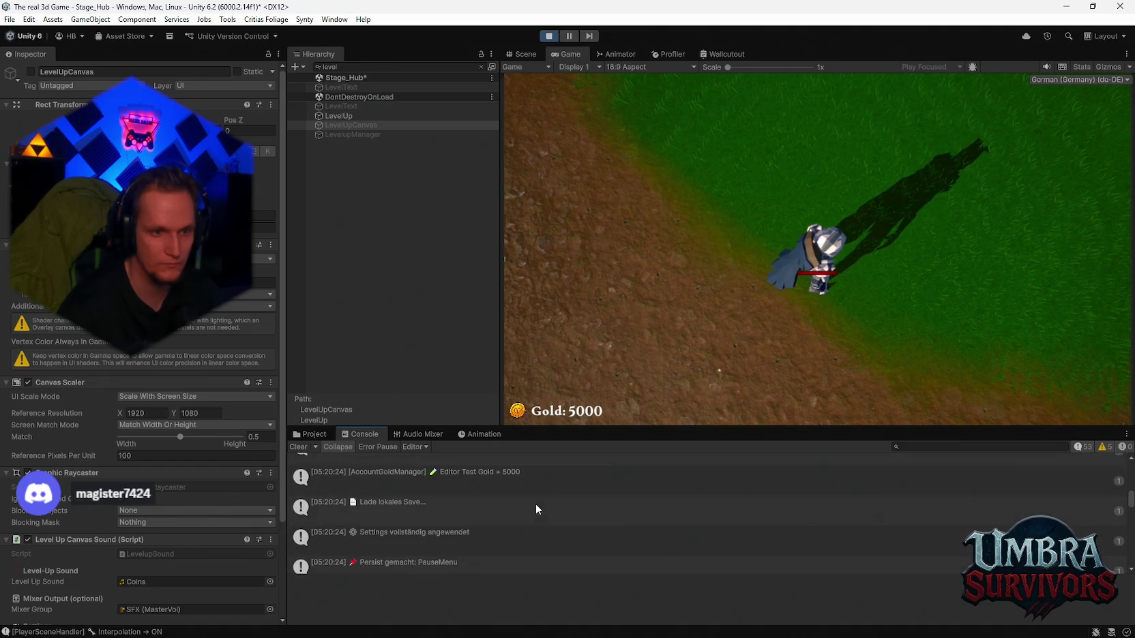
pyautogui.scroll(-2, 677, 494)
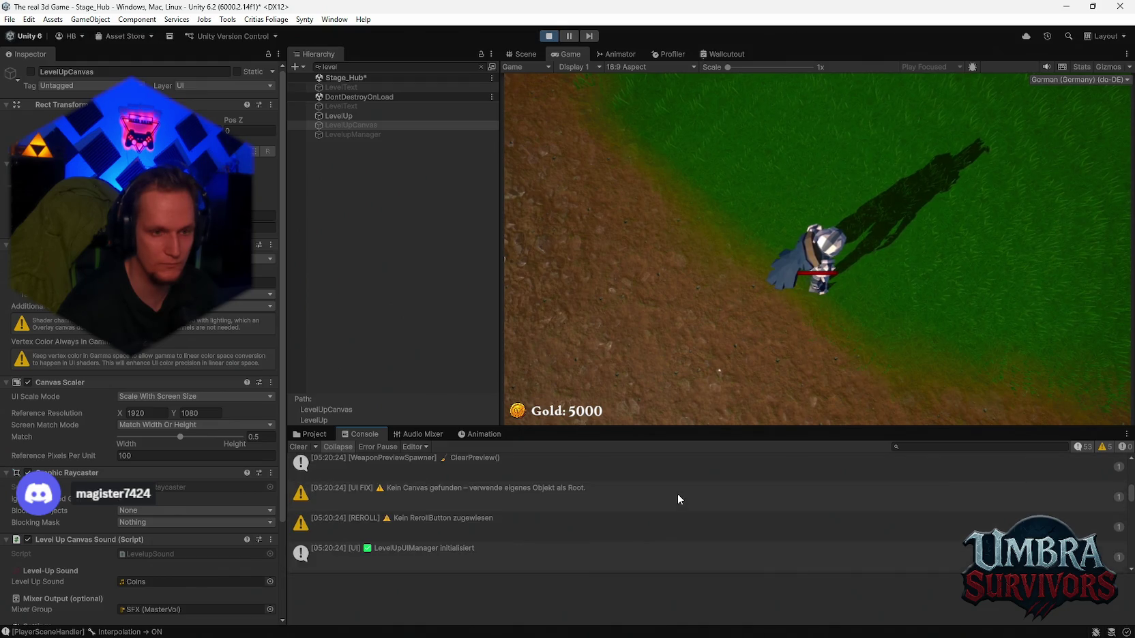
pyautogui.click(1076, 447)
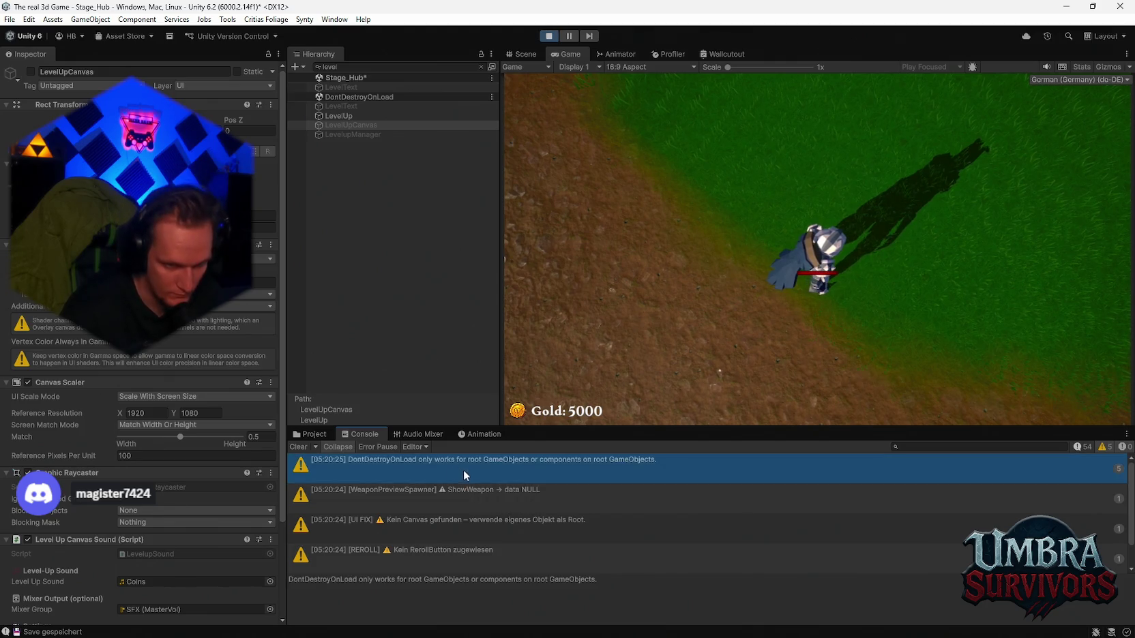
pyautogui.moveTo(447, 546); pyautogui.dragTo(1004, 461)
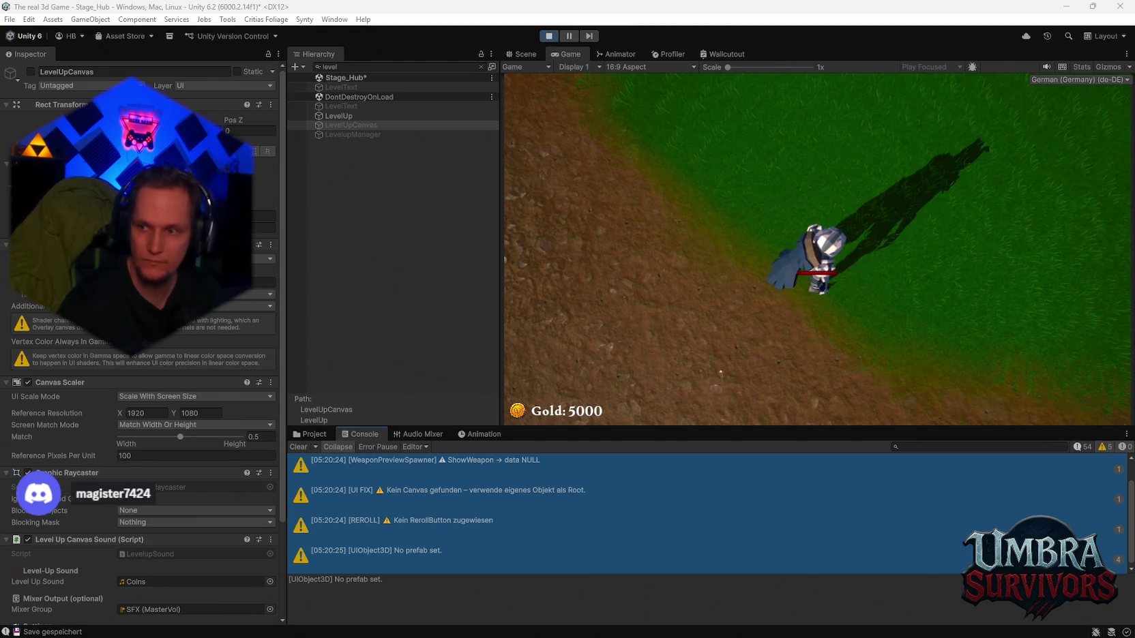
pyautogui.click(550, 36)
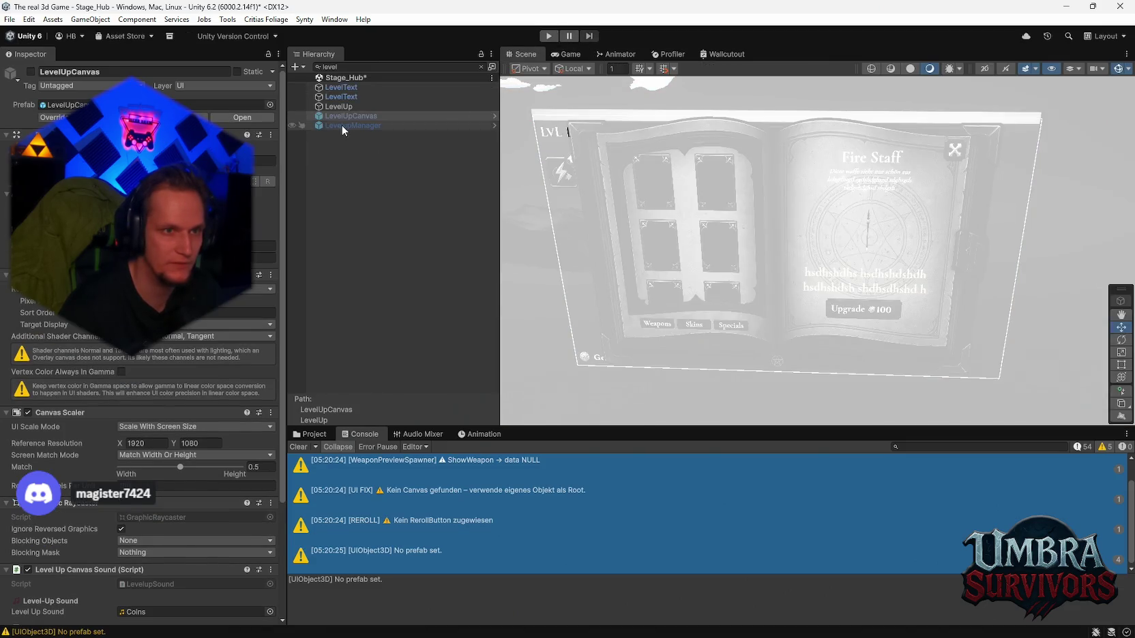
# Step: Confirm Reroll's On Click calls LevelUpUIManager.TryReroll and select the REROLL missing-button warning
pyautogui.click(341, 125)
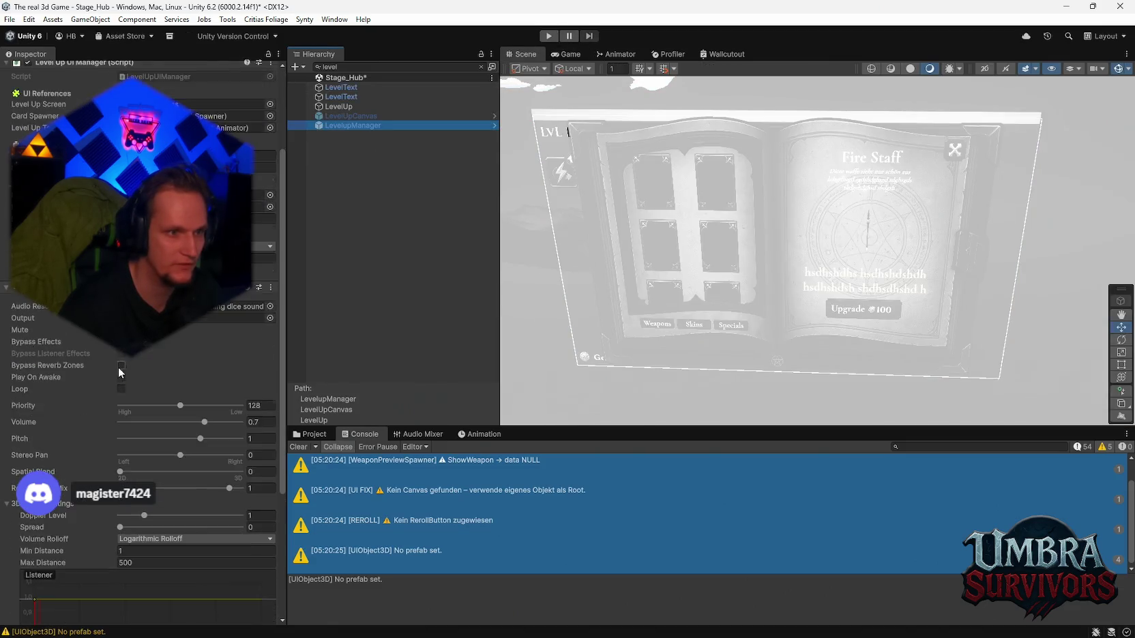
pyautogui.click(259, 291)
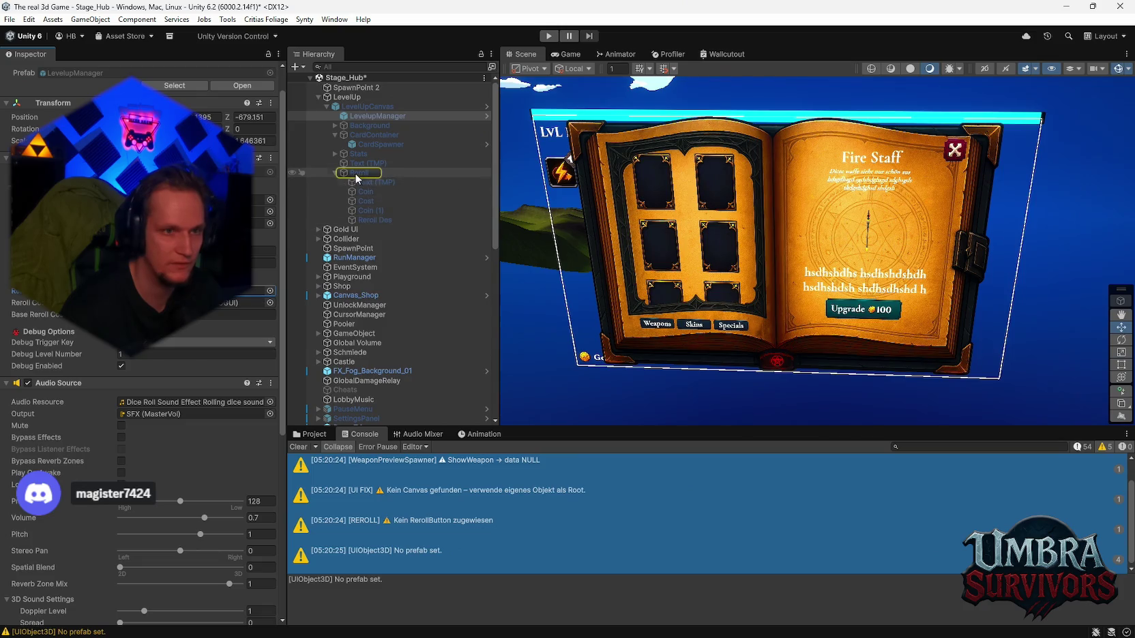
pyautogui.click(356, 174)
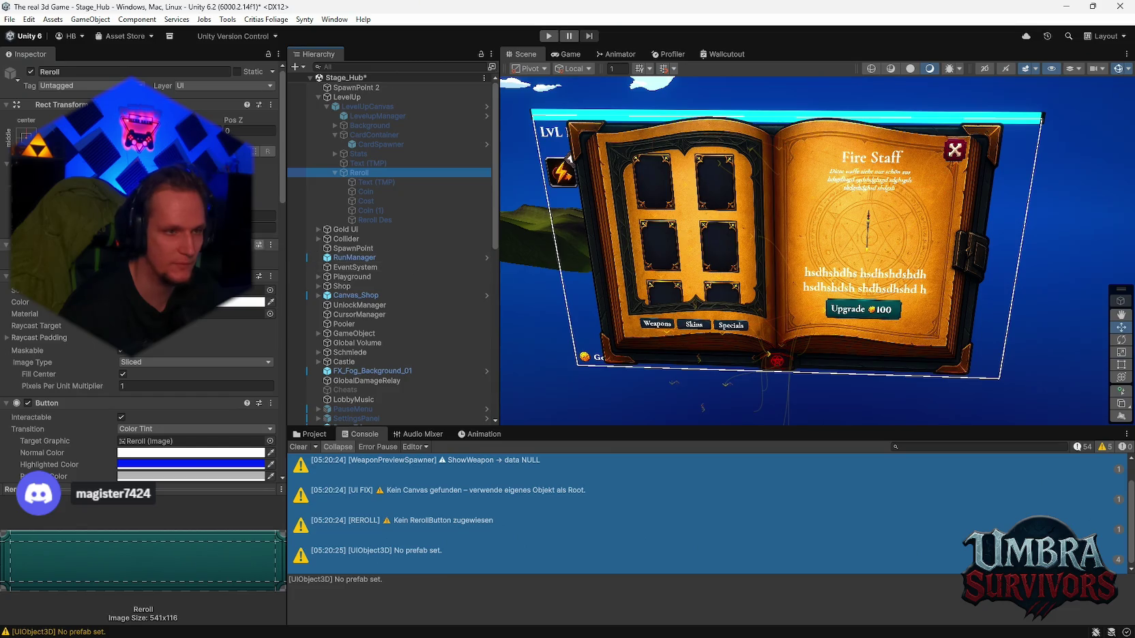
pyautogui.scroll(-10, 143, 273)
pyautogui.scroll(5, 143, 273)
pyautogui.click(410, 539)
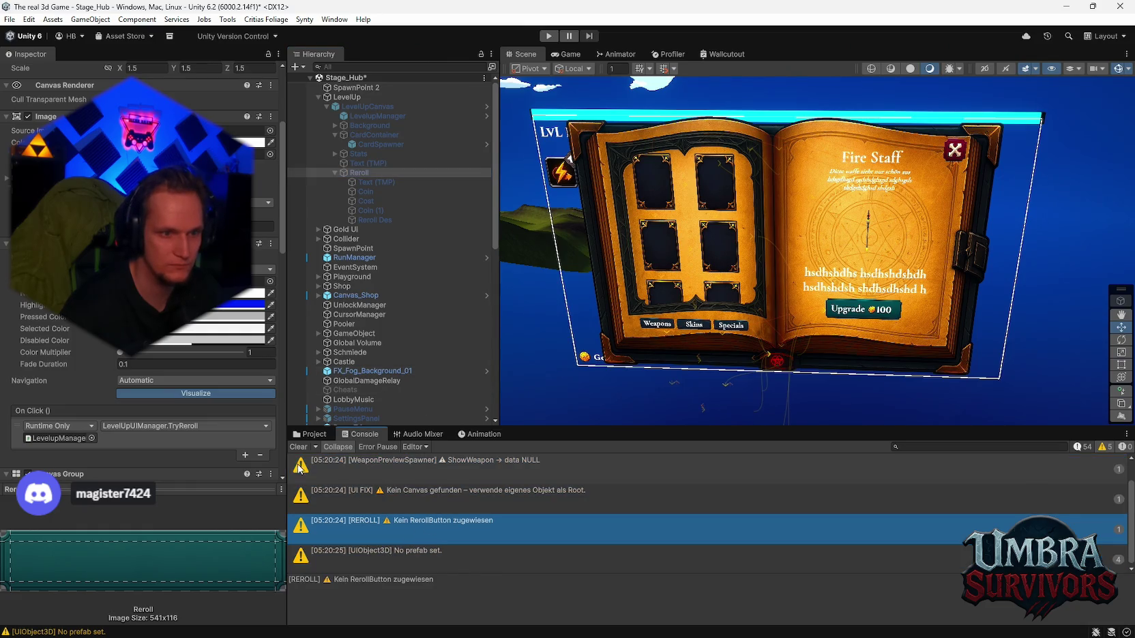
# Step: Return to the Console log, select LevelUpCanvas, and open the LevelUp object's context menu
pyautogui.click(310, 434)
pyautogui.click(349, 433)
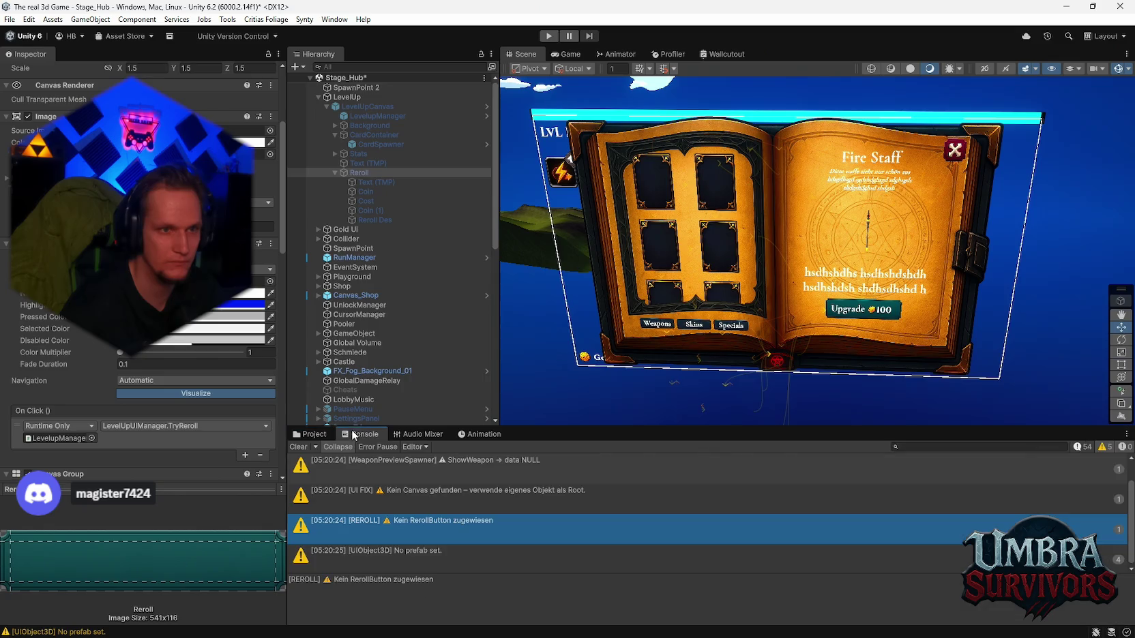
pyautogui.click(358, 105)
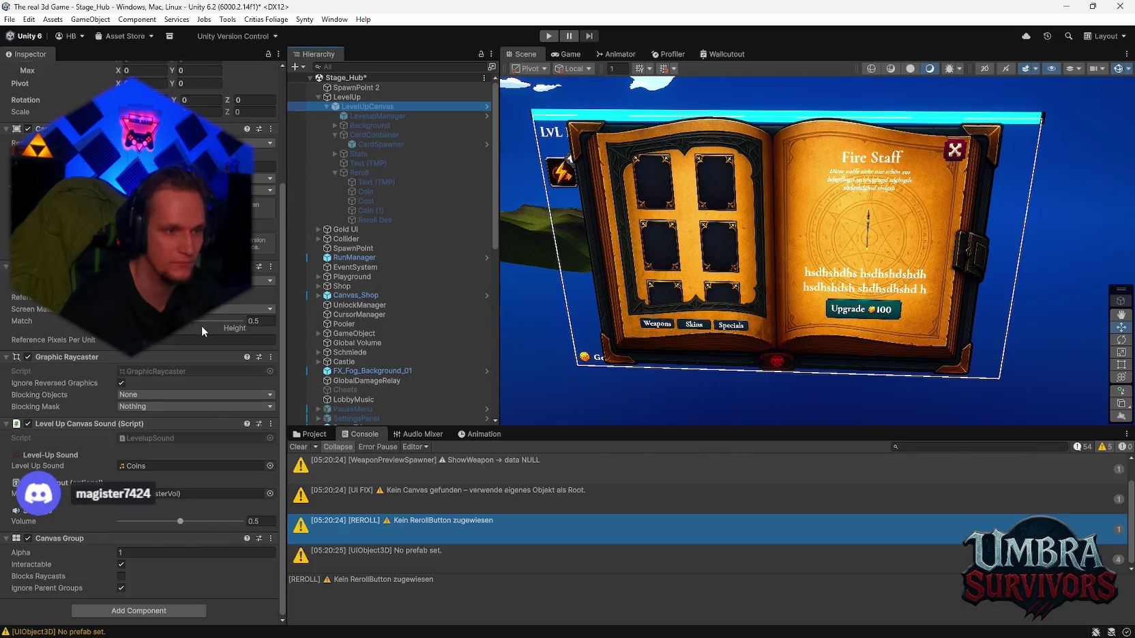
pyautogui.rightClick(341, 96)
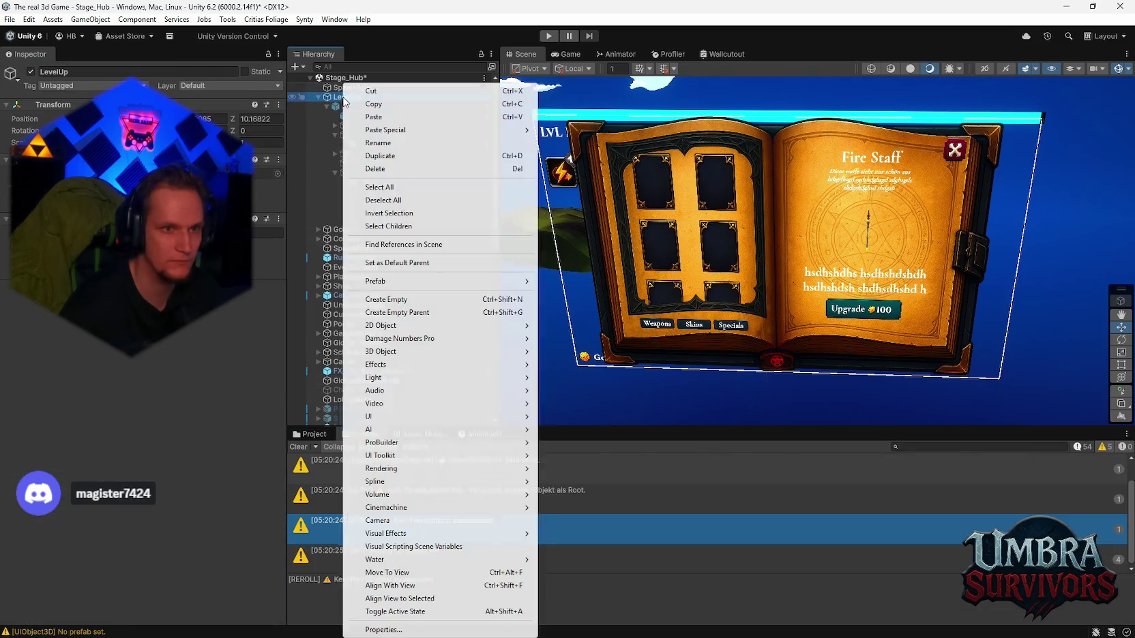
# Step: Frame LevelUpCanvas in the Scene view after dismissing its context menu
pyautogui.rightClick(377, 106)
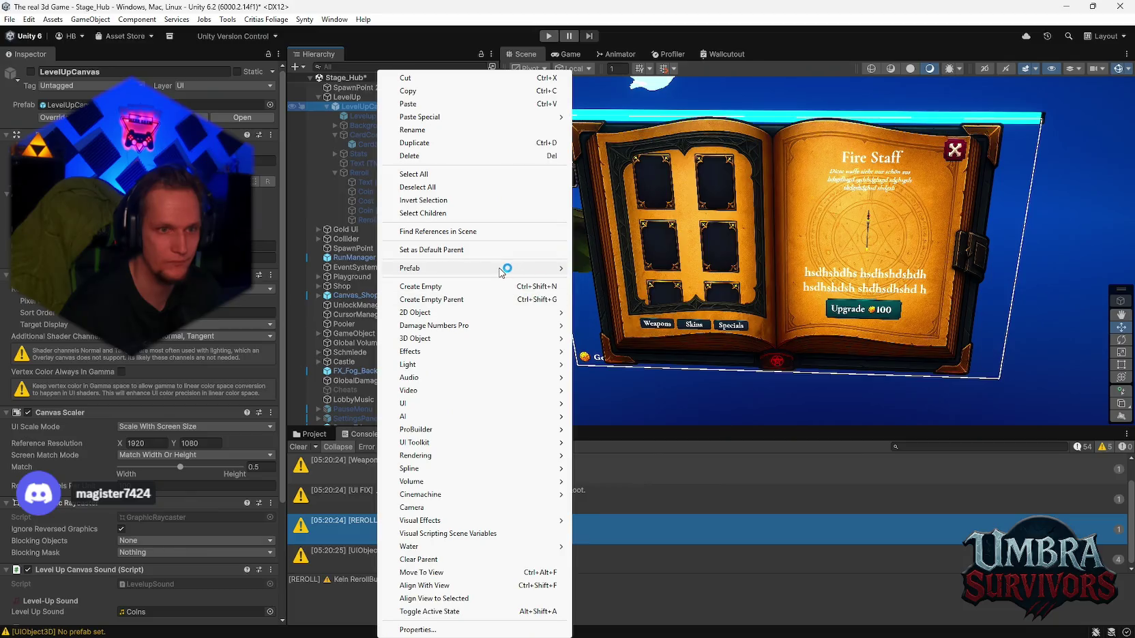
pyautogui.moveTo(498, 270)
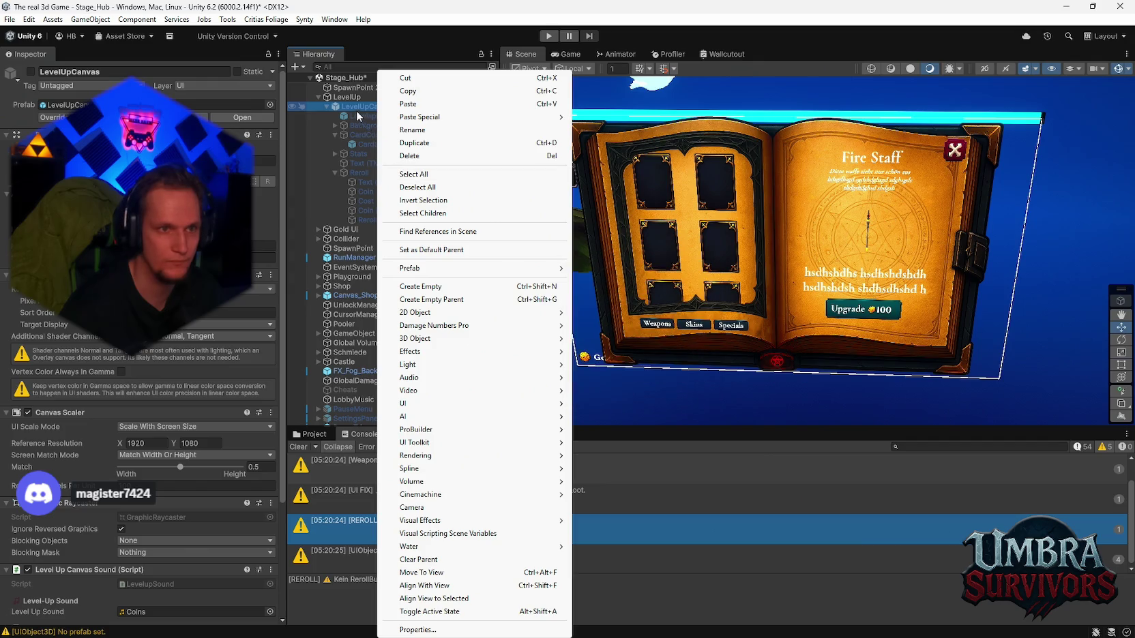
pyautogui.click(350, 106)
pyautogui.doubleClick(351, 106)
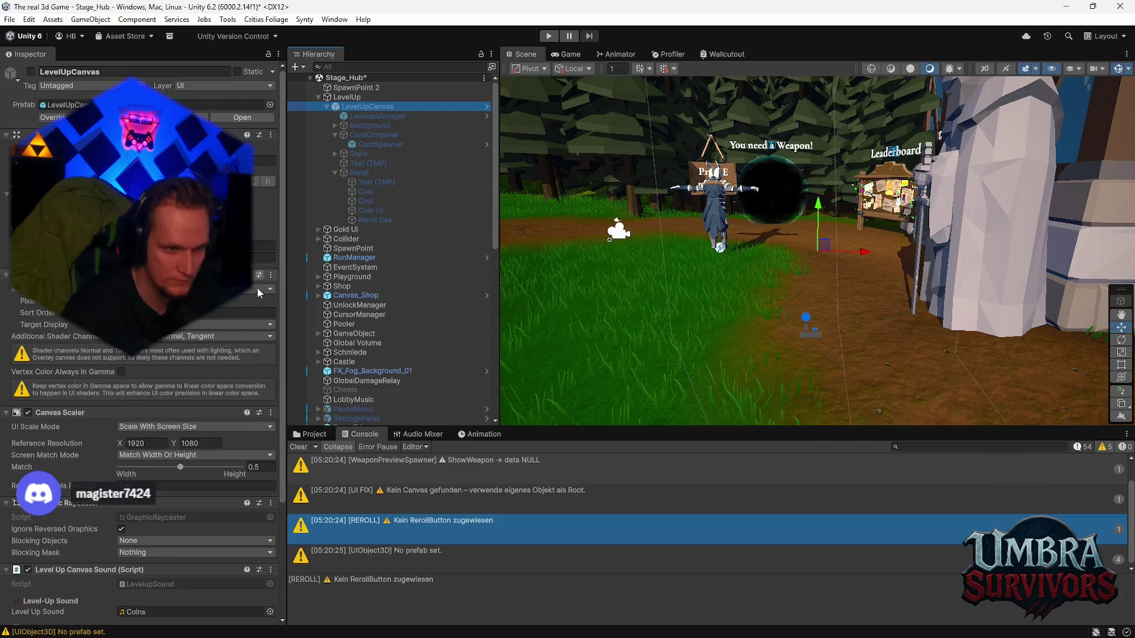
# Step: Select LevelupManager's source prefab asset, revealing it in the Assets/UI/Cards folder
pyautogui.click(376, 114)
pyautogui.rightClick(376, 113)
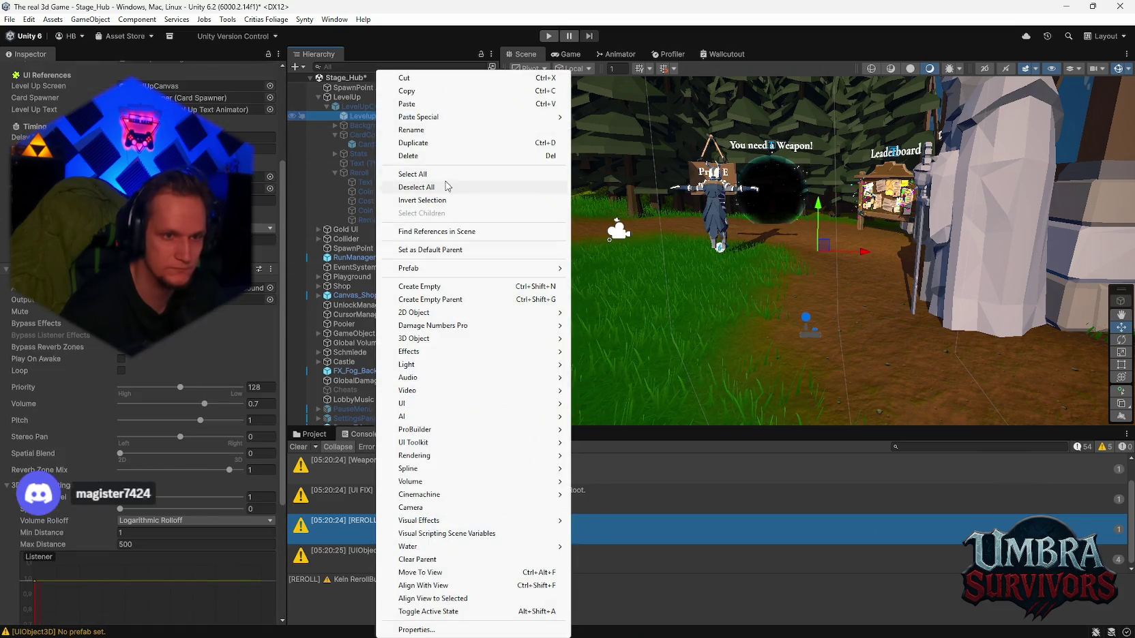
pyautogui.moveTo(494, 268)
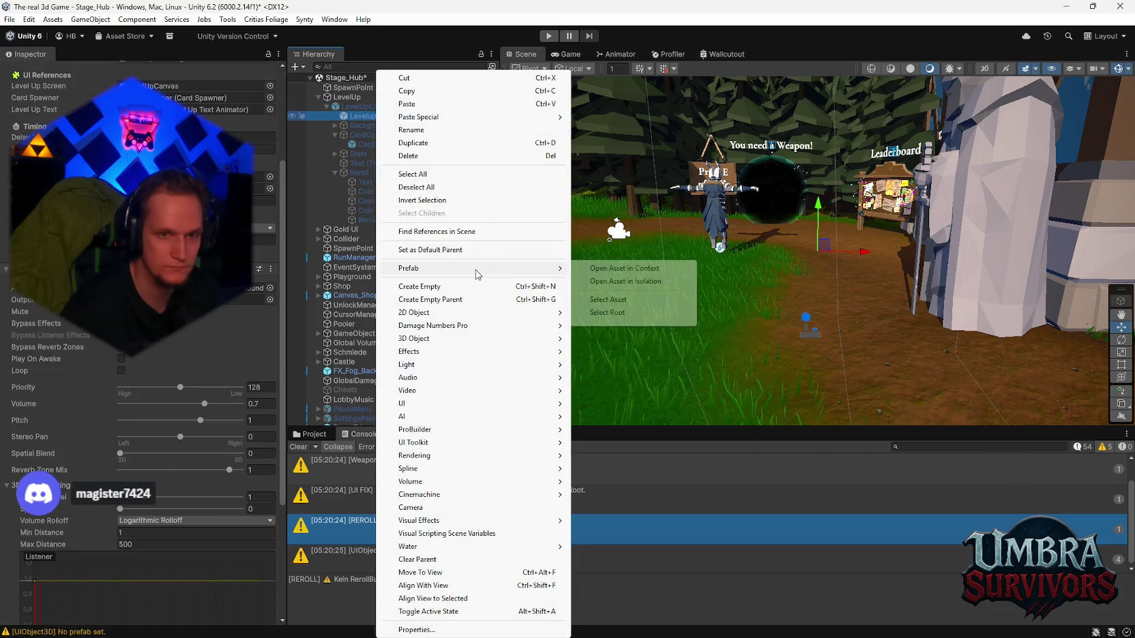
pyautogui.click(629, 301)
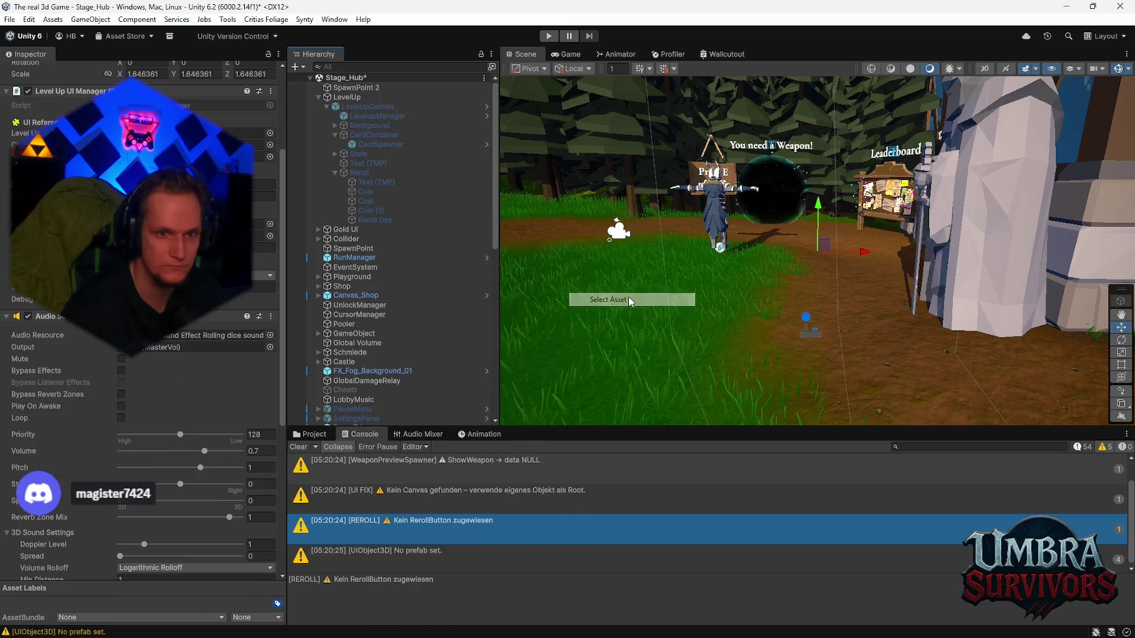
pyautogui.click(315, 435)
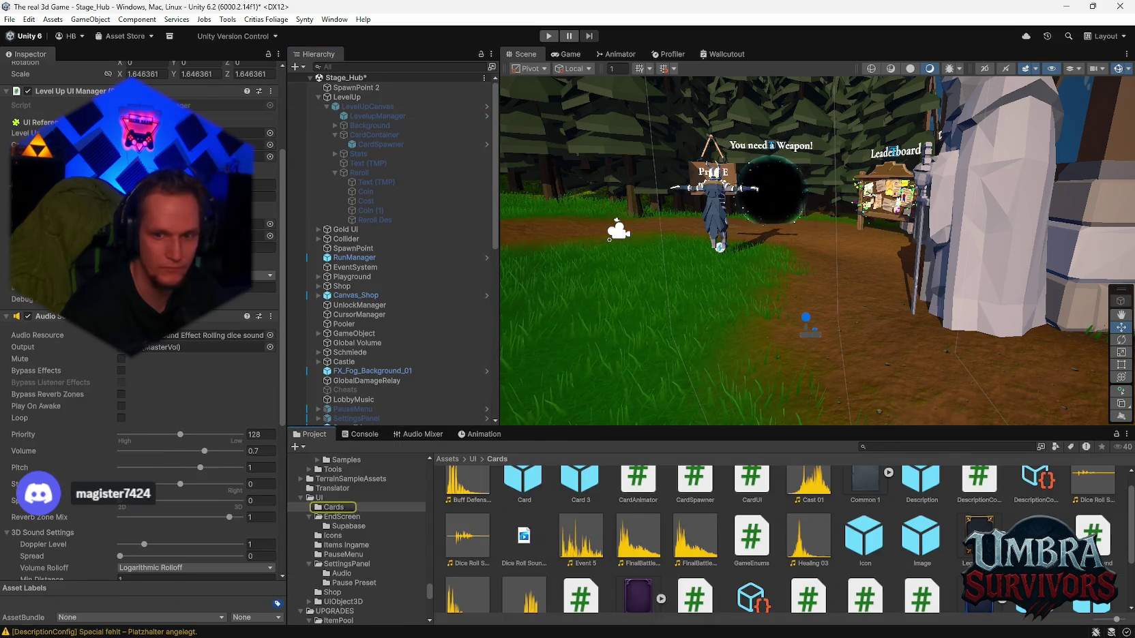
# Step: Delete LevelupManager.prefab from Assets/UI/Cards and confirm the deletion
pyautogui.doubleClick(979, 535)
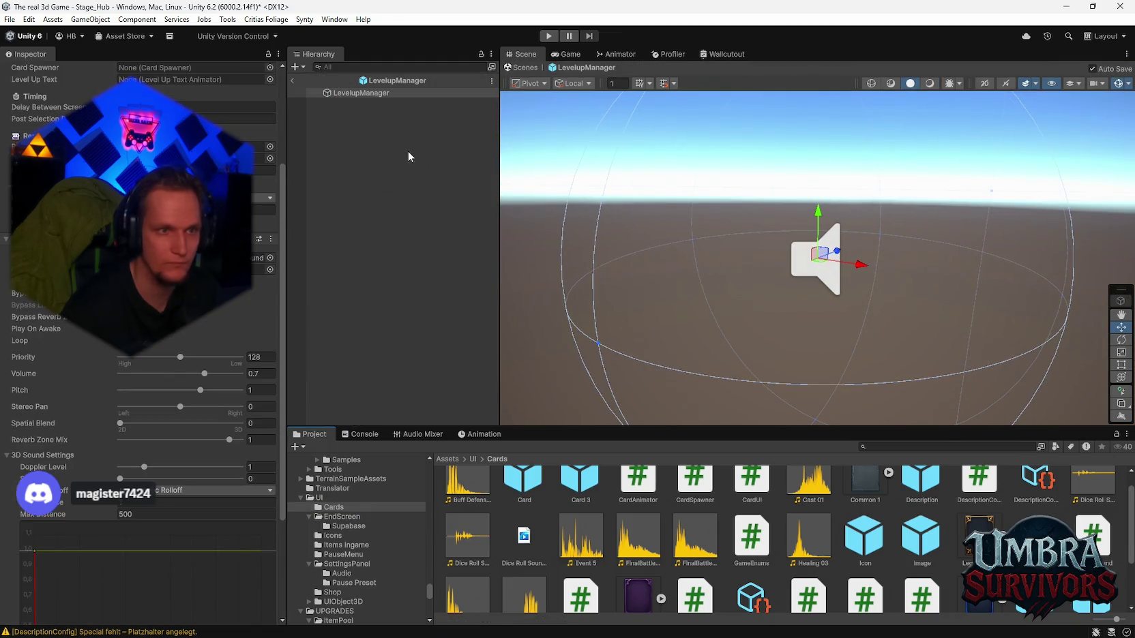
pyautogui.scroll(5, 143, 238)
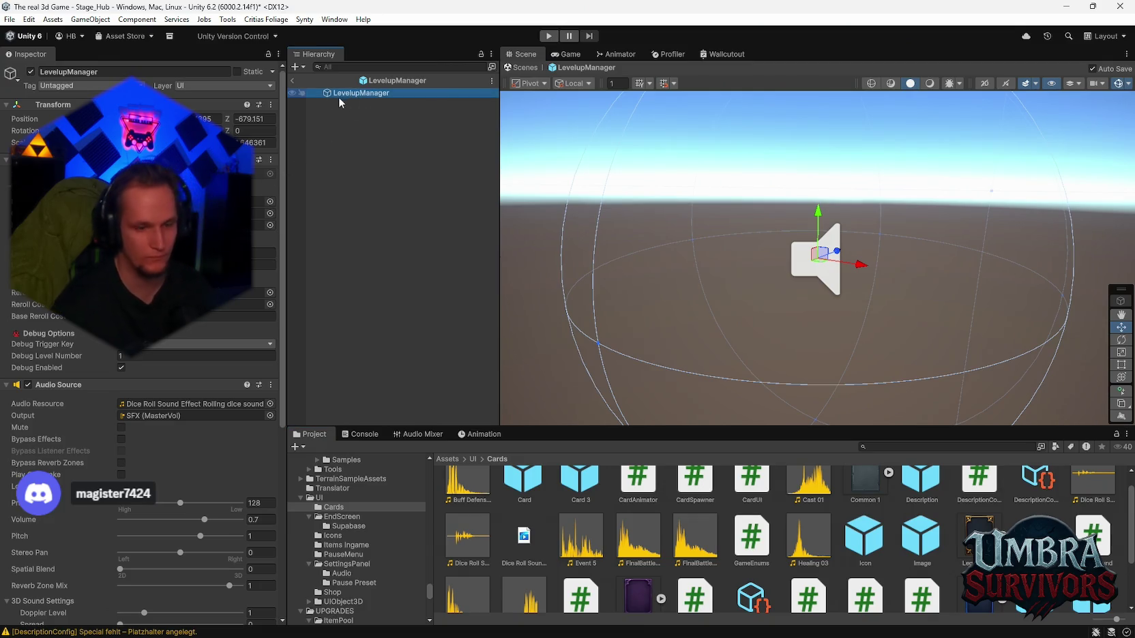
pyautogui.click(823, 337)
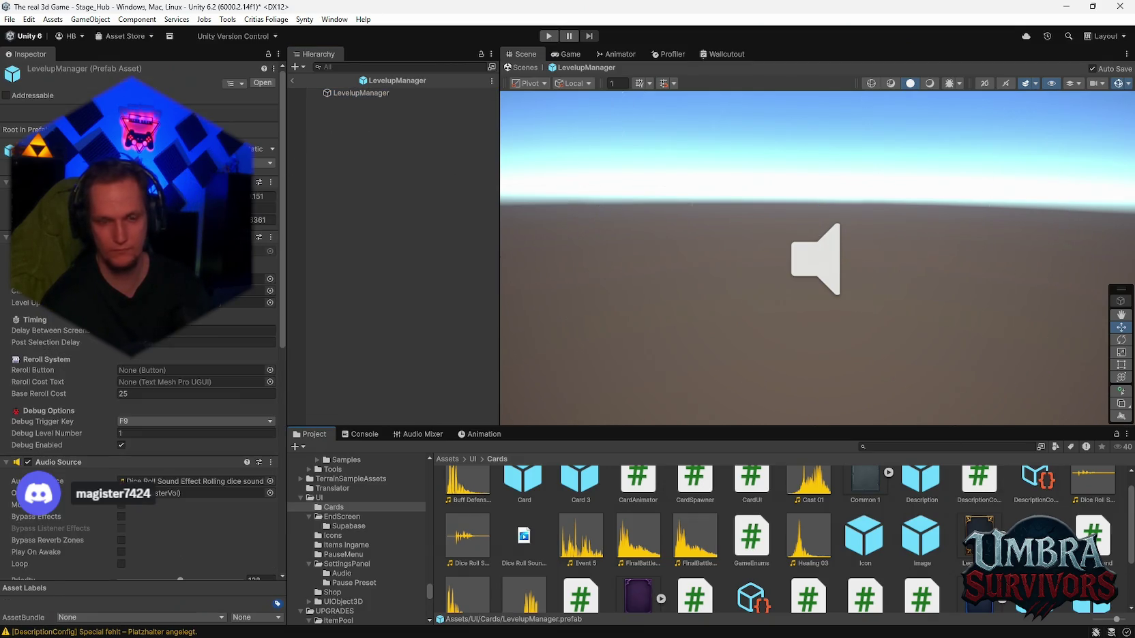
pyautogui.press('Delete')
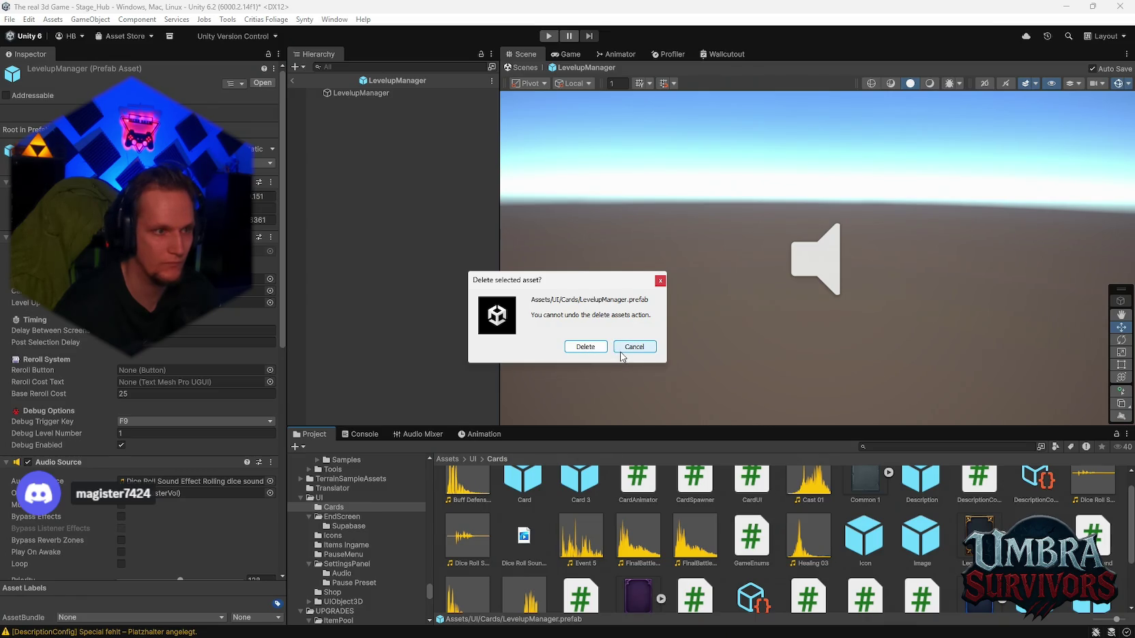
pyautogui.click(585, 346)
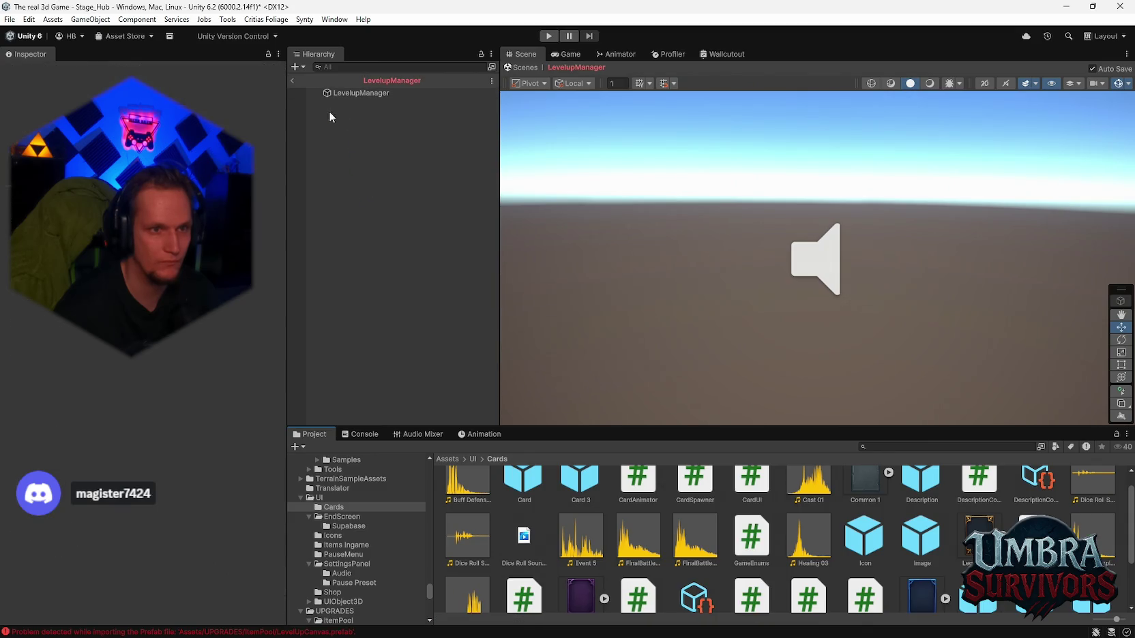
# Step: Back in Stage_Hub, find the LevelUpCanvas prefab asset in UPGRADES/ItemPool and open it in isolation
pyautogui.click(292, 80)
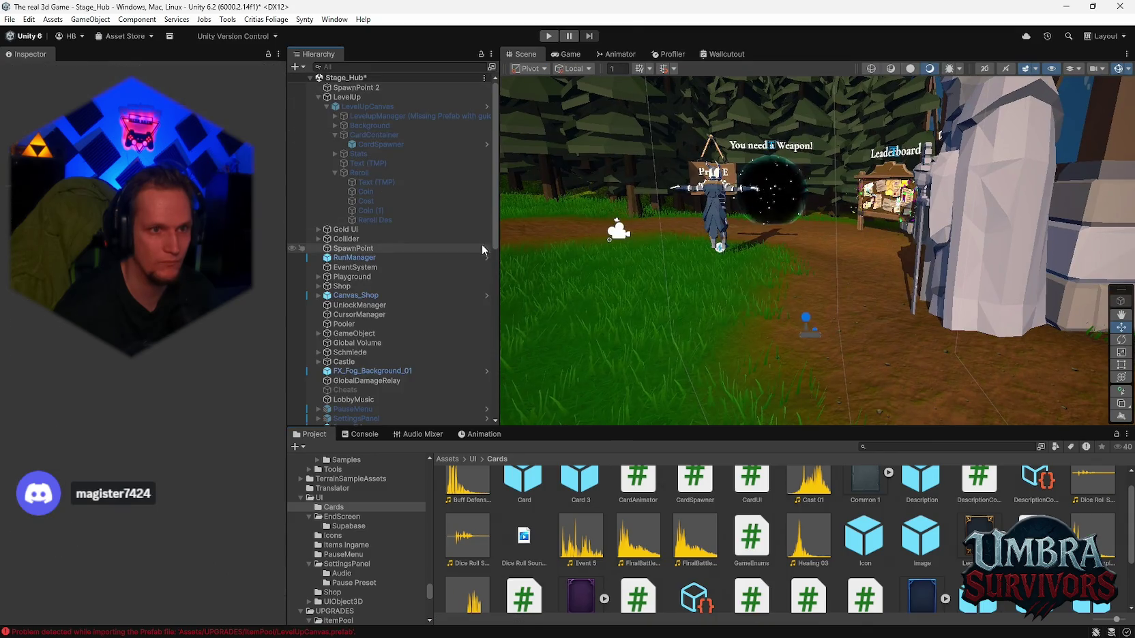
pyautogui.click(387, 114)
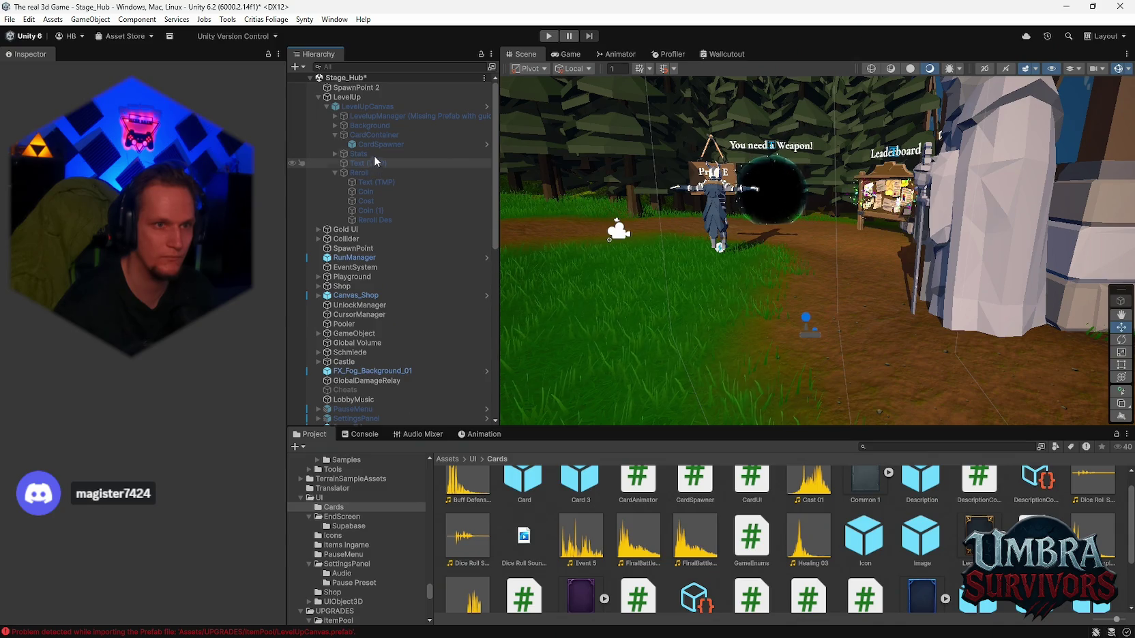
pyautogui.click(371, 116)
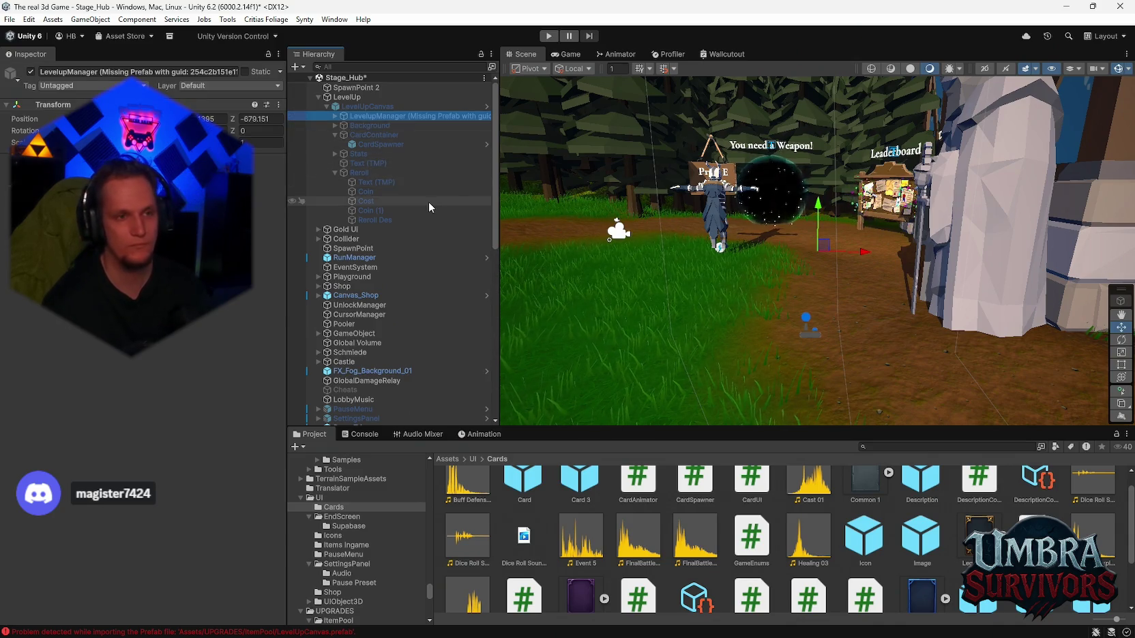
pyautogui.click(363, 108)
pyautogui.rightClick(363, 108)
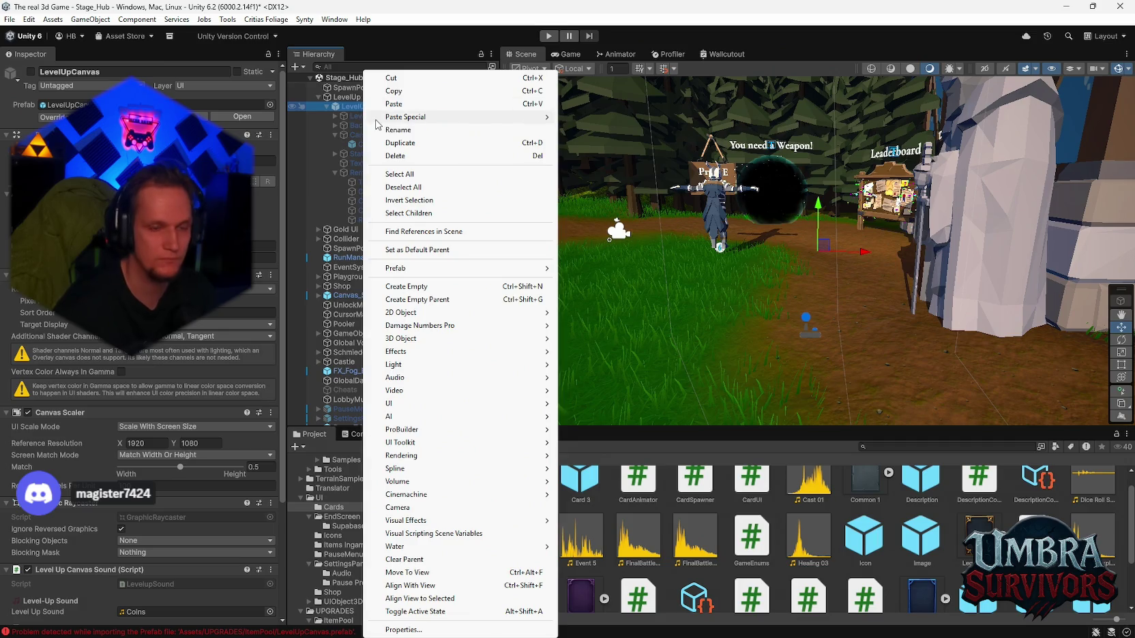
pyautogui.moveTo(497, 274)
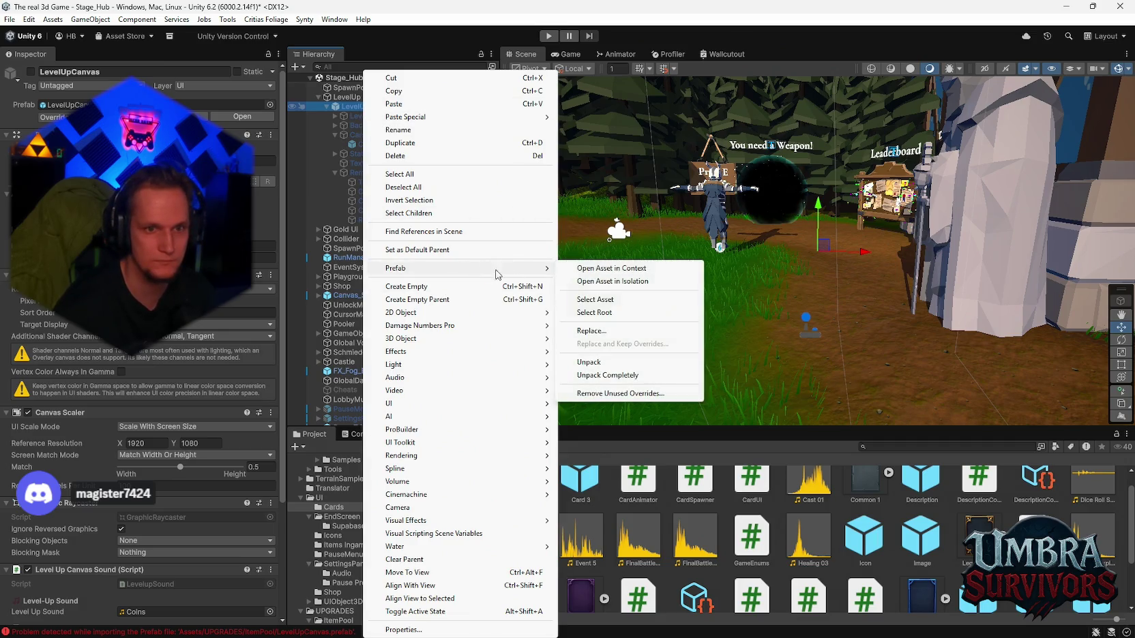
pyautogui.click(599, 300)
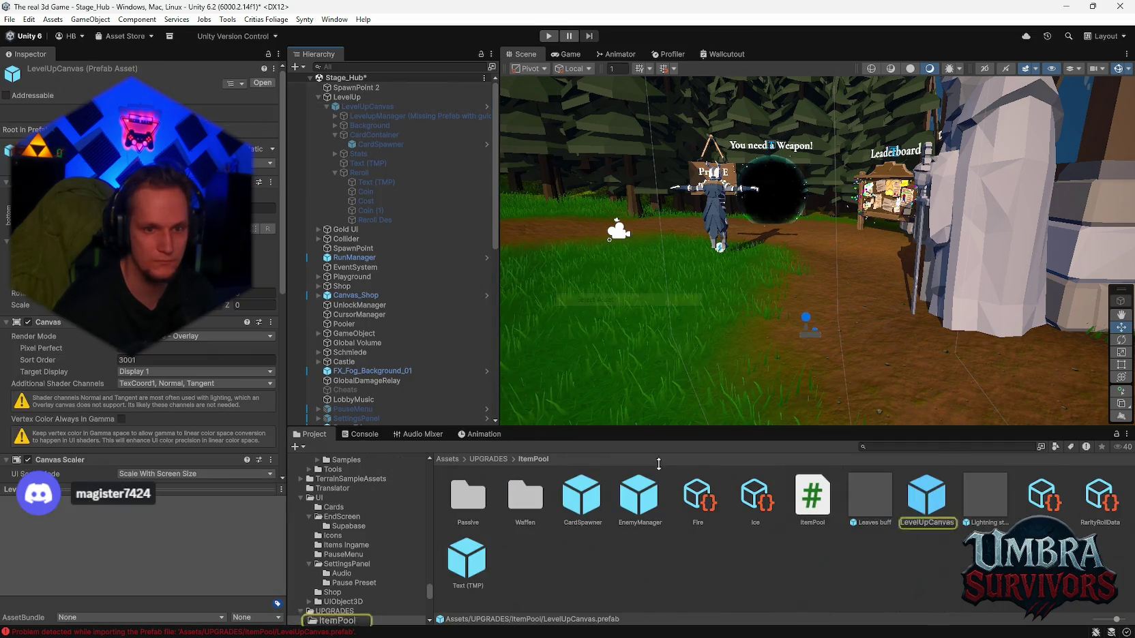
pyautogui.doubleClick(918, 504)
# Step: Inspect the missing-prefab LevelupManager and its placeholder child, abandoning the replacement-prefab search
pyautogui.click(379, 102)
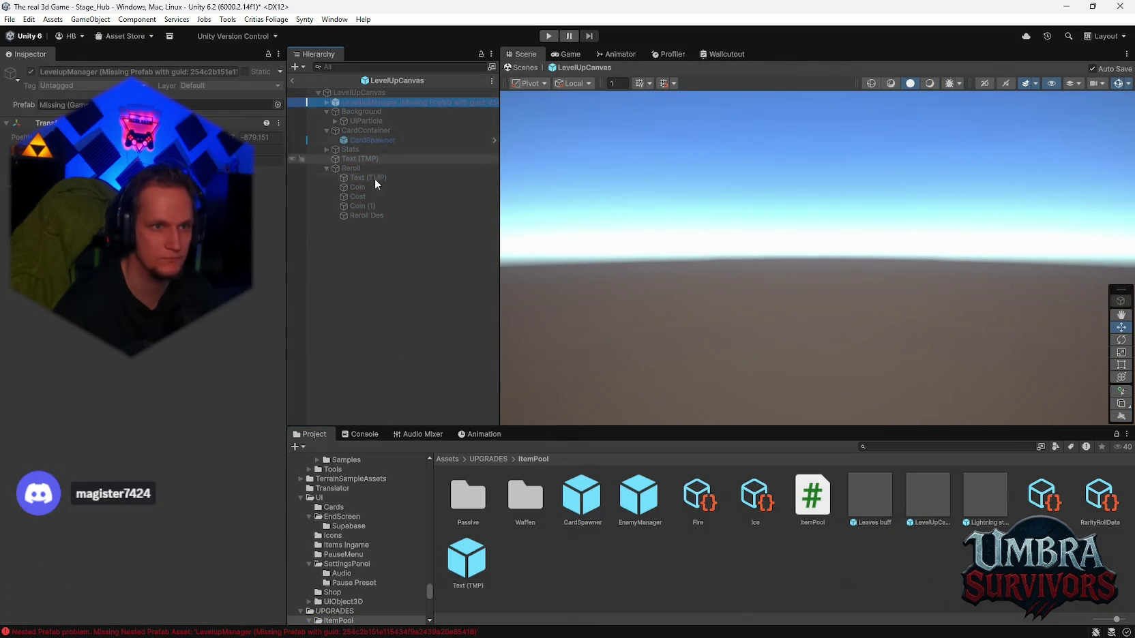
pyautogui.click(326, 102)
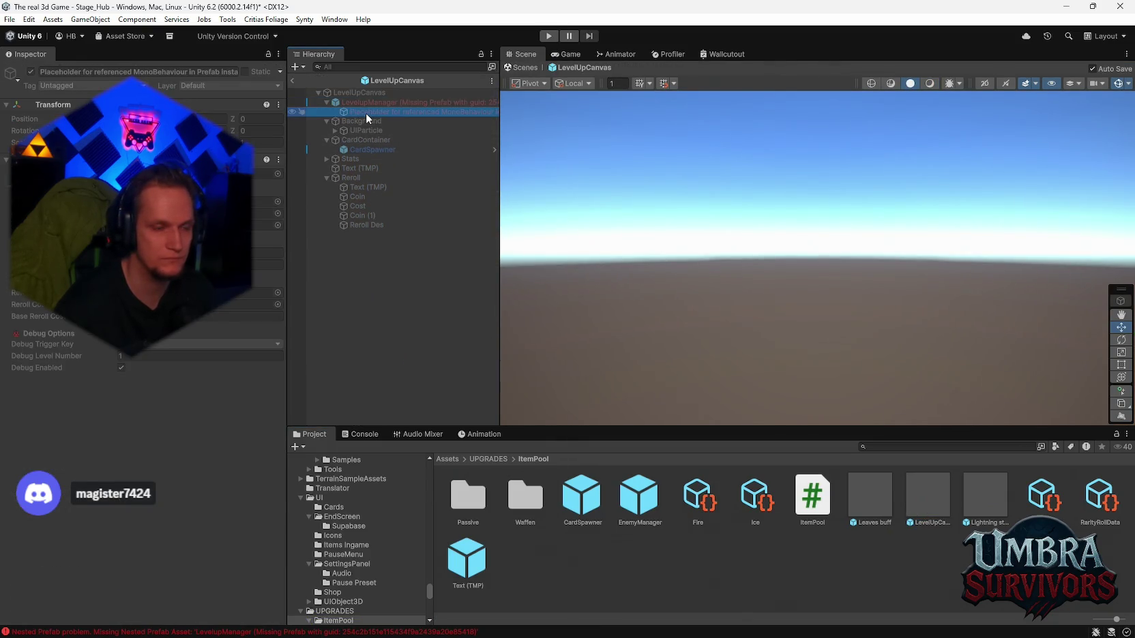
pyautogui.click(348, 113)
pyautogui.moveTo(385, 102)
pyautogui.mouseDown()
pyautogui.moveTo(364, 103)
pyautogui.moveTo(372, 111)
pyautogui.moveTo(359, 99)
pyautogui.moveTo(363, 110)
pyautogui.mouseUp()
pyautogui.click(369, 102)
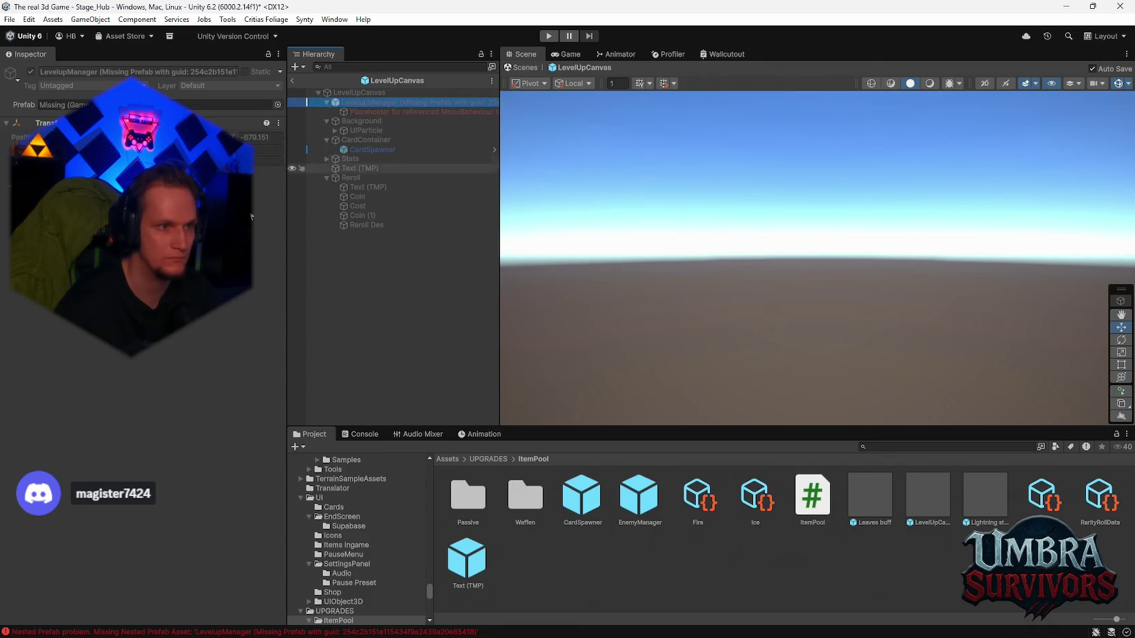
pyautogui.click(277, 105)
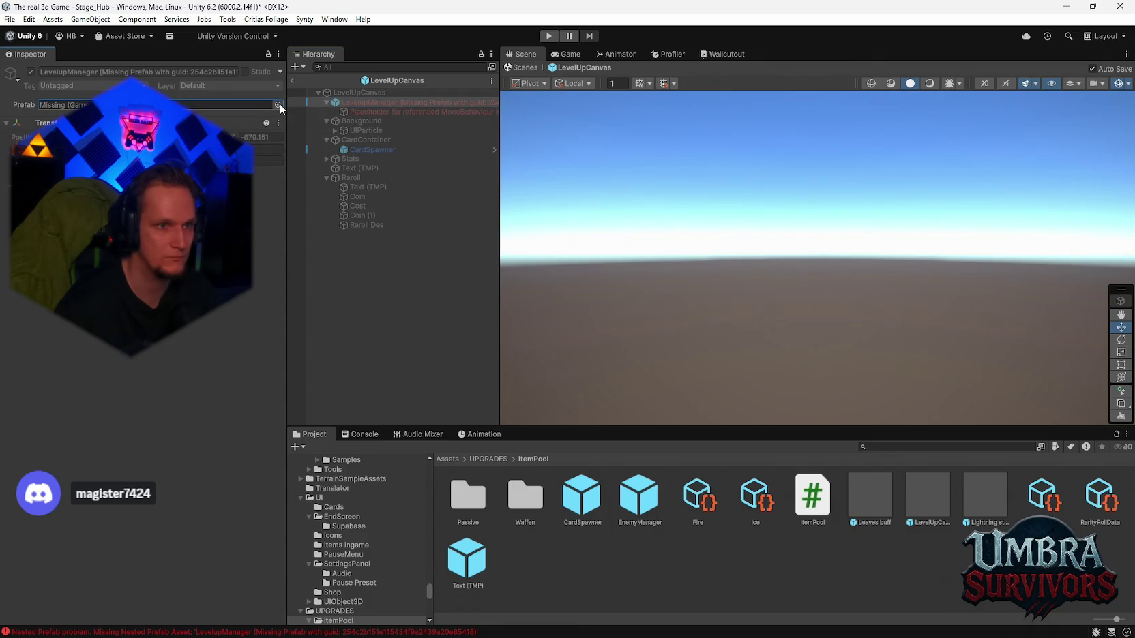
pyautogui.press('Escape')
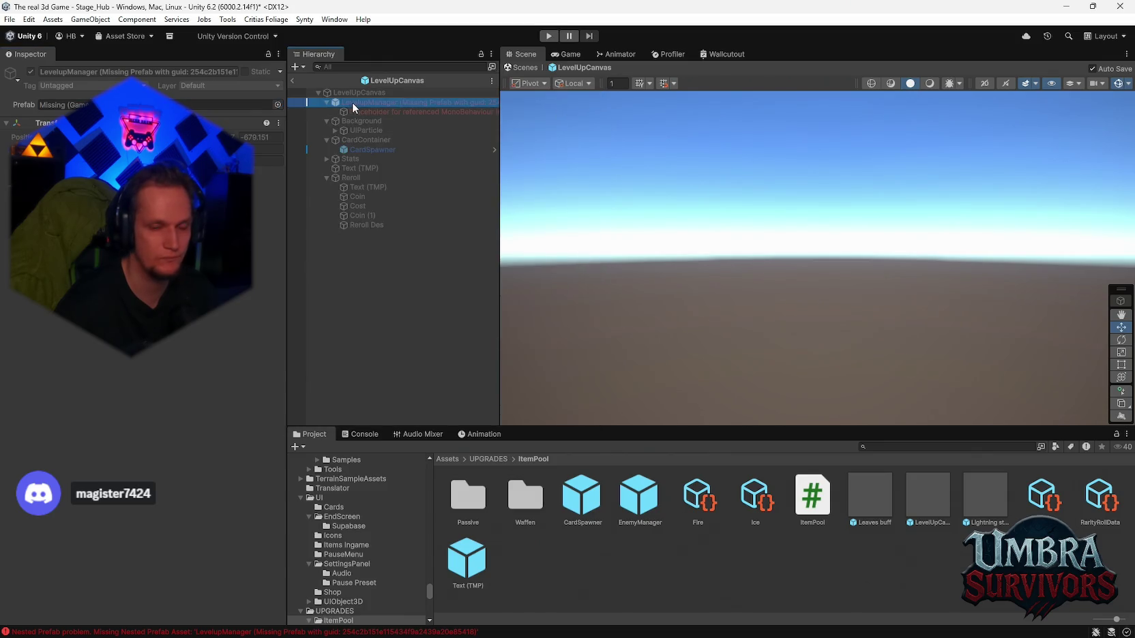
# Step: Create an empty GameObject in the prefab and add the level-up manager component to it
pyautogui.rightClick(352, 291)
pyautogui.click(396, 382)
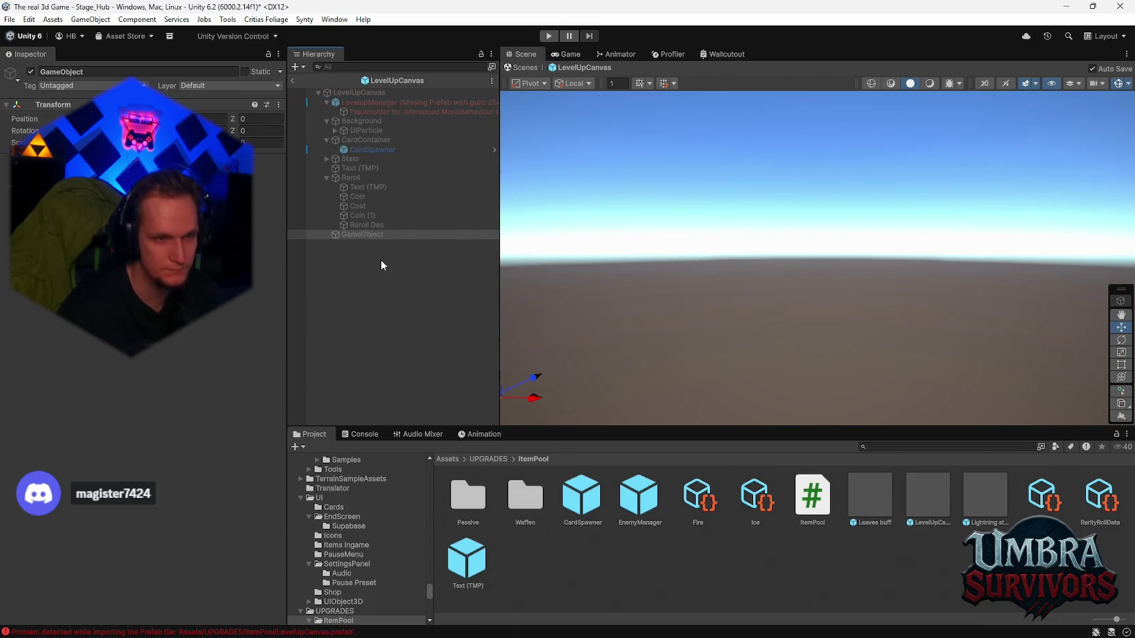
pyautogui.moveTo(373, 100); pyautogui.dragTo(352, 236)
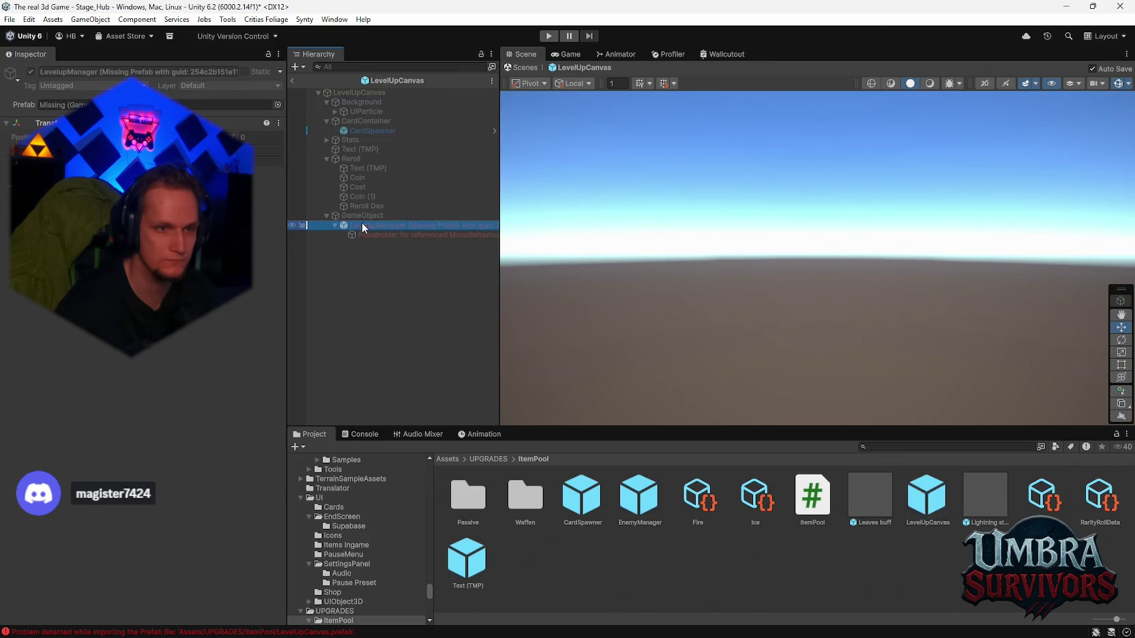
pyautogui.hotkey('ctrl', 'z')
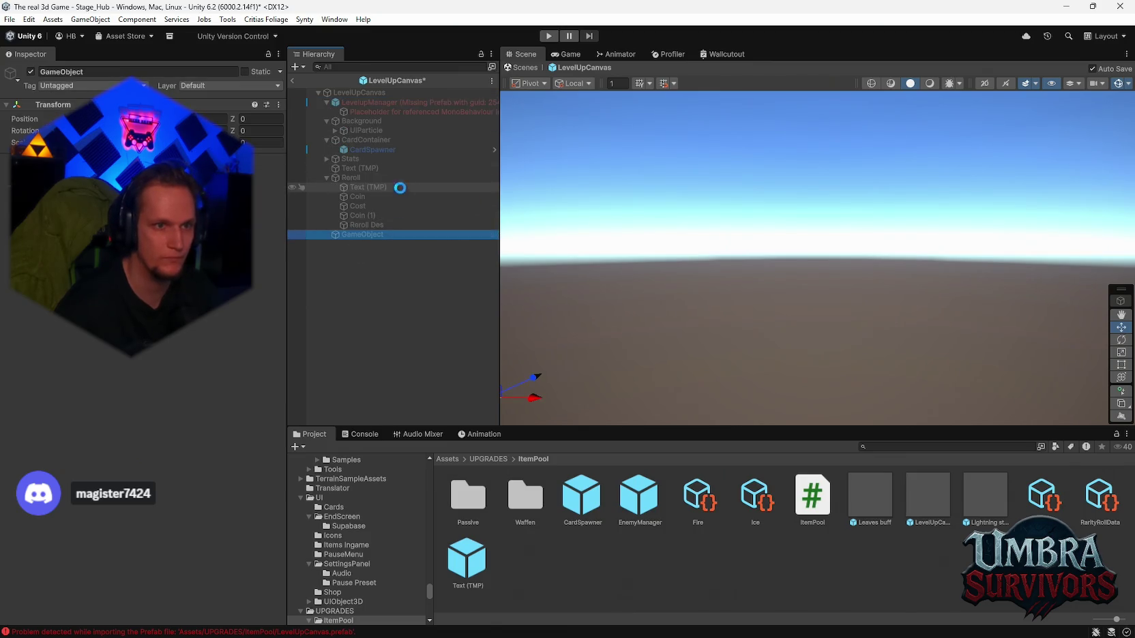
pyautogui.click(144, 164)
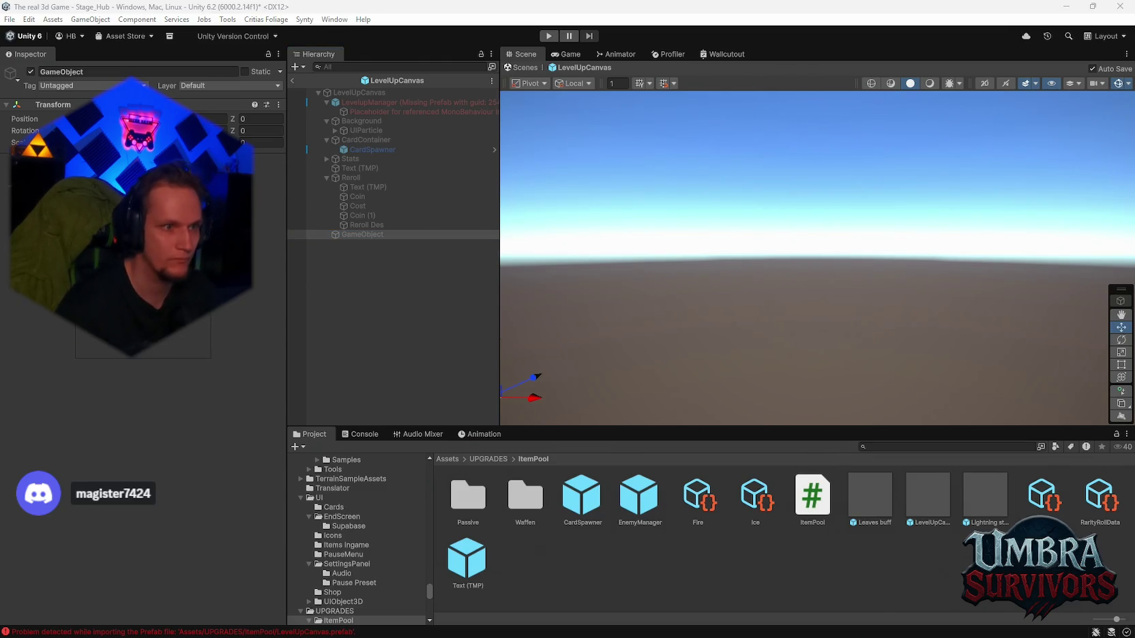
pyautogui.press('Return')
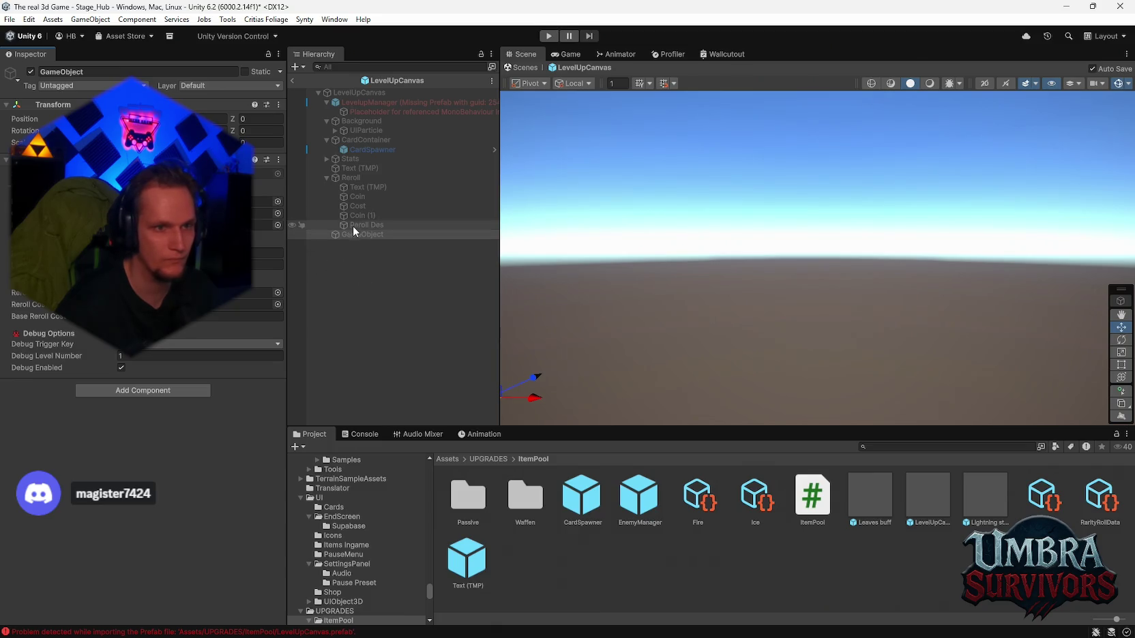
# Step: Try unpacking the broken LevelupManager, then delete it along with its placeholder child
pyautogui.rightClick(361, 102)
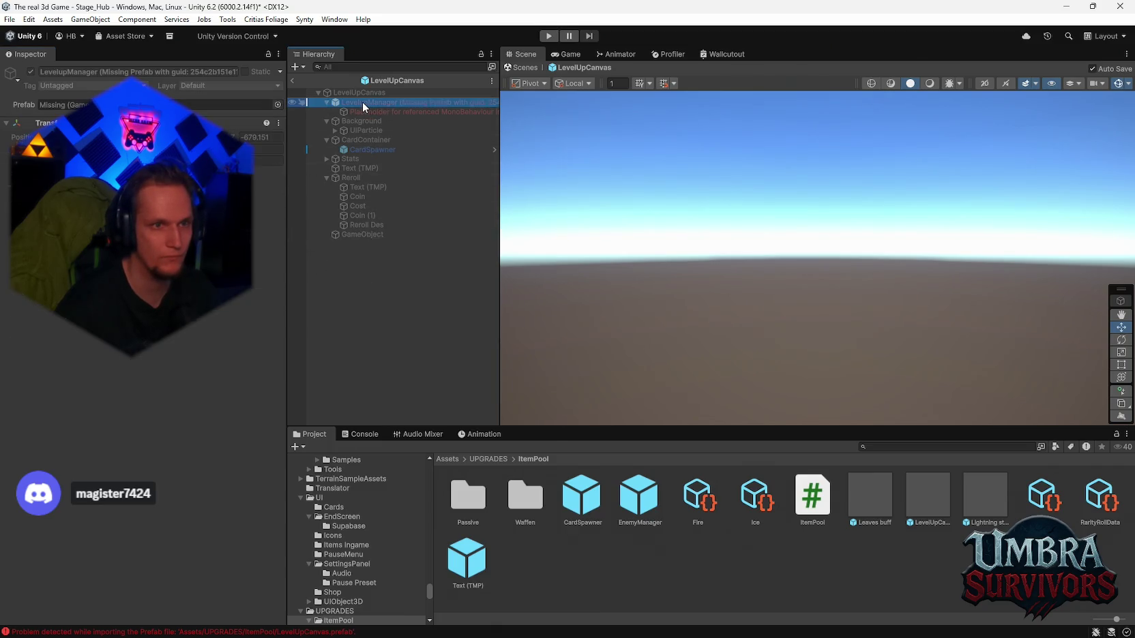
pyautogui.moveTo(450, 303)
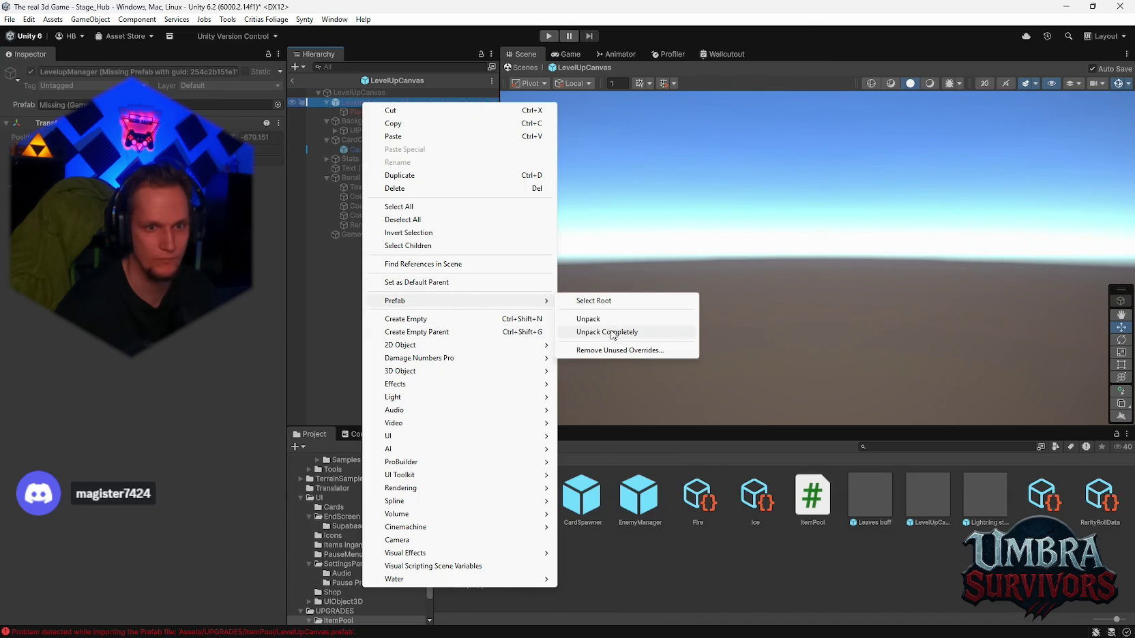
pyautogui.click(370, 150)
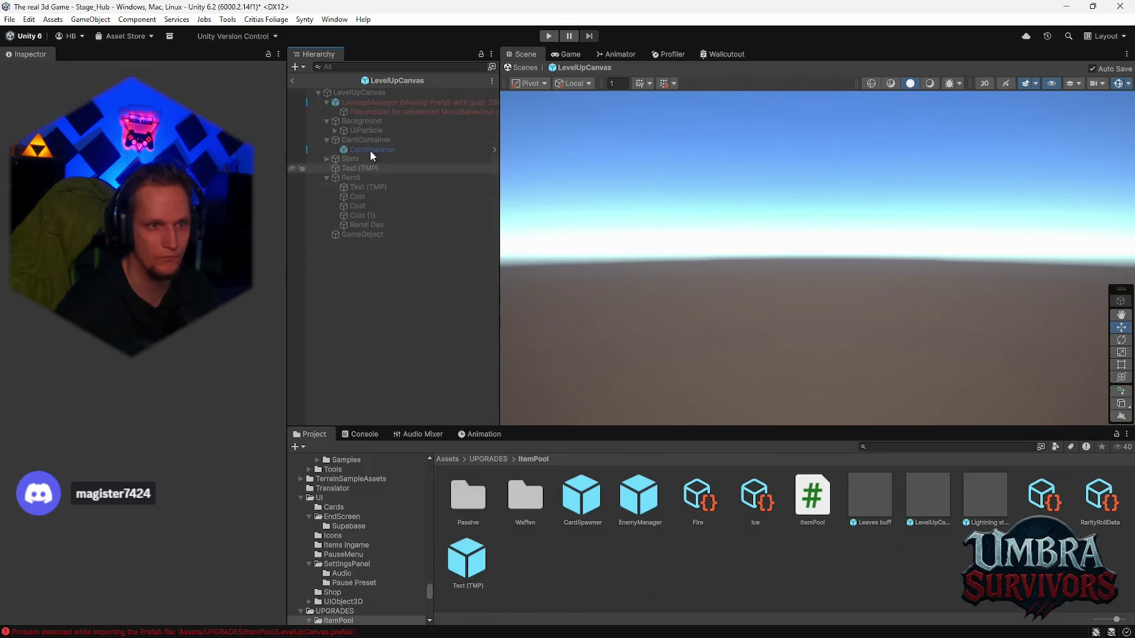
pyautogui.click(362, 110)
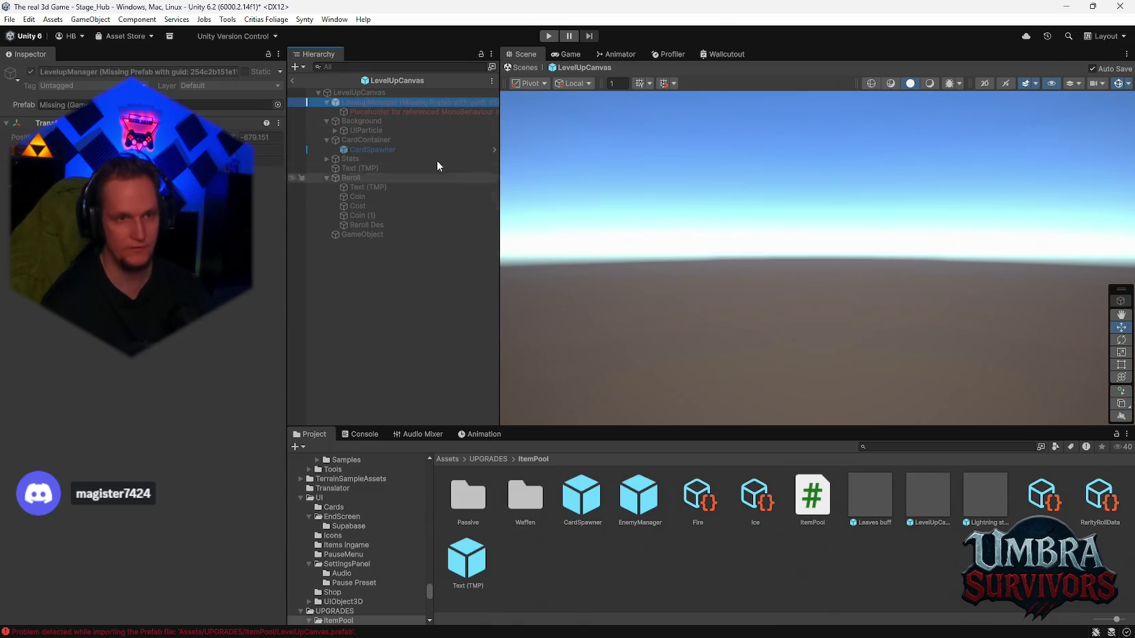
pyautogui.press('Delete')
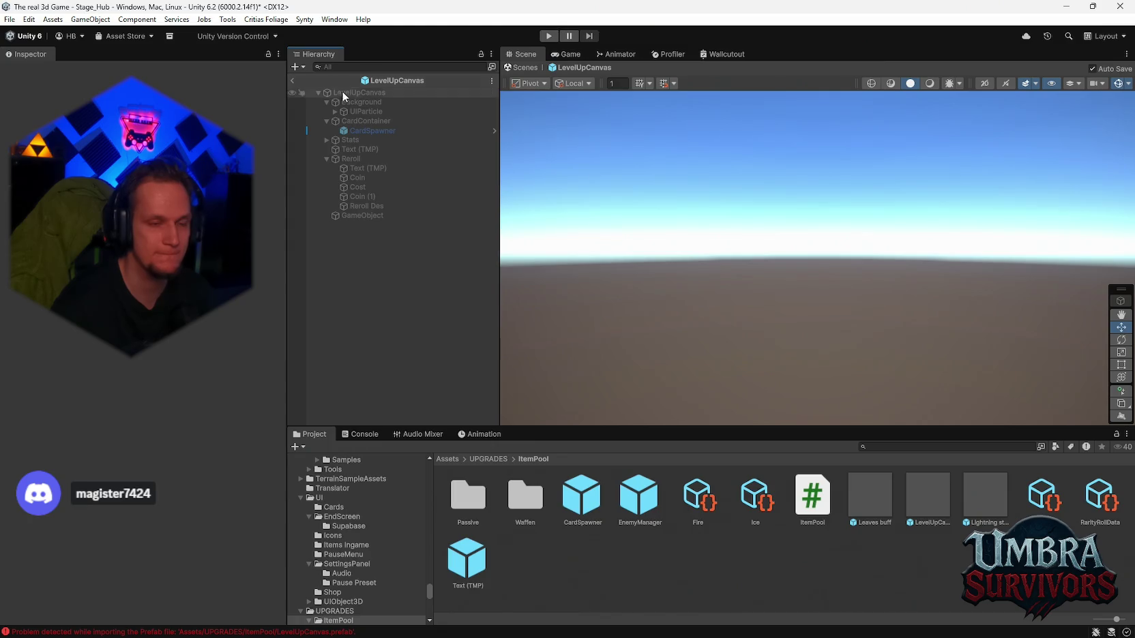
# Step: Rename the new GameObject to 'LevelupManager' and save the LevelUpCanvas prefab
pyautogui.click(351, 217)
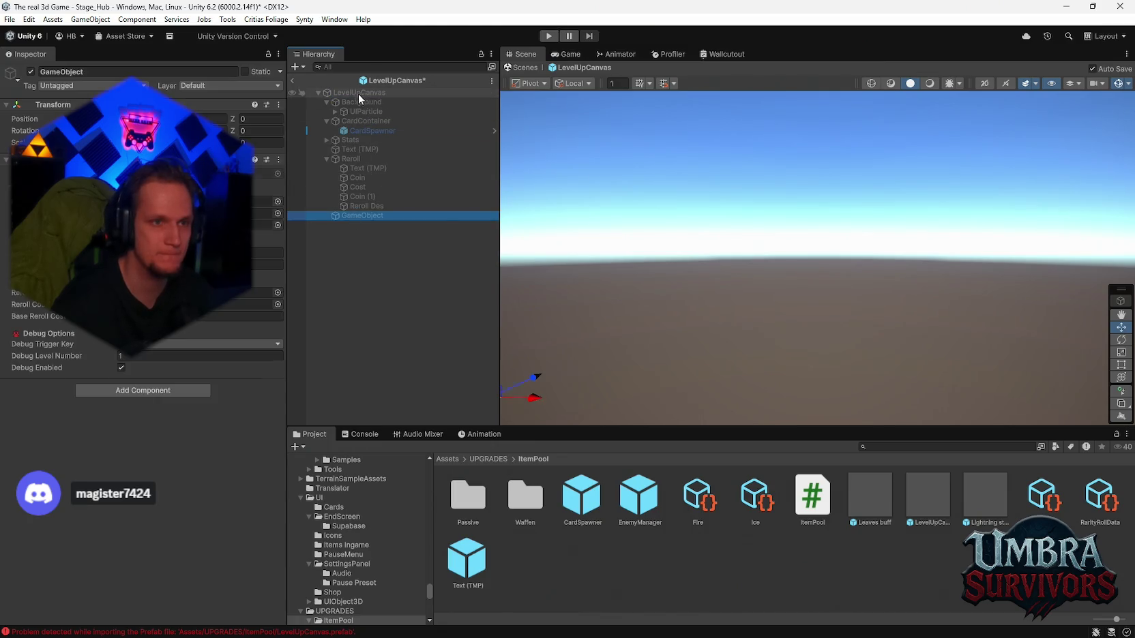
pyautogui.rightClick(346, 217)
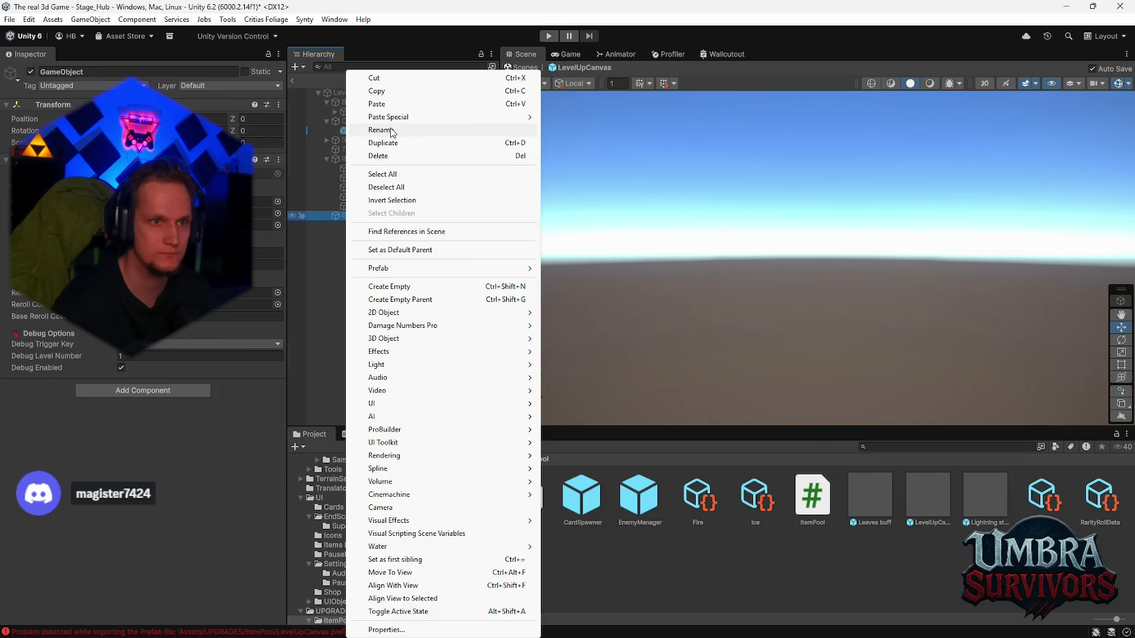
pyautogui.click(418, 131)
pyautogui.write('Levelup')
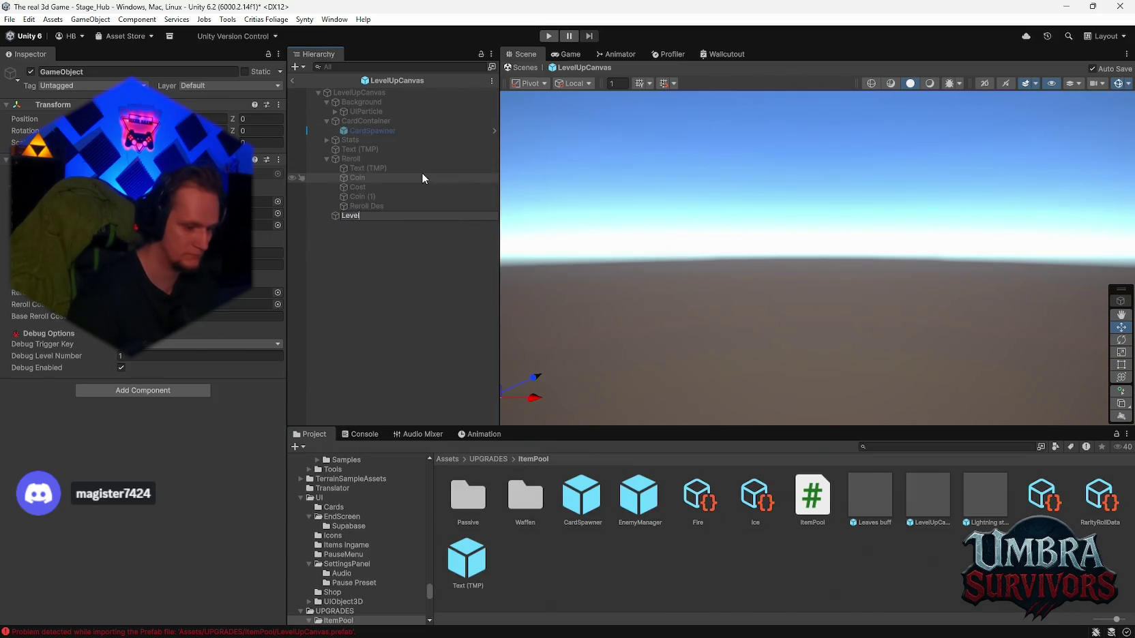
pyautogui.write('Manager')
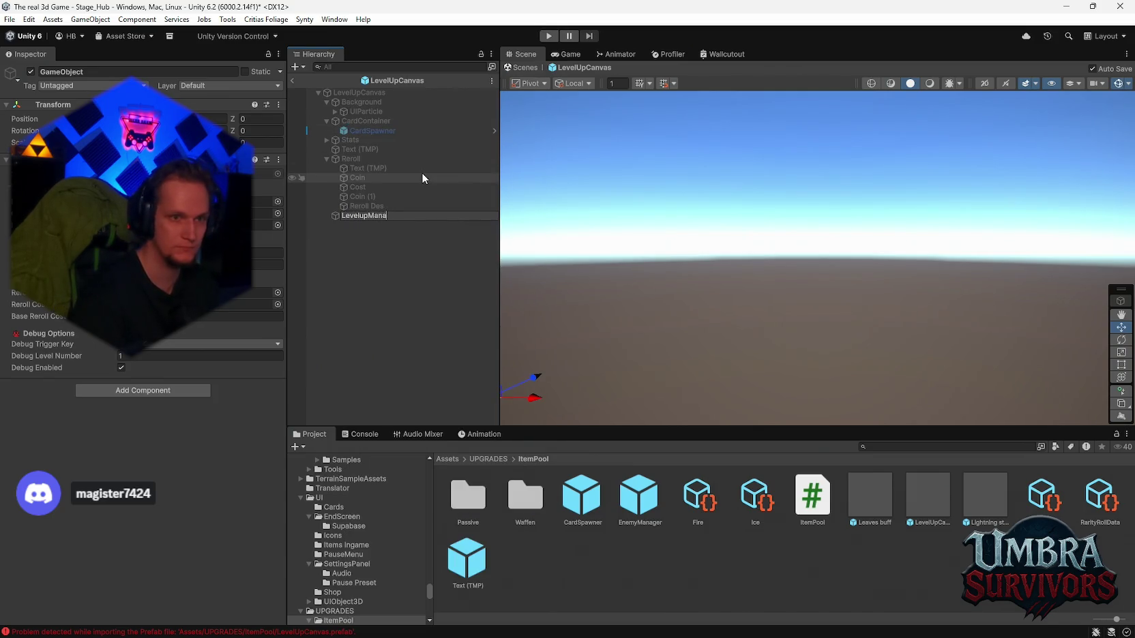
pyautogui.press('Return')
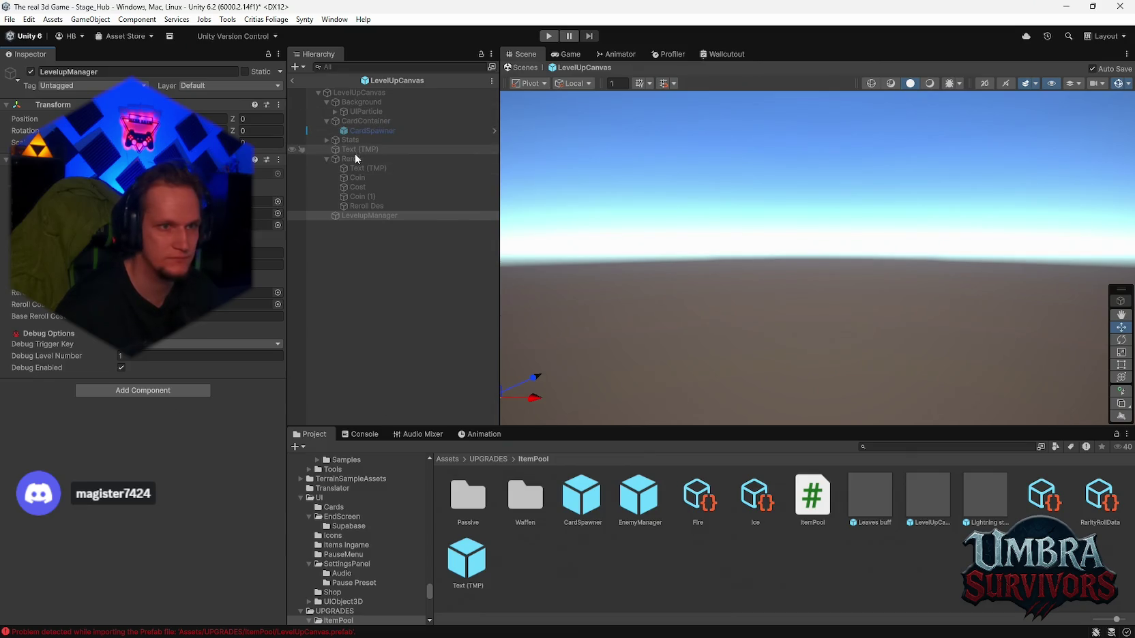
pyautogui.hotkey('ctrl', 's')
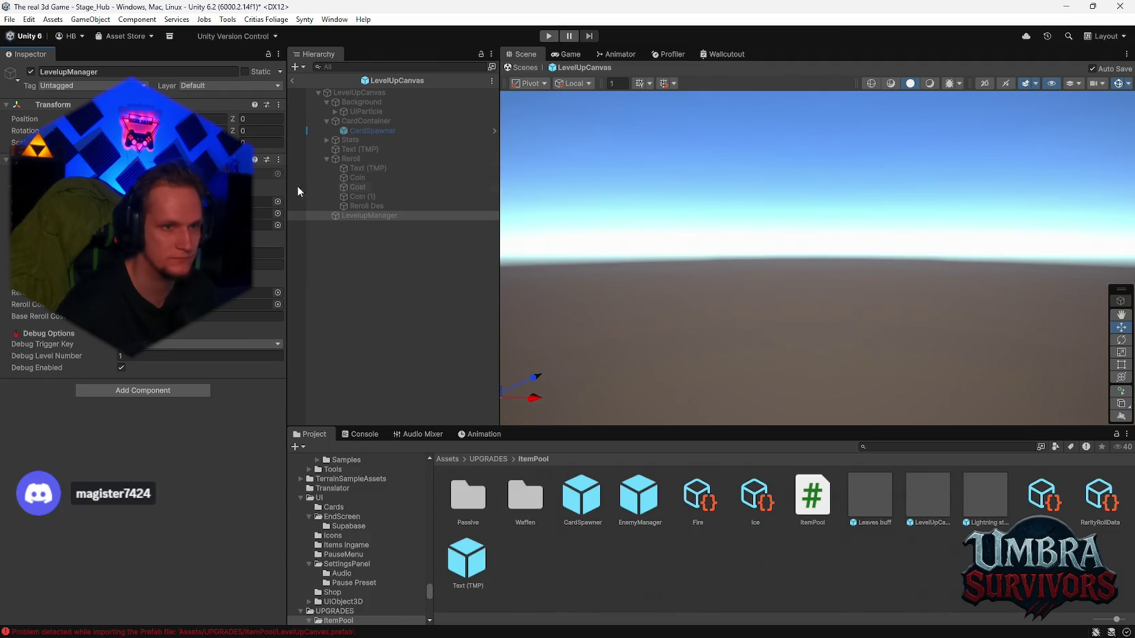
# Step: Link the reroll text to the new manager, return to Stage_Hub, and start Play mode
pyautogui.moveTo(381, 213)
pyautogui.mouseDown()
pyautogui.moveTo(352, 159)
pyautogui.moveTo(259, 292)
pyautogui.mouseUp()
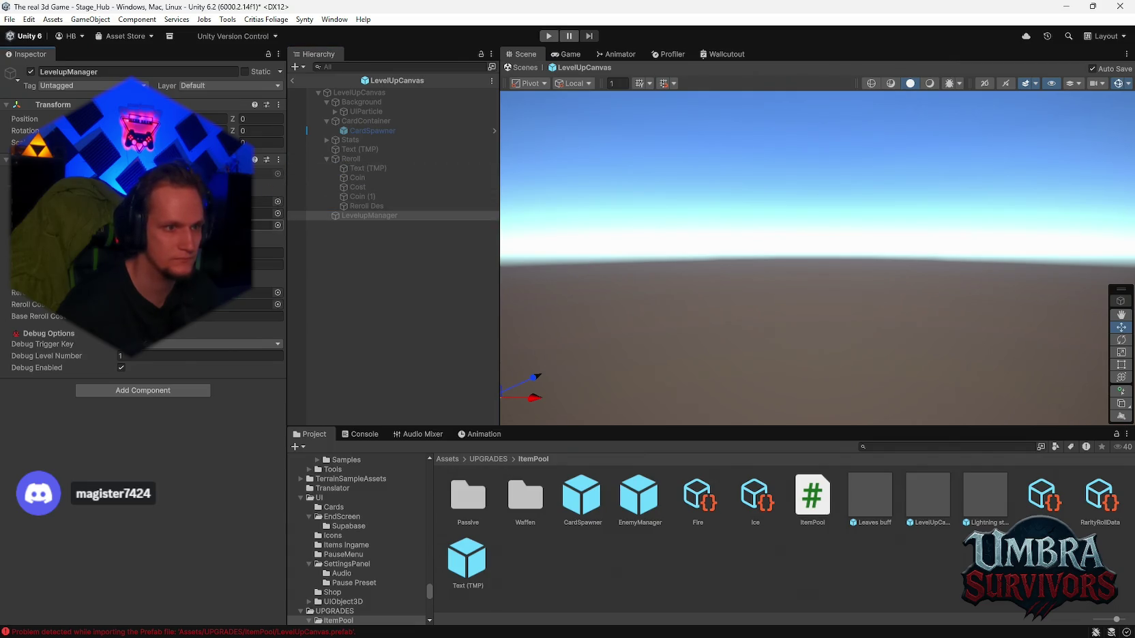
pyautogui.moveTo(252, 304); pyautogui.dragTo(253, 304)
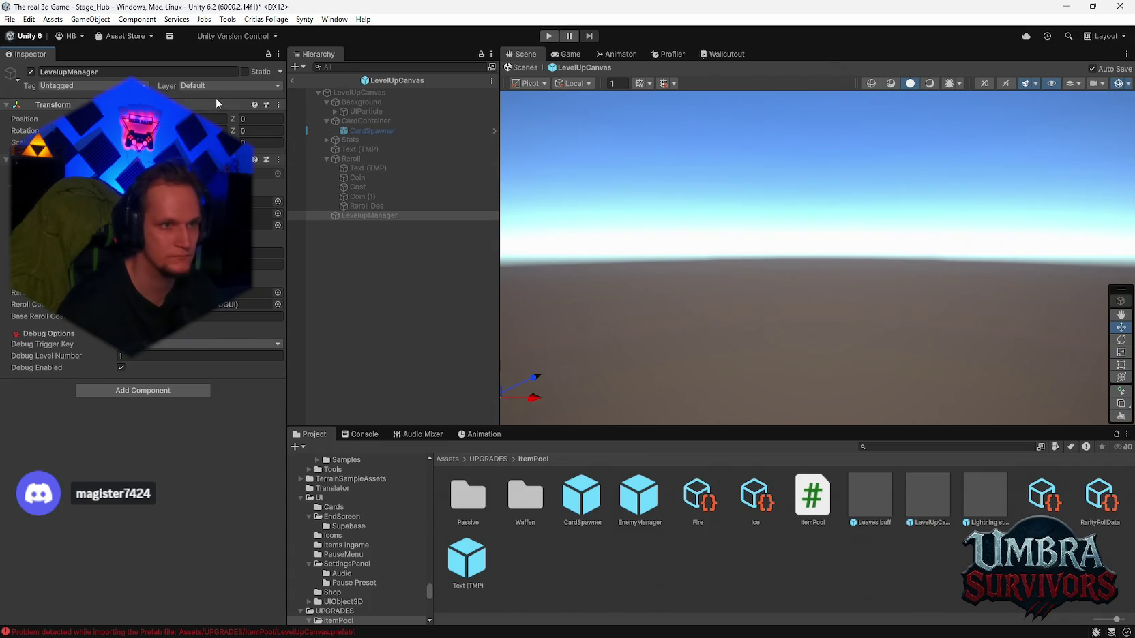
pyautogui.click(292, 79)
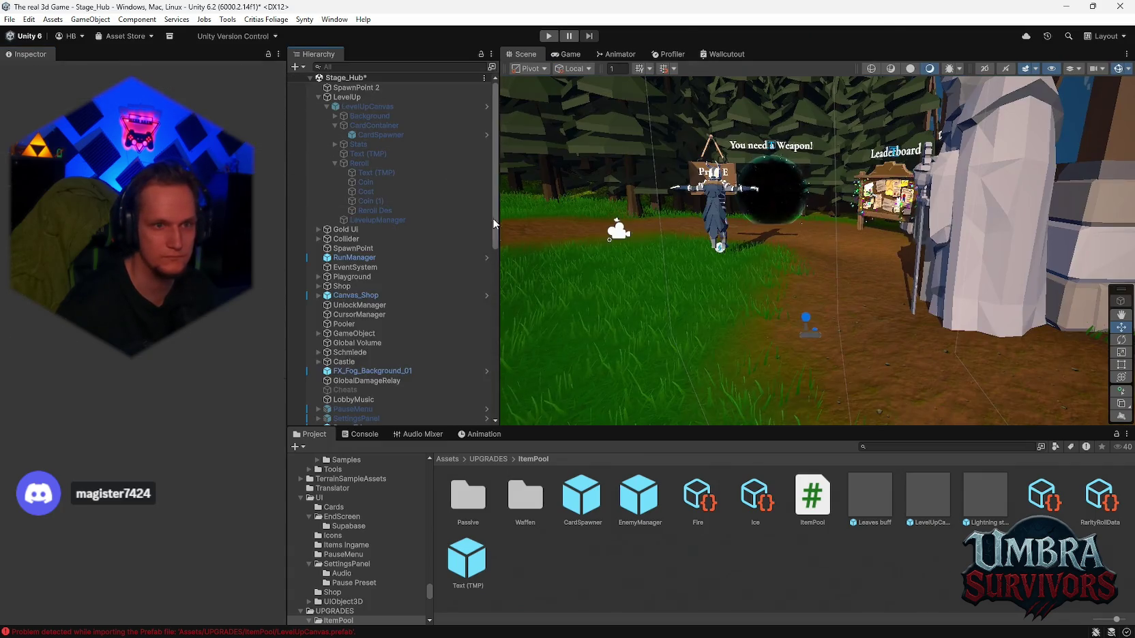
pyautogui.click(390, 220)
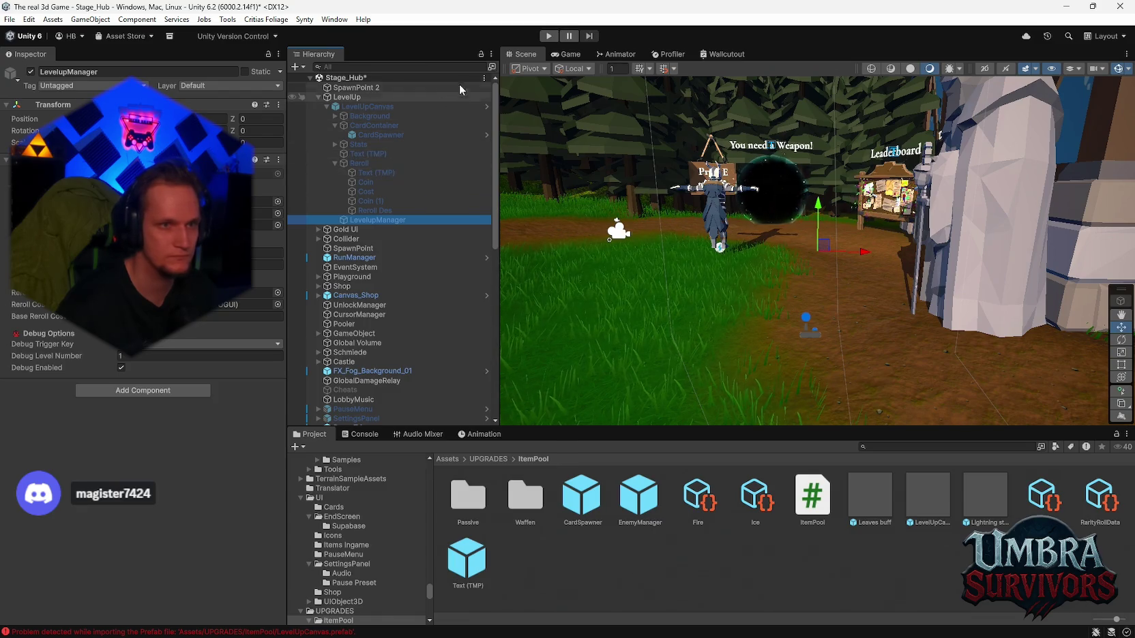
pyautogui.click(549, 37)
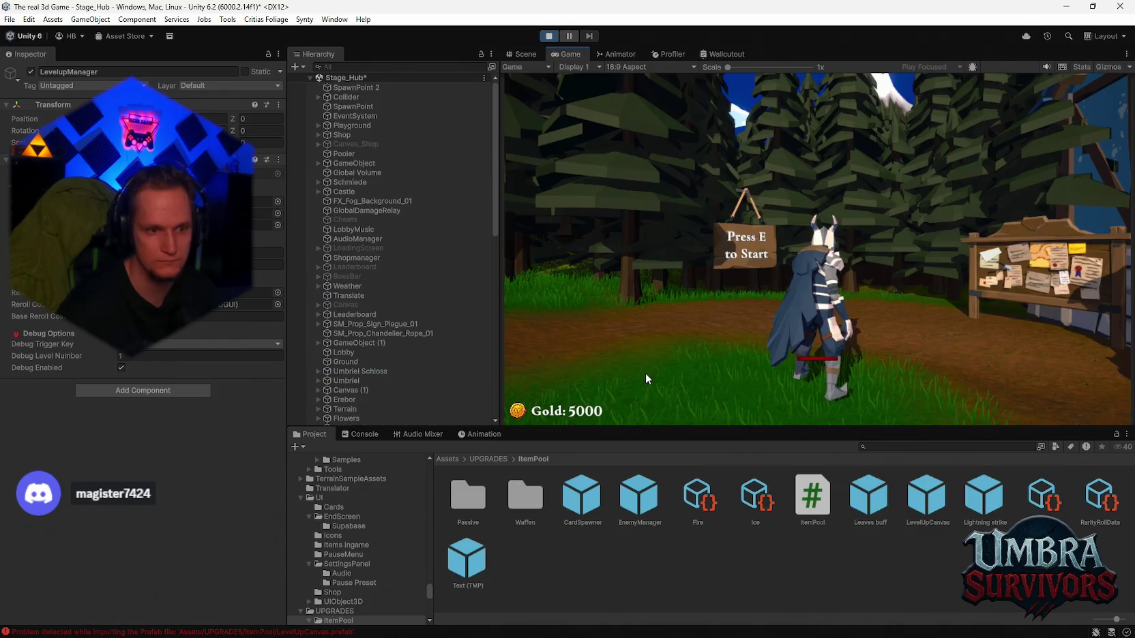
# Step: Review and clear the console warnings, stop Play mode, then inspect Stats and CardSpawner
pyautogui.click(365, 434)
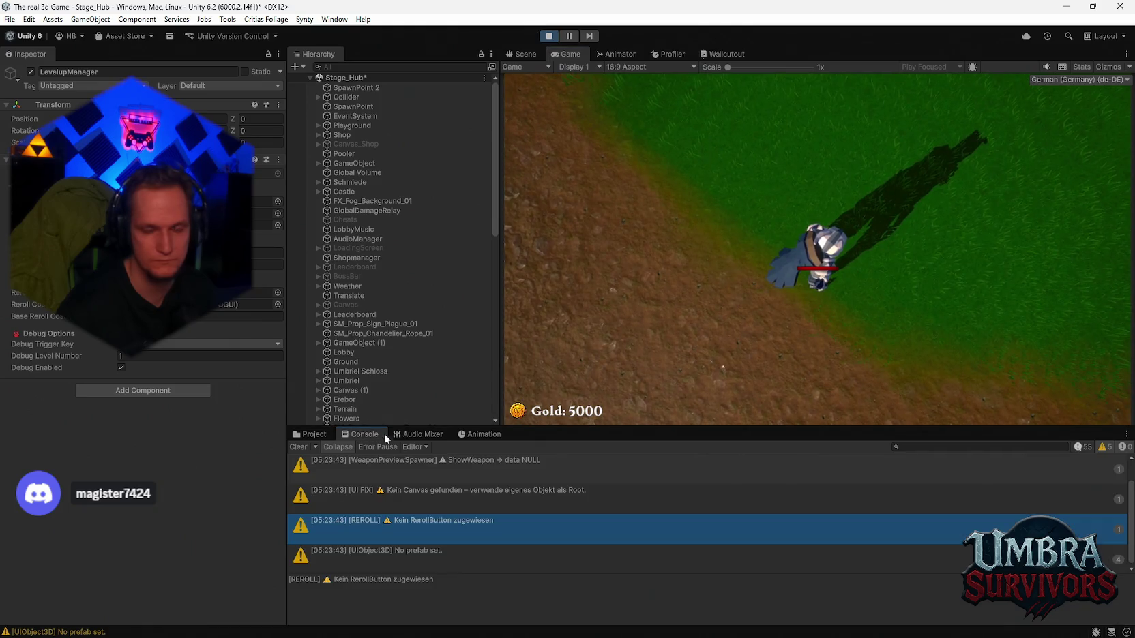
pyautogui.scroll(-1, 477, 526)
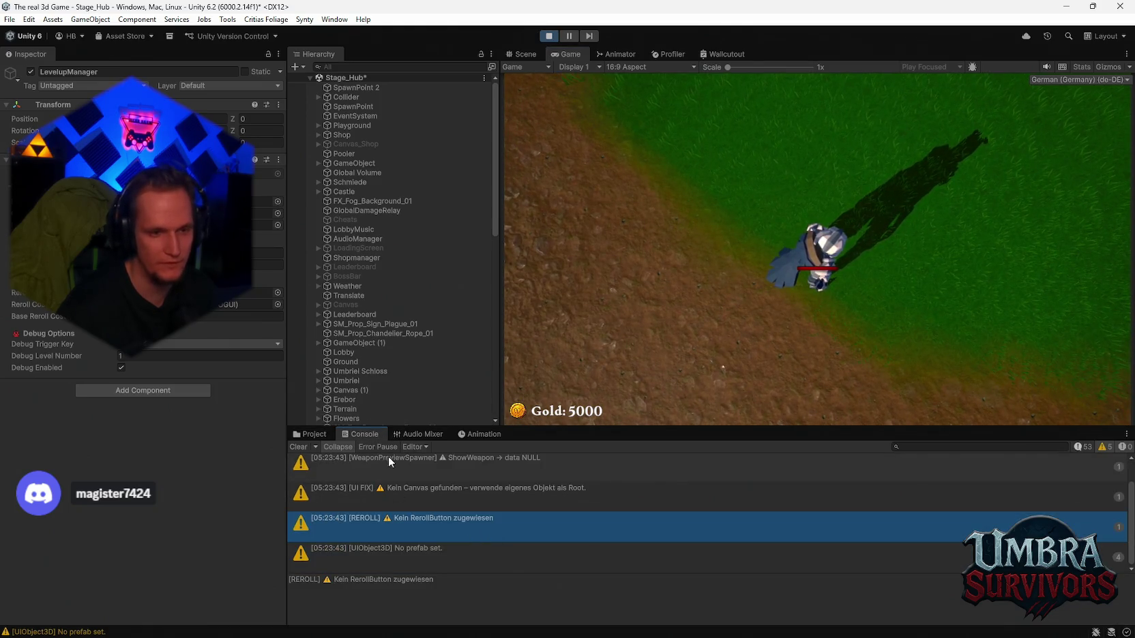
pyautogui.click(310, 448)
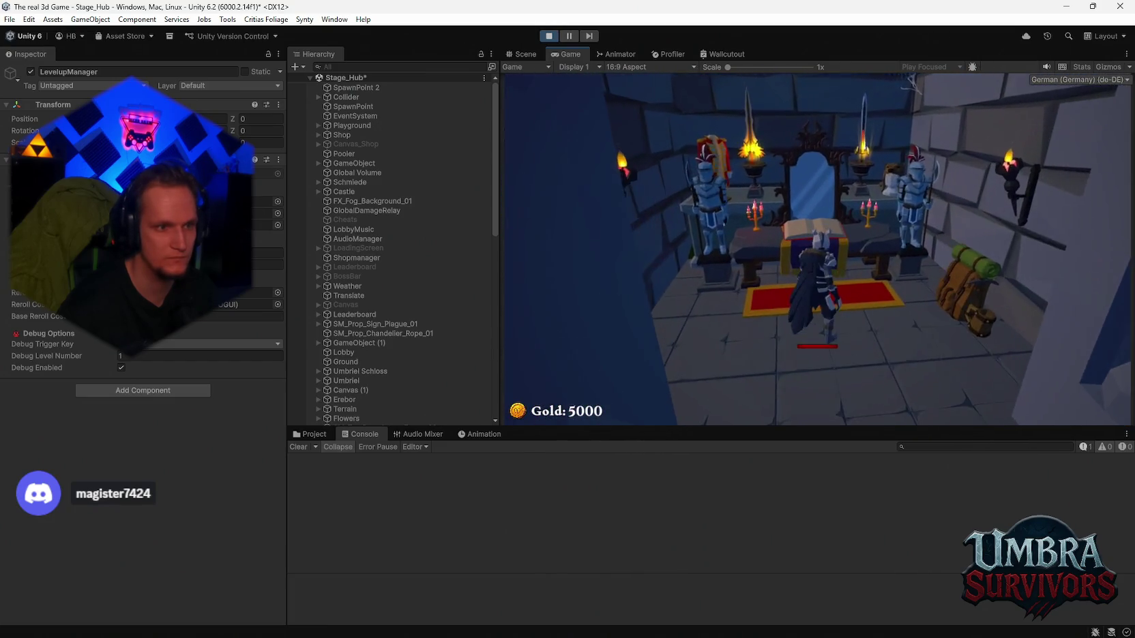
pyautogui.press('Escape')
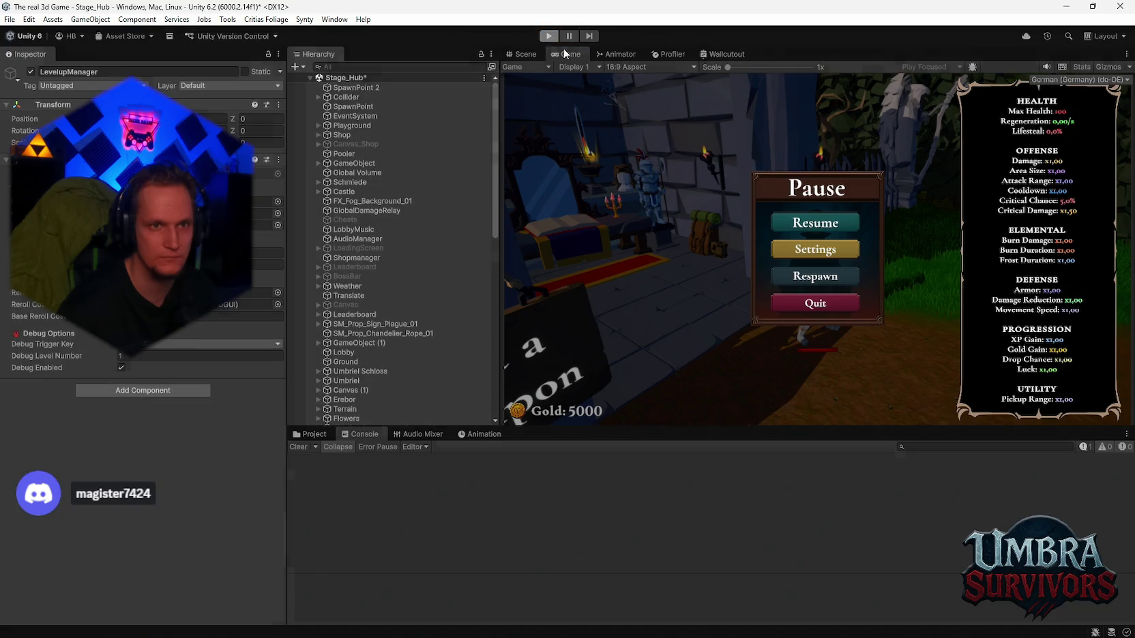
pyautogui.hotkey('ctrl', 'p')
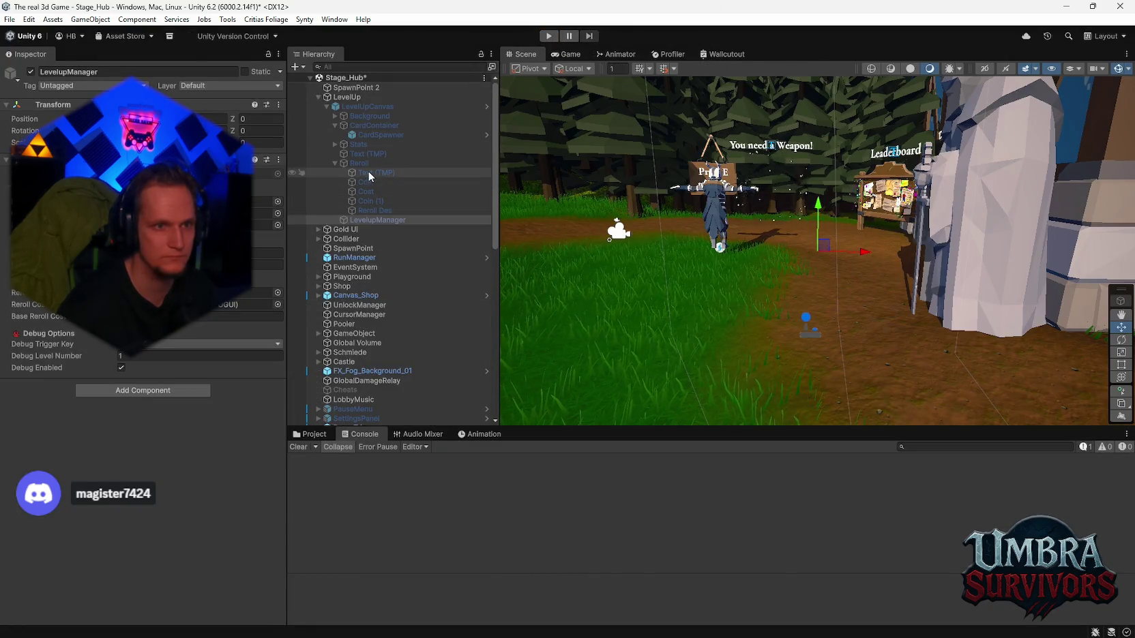
pyautogui.click(363, 142)
pyautogui.click(362, 134)
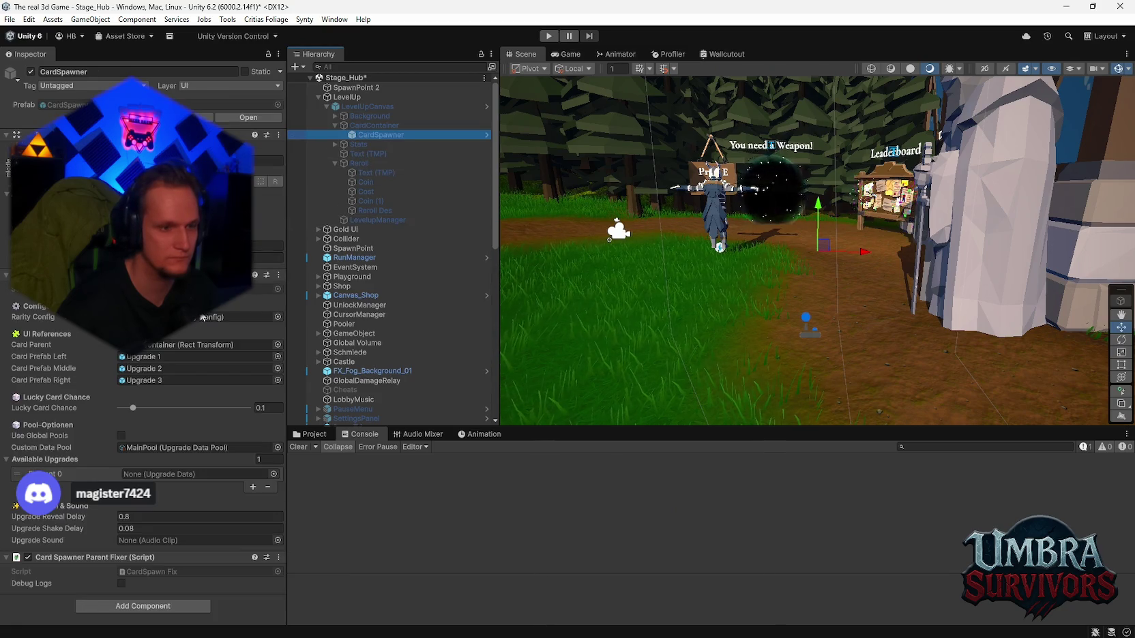
pyautogui.click(372, 124)
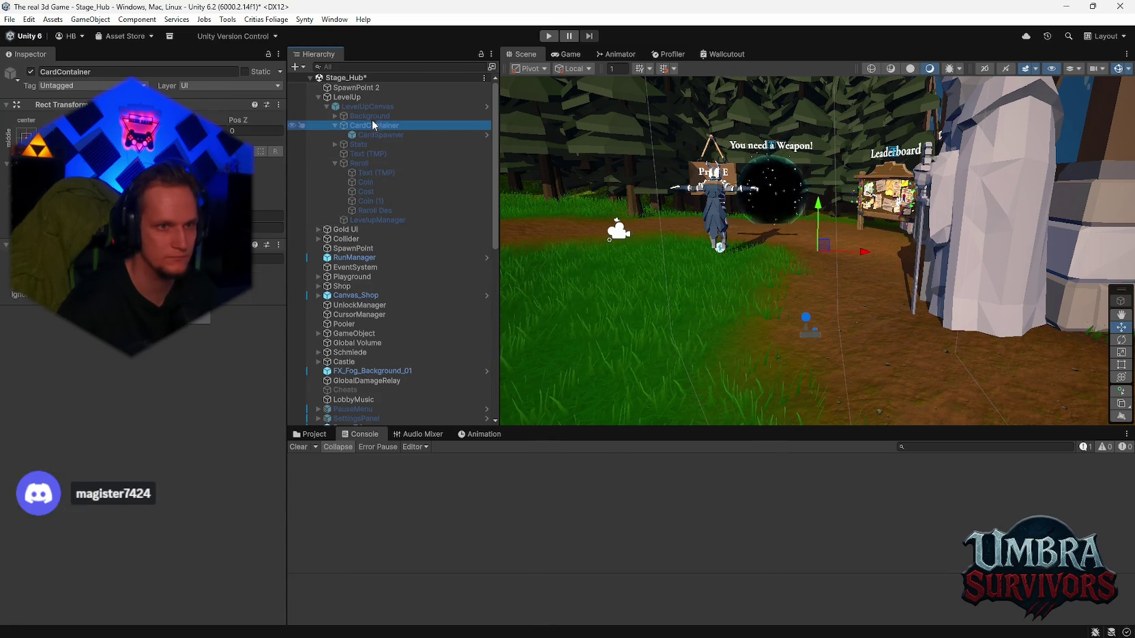
pyautogui.click(378, 135)
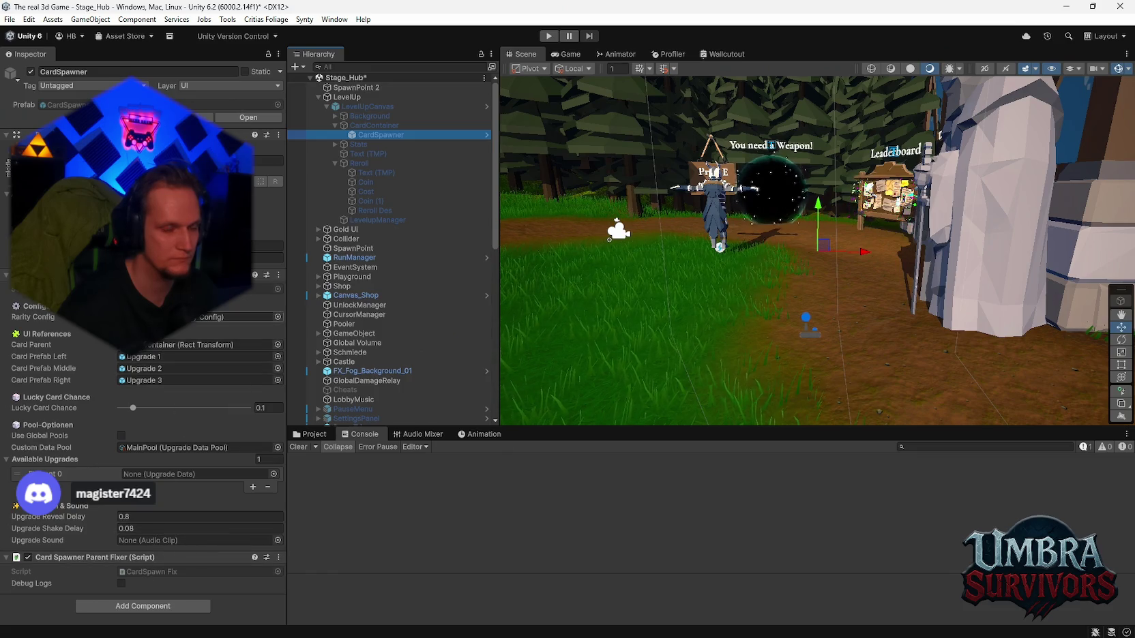
pyautogui.click(372, 126)
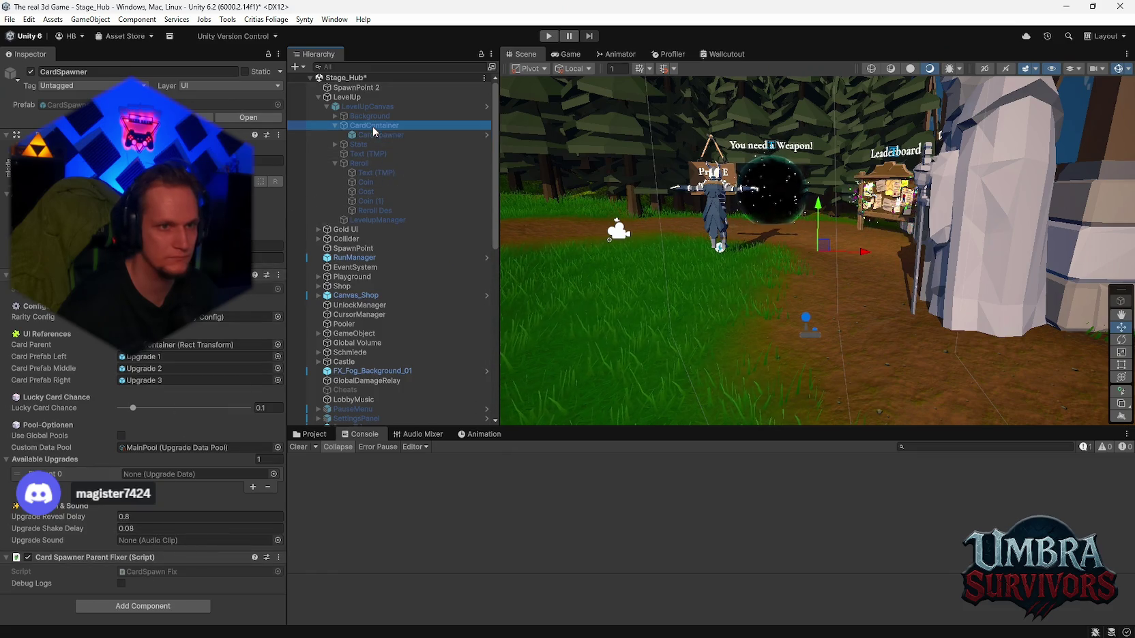
pyautogui.click(370, 118)
pyautogui.click(375, 106)
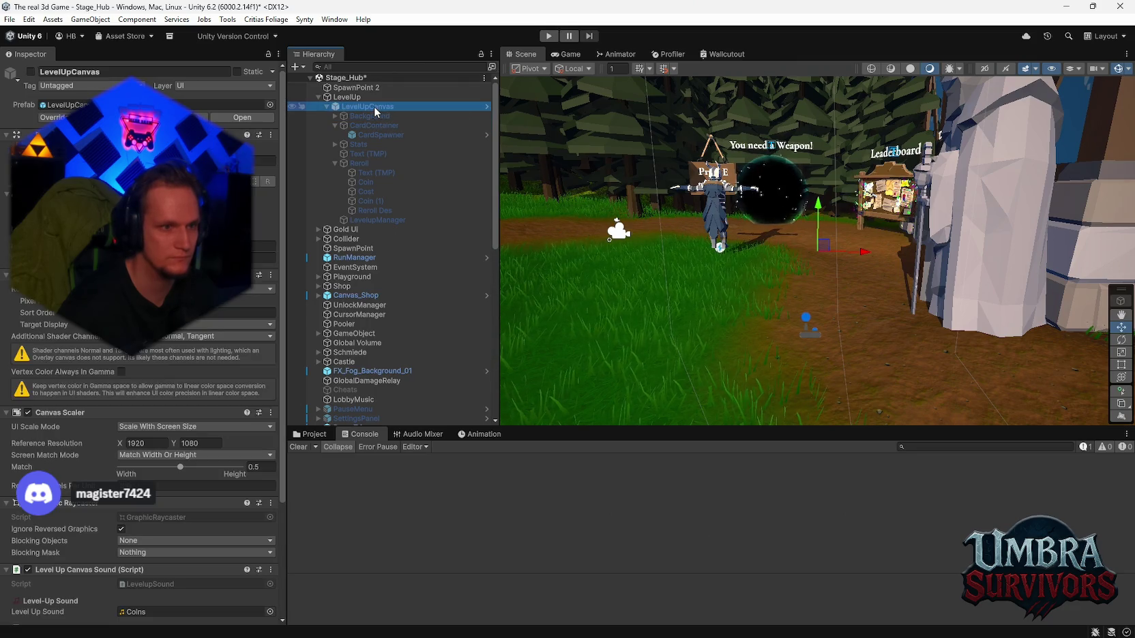
pyautogui.scroll(-5, 143, 341)
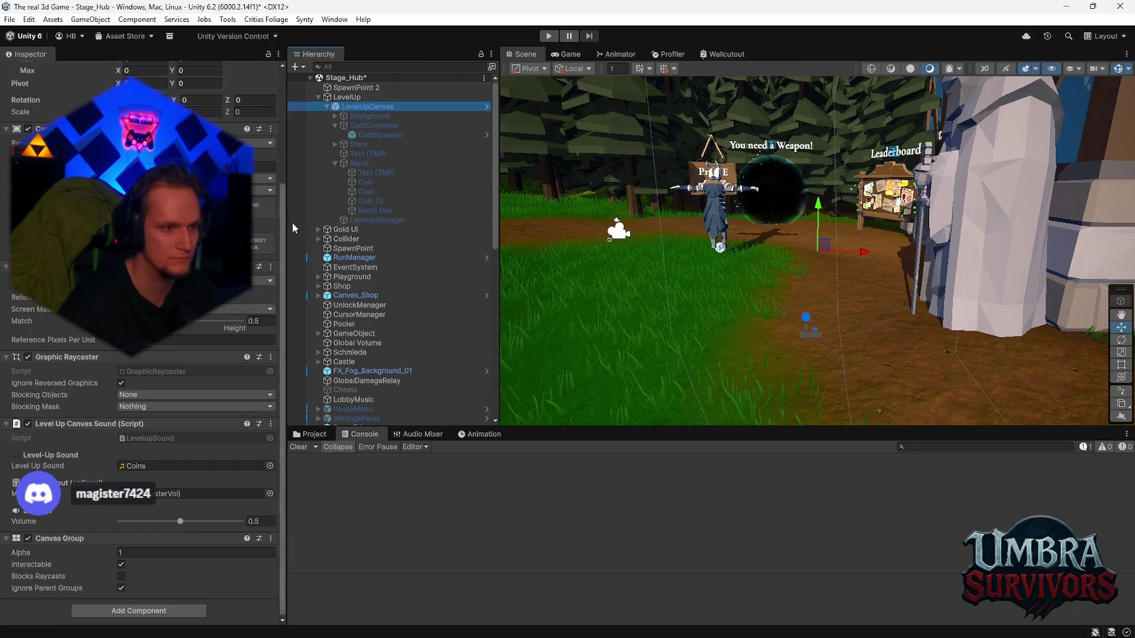
pyautogui.click(370, 99)
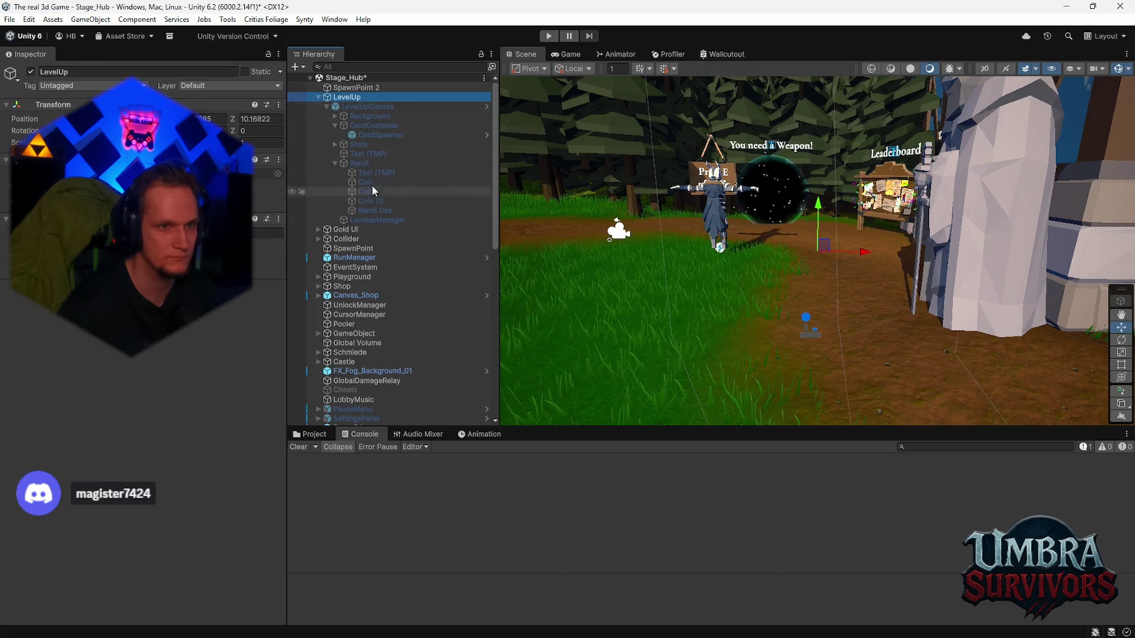
# Step: Check the LevelupManager settings, then select the Player child under MainPlayer
pyautogui.click(377, 219)
pyautogui.scroll(-3, 398, 317)
pyautogui.scroll(-2, 398, 315)
pyautogui.scroll(-1, 372, 266)
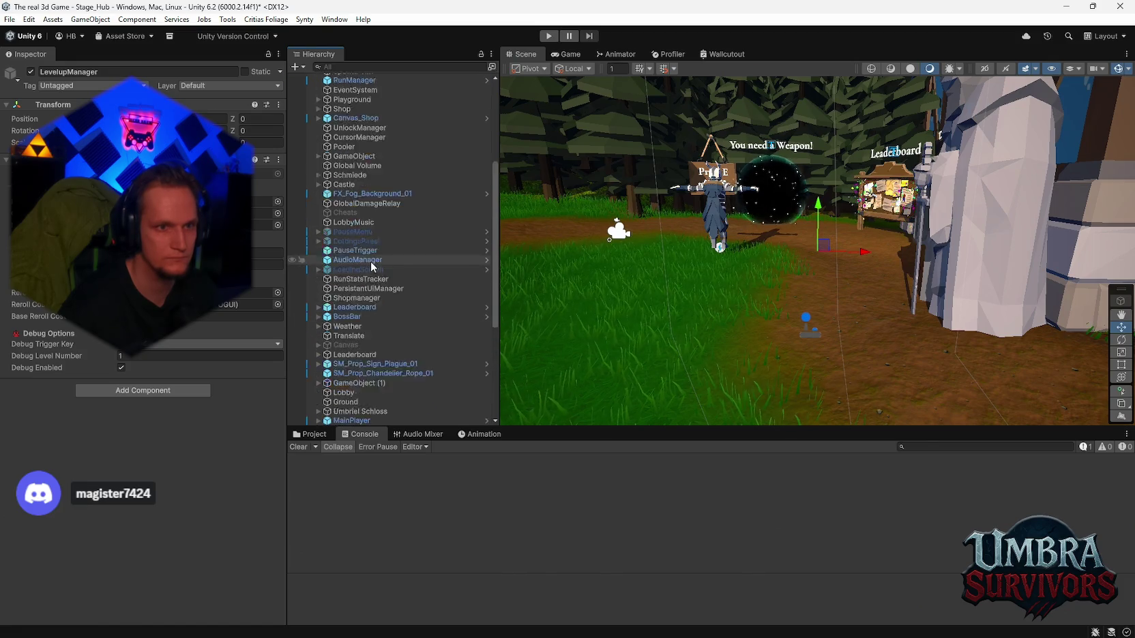
pyautogui.scroll(-1, 372, 265)
pyautogui.scroll(-2, 396, 262)
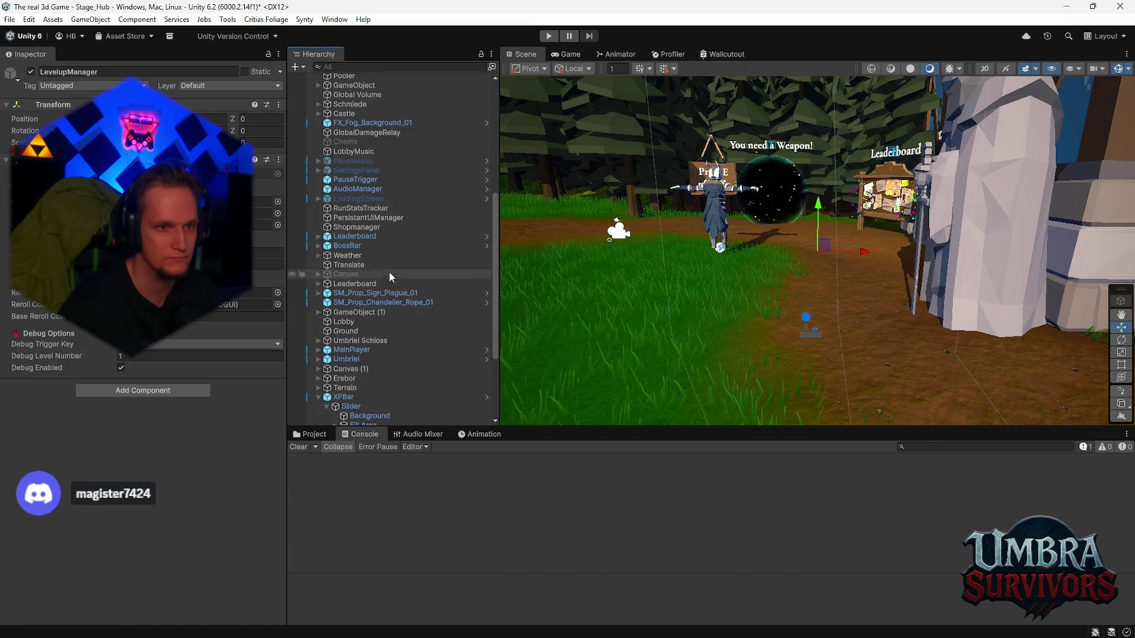
pyautogui.scroll(-1, 378, 322)
pyautogui.click(355, 314)
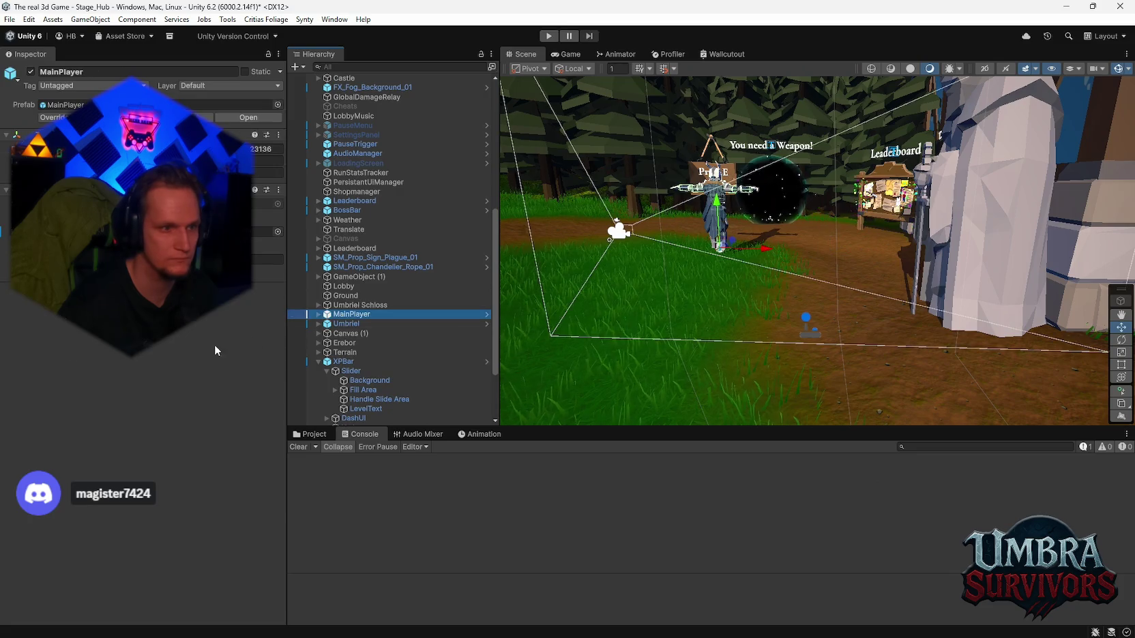
pyautogui.click(318, 314)
pyautogui.click(351, 333)
# Step: Collapse the Weapon Inventory, Player Health and Player Preview Handler components in the Inspector
pyautogui.scroll(-5, 225, 336)
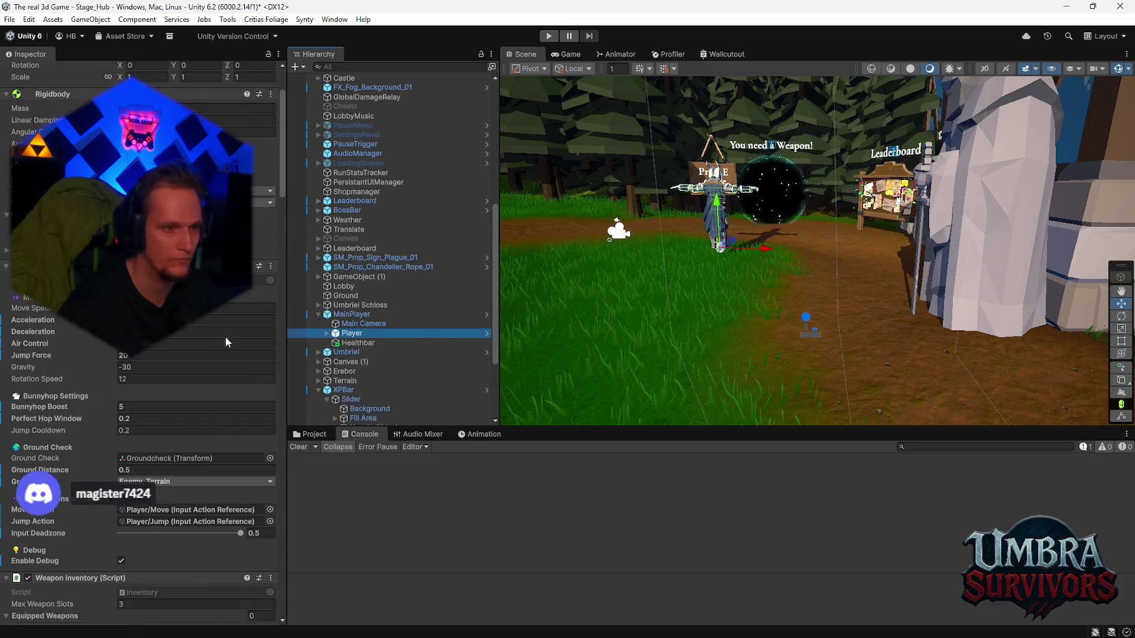
pyautogui.click(7, 269)
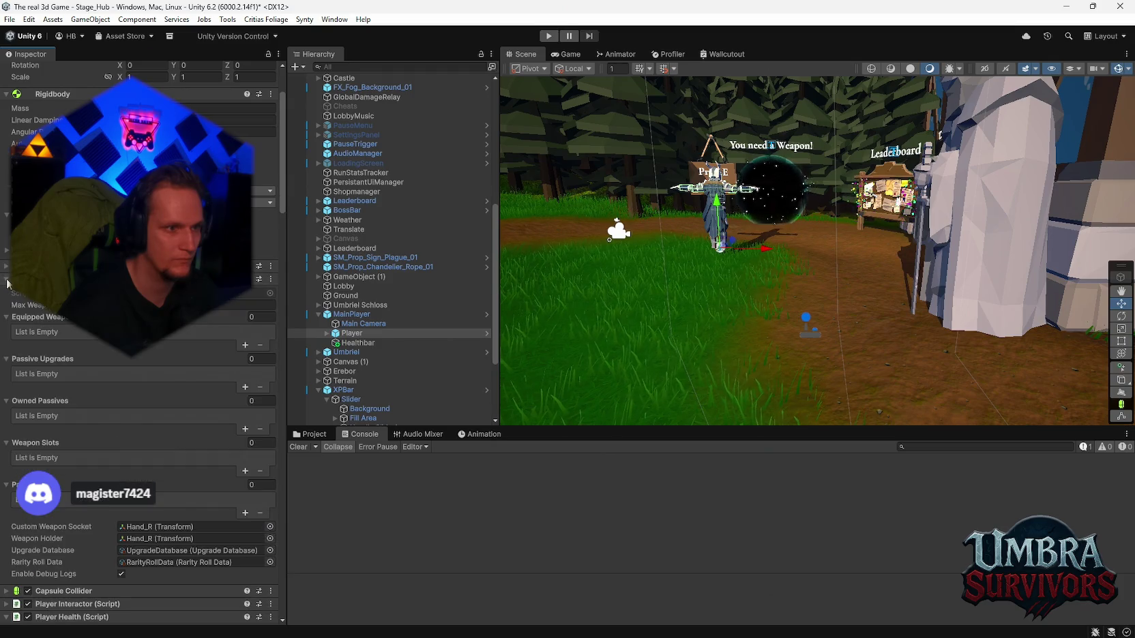
pyautogui.click(7, 280)
pyautogui.click(7, 318)
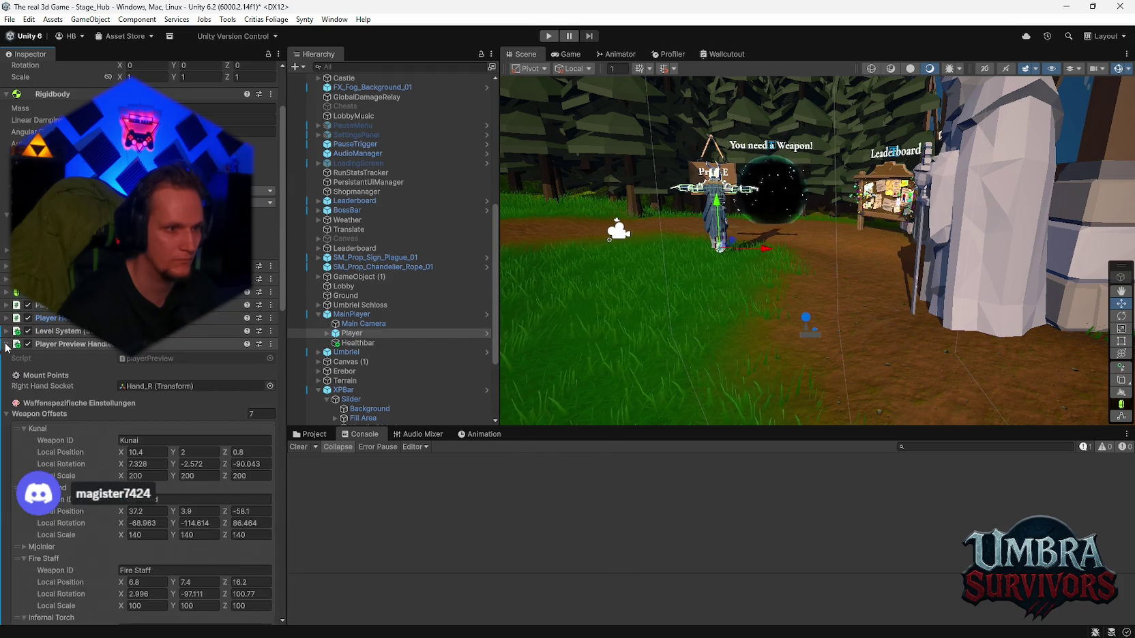
pyautogui.click(7, 344)
pyautogui.scroll(-2, 107, 410)
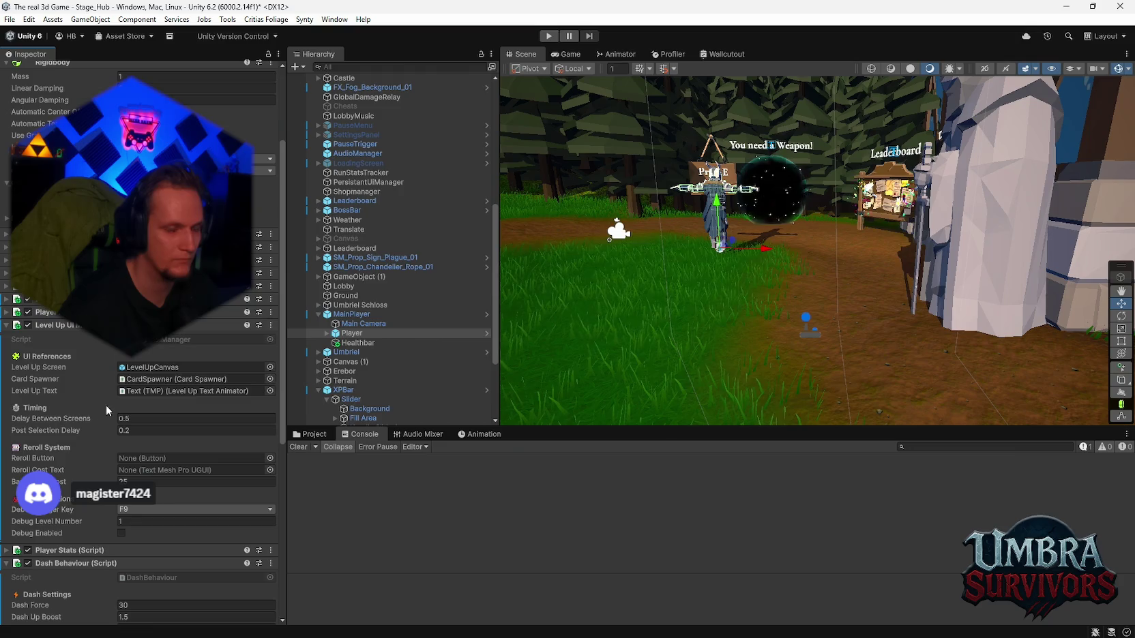
# Step: Remove the Level Up UI Manager component from Player and start Play mode
pyautogui.rightClick(83, 332)
pyautogui.click(127, 363)
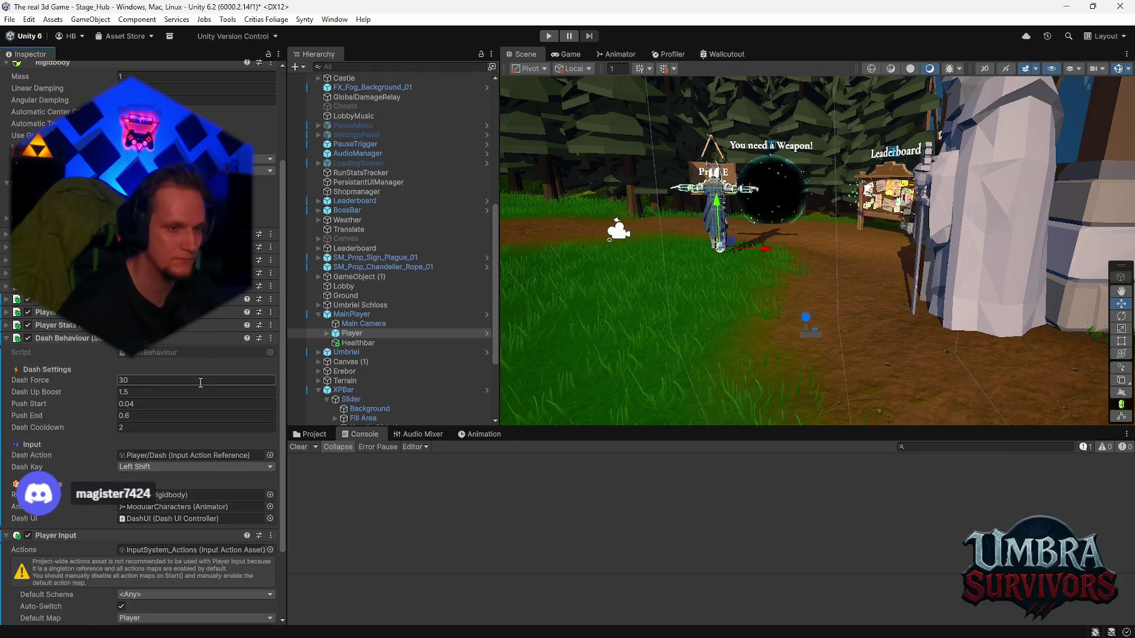
pyautogui.scroll(10, 401, 334)
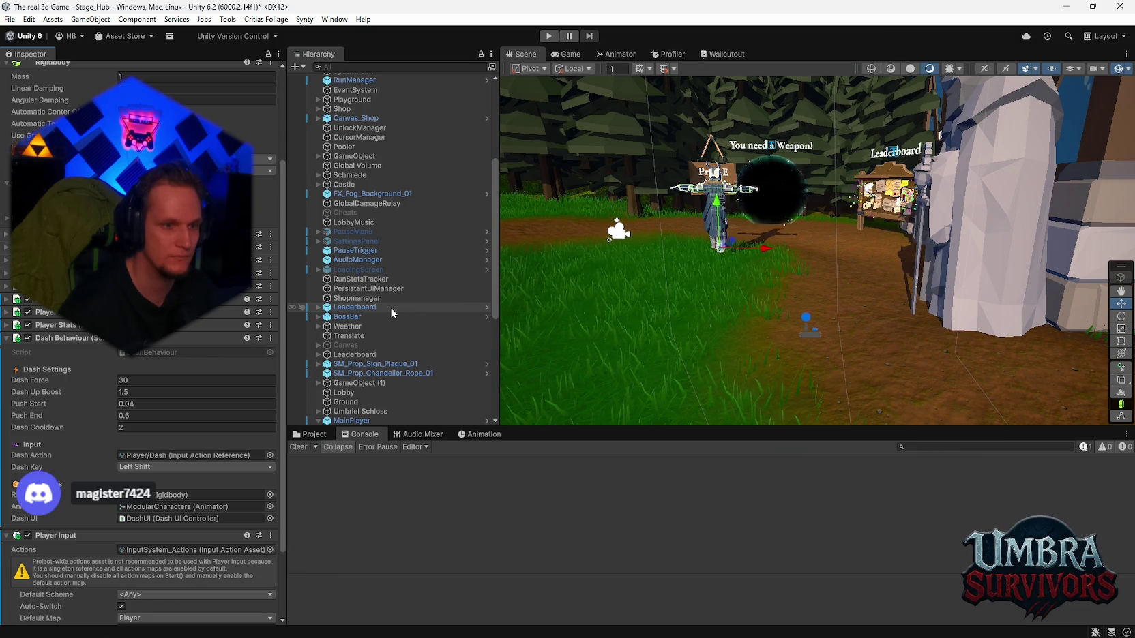
pyautogui.hotkey('ctrl', 'p')
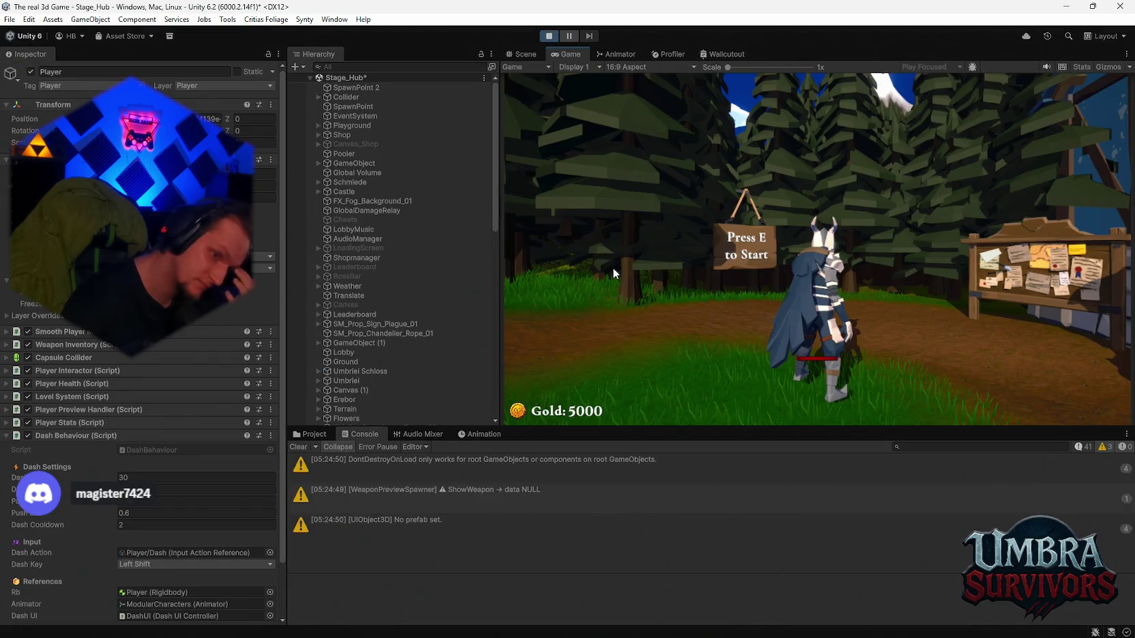
# Step: Walk into the castle weapon room and equip the Ice Wand from the weapon book
pyautogui.press('w')
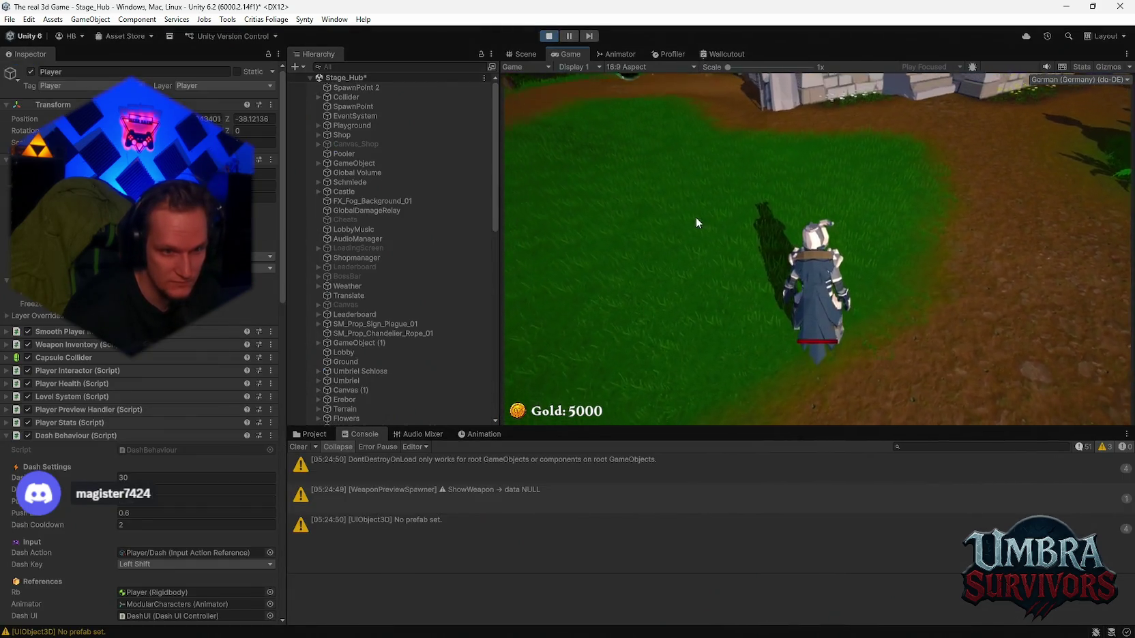
pyautogui.press('w')
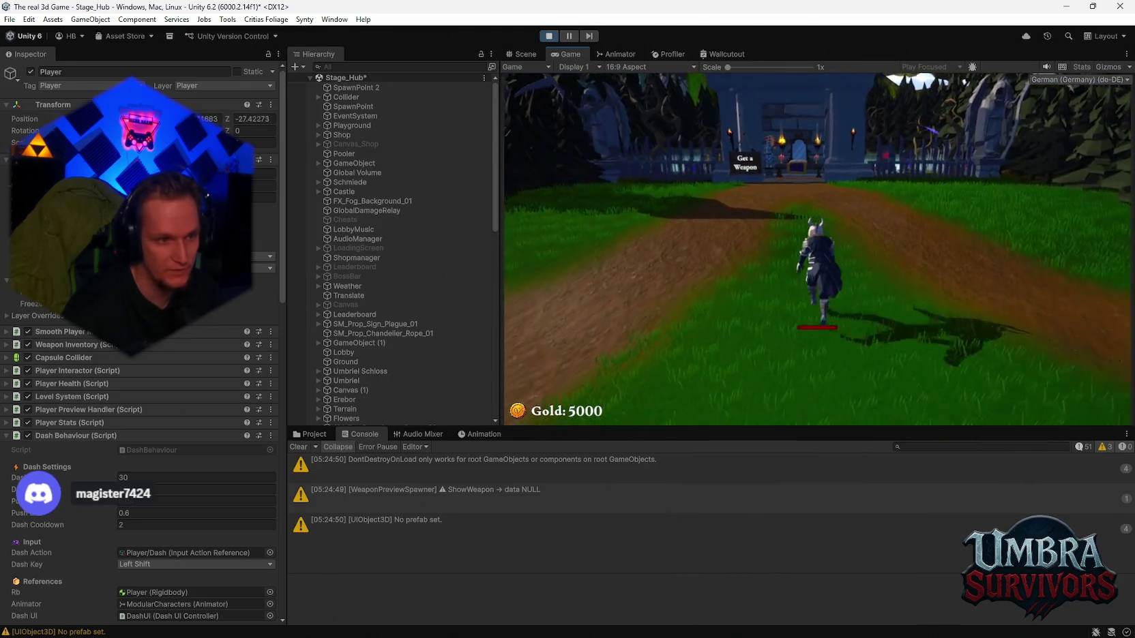
pyautogui.press('w')
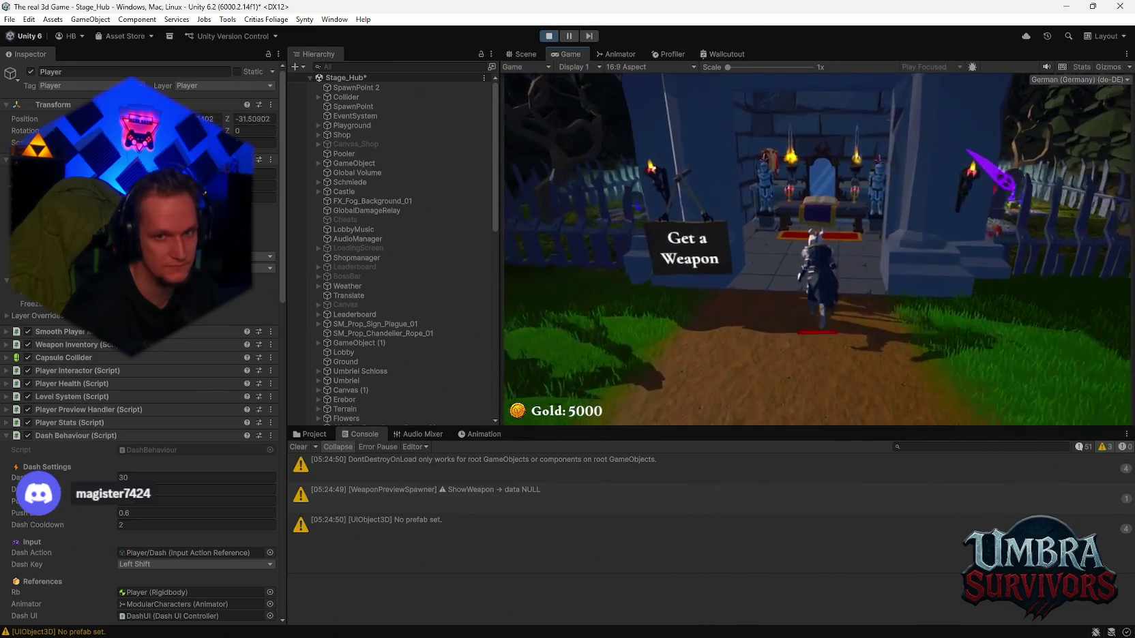
pyautogui.press('e')
pyautogui.click(734, 290)
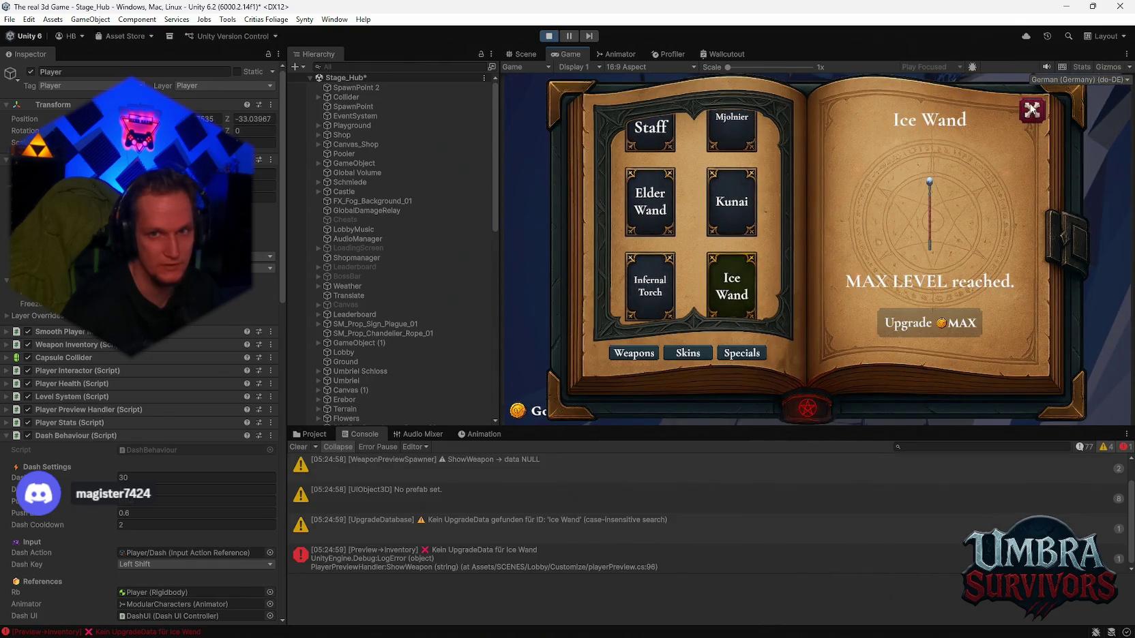
pyautogui.click(1031, 109)
# Step: Walk back out to the start portal and enter it to load Stage 1
pyautogui.press('w')
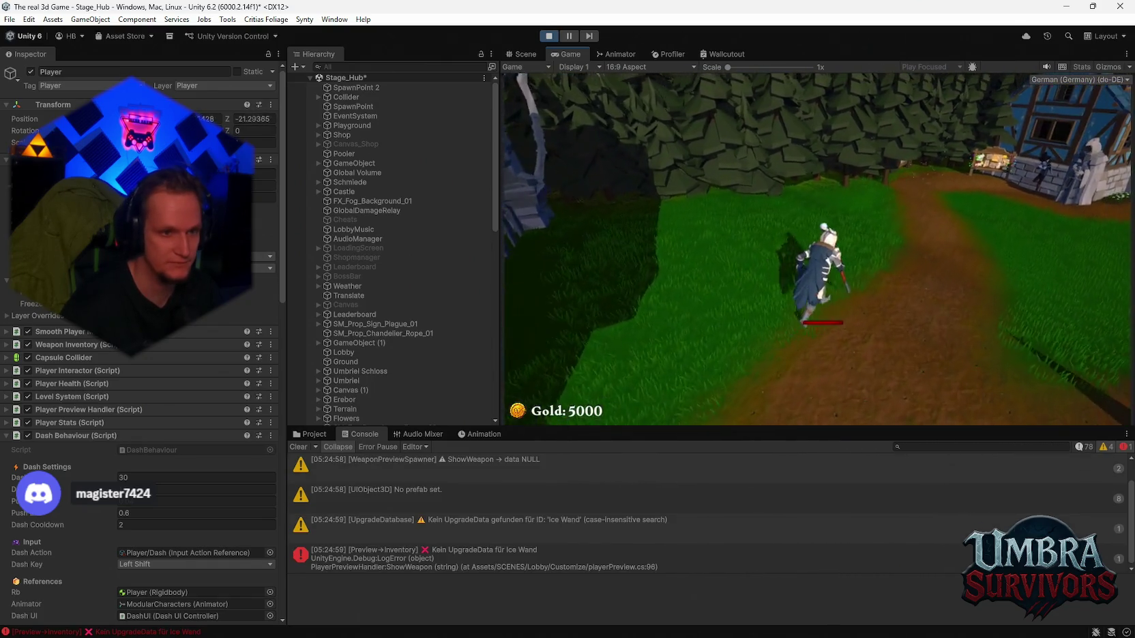
pyautogui.press('w')
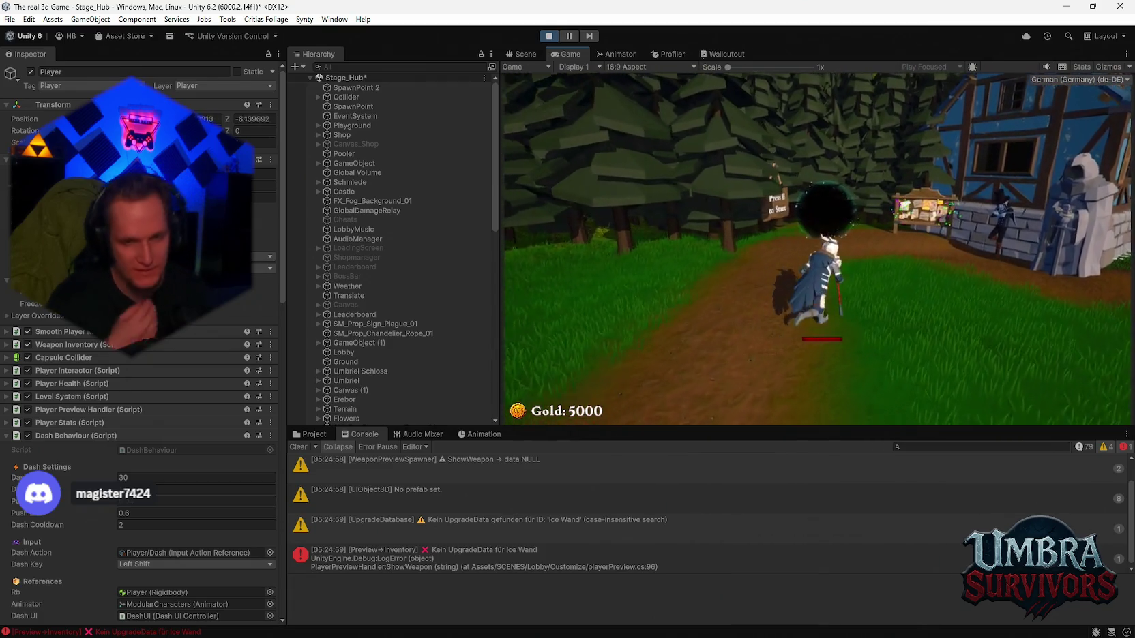
pyautogui.press('w')
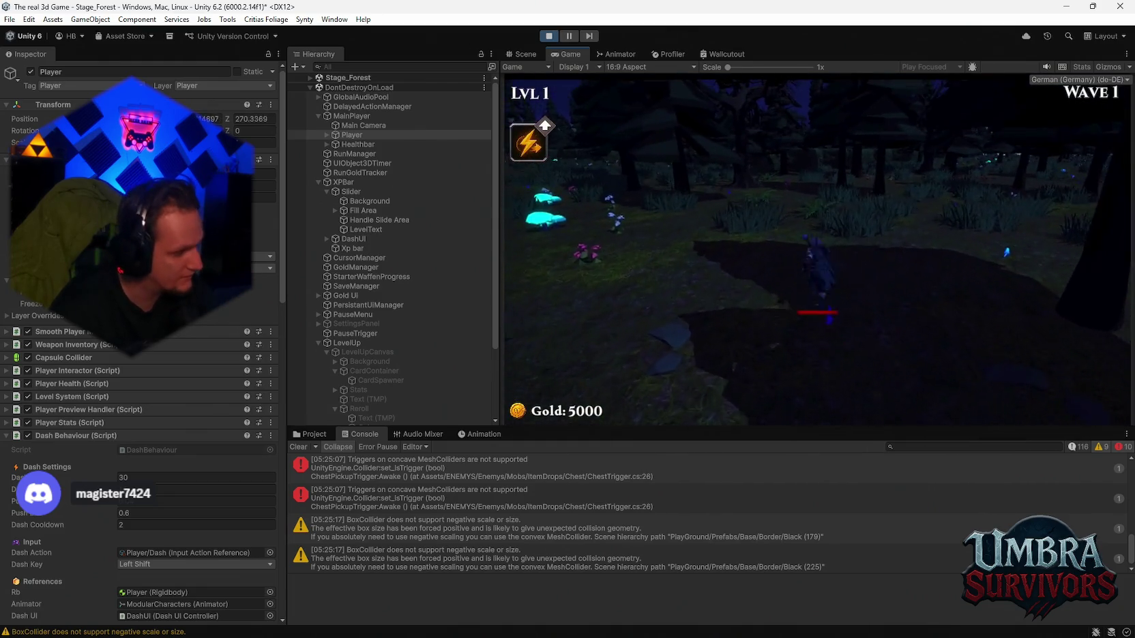
# Step: Fight forest enemies until the player reaches LVL 2, then pause and stop the playtest
pyautogui.press('w')
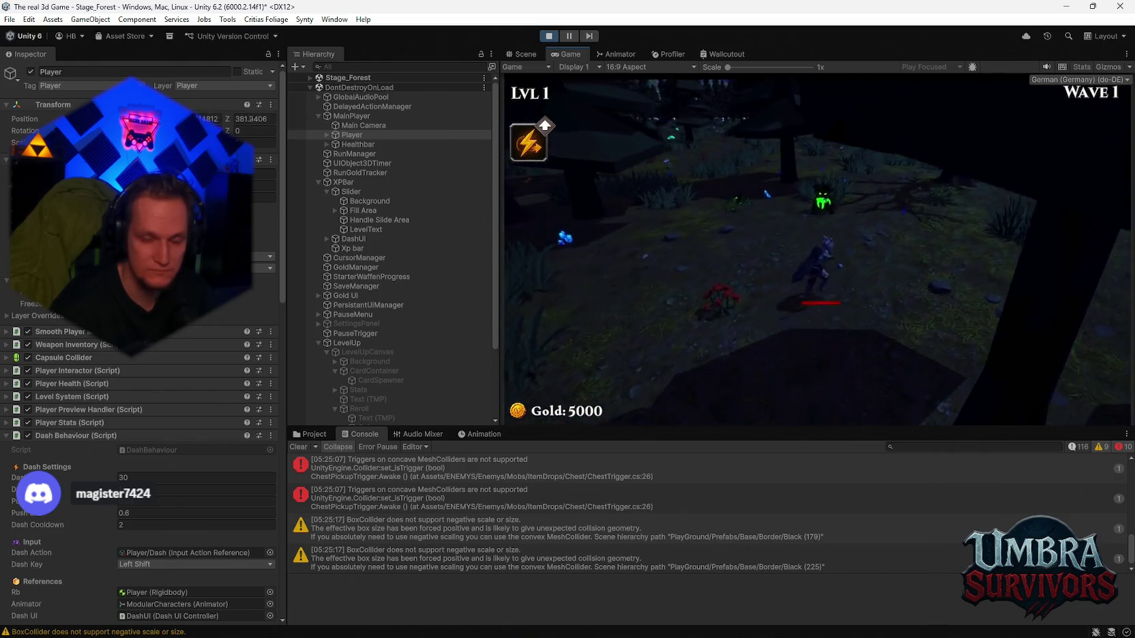
pyautogui.press('w')
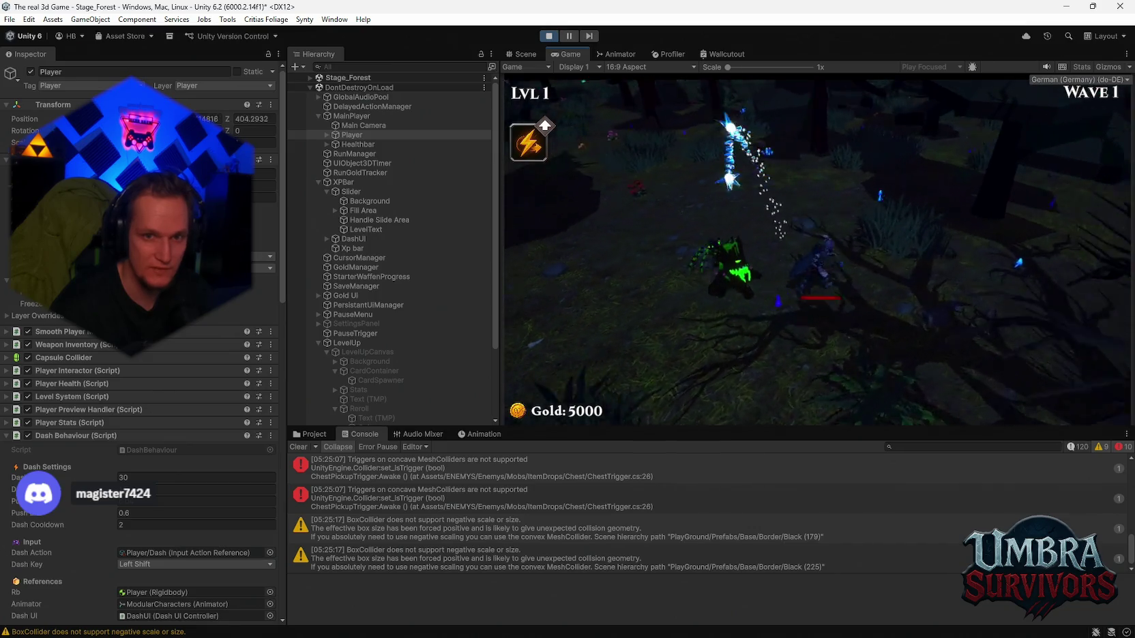
pyautogui.press('s')
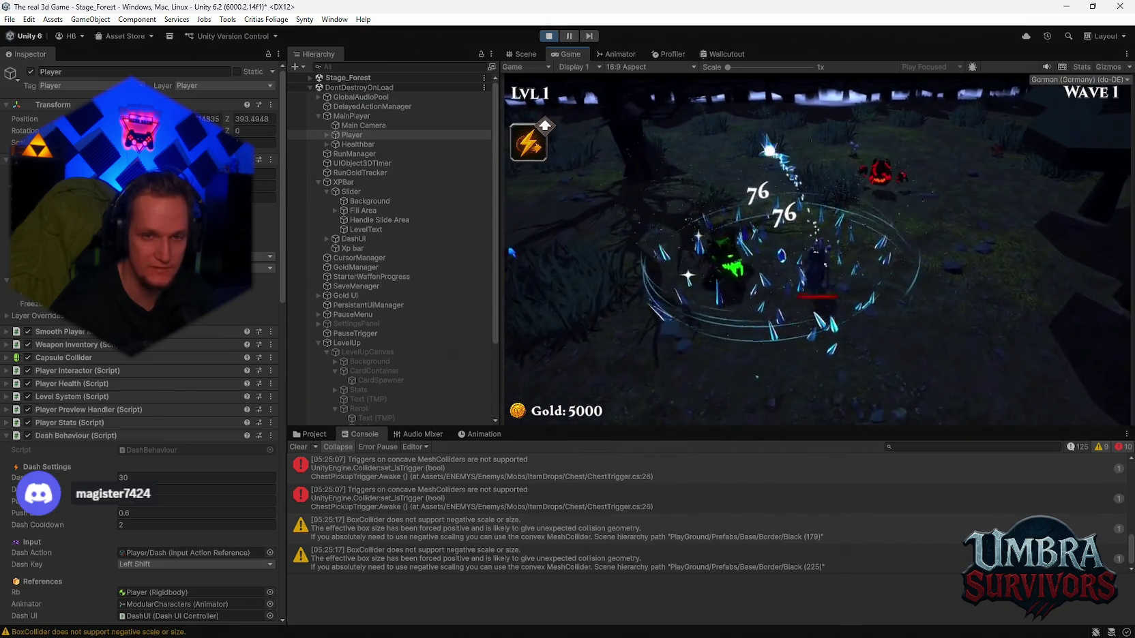
pyautogui.press('w')
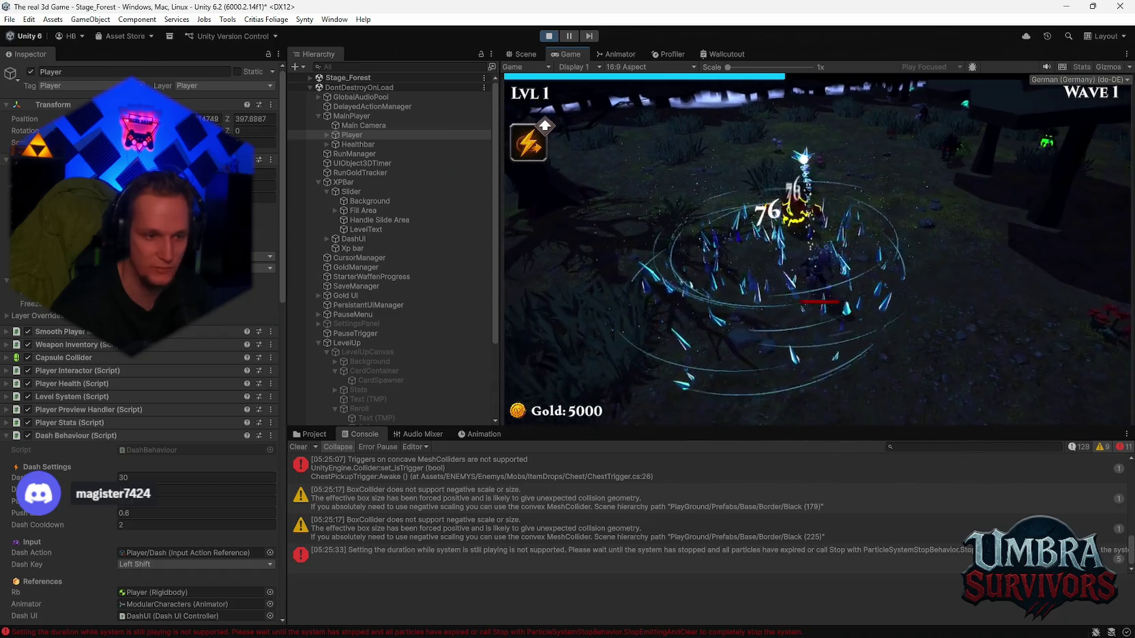
pyautogui.press('s')
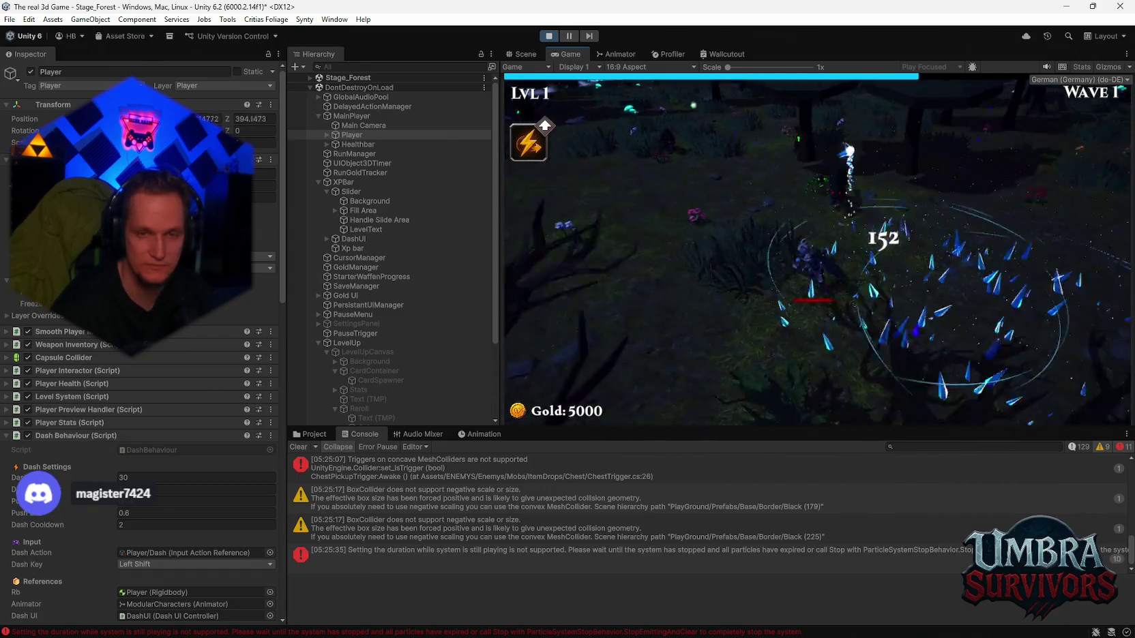
pyautogui.press('w')
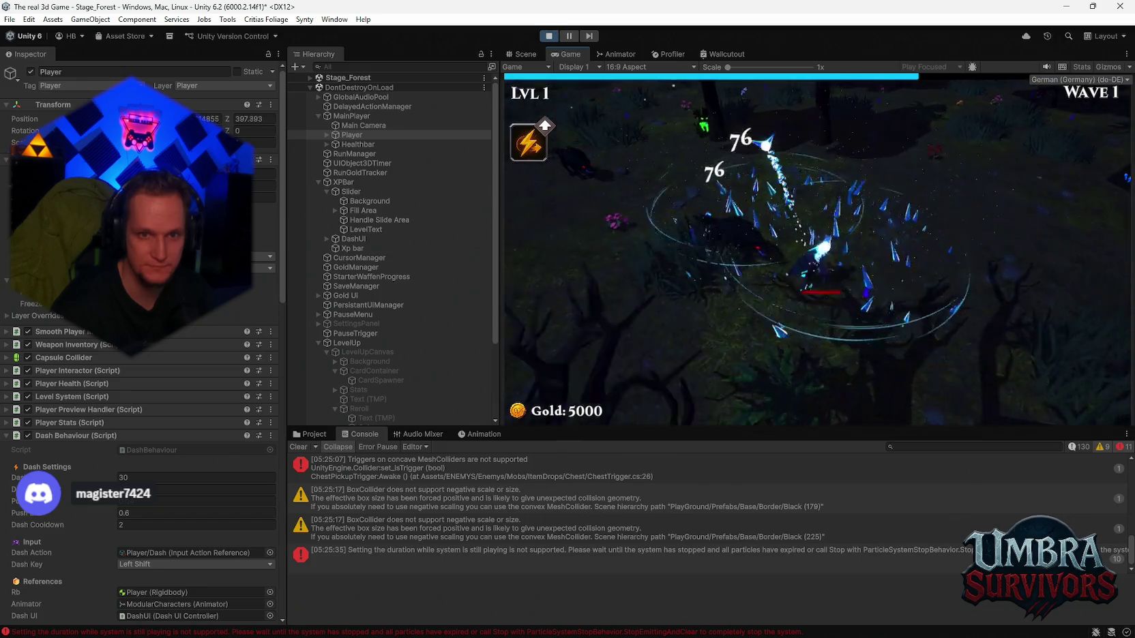
pyautogui.press('s')
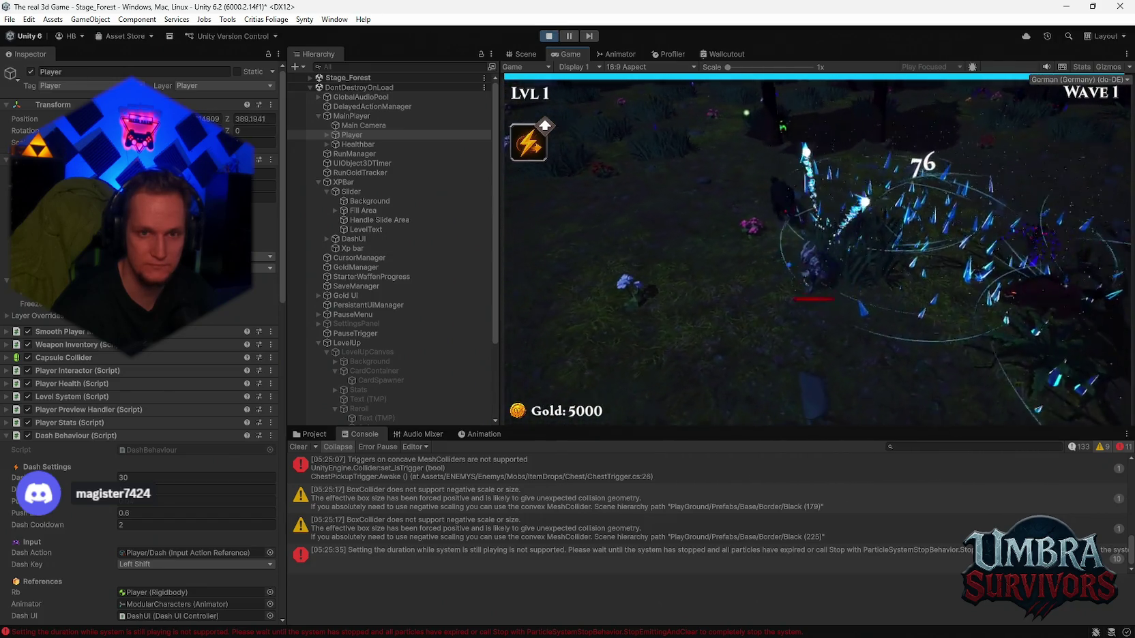
pyautogui.press('w')
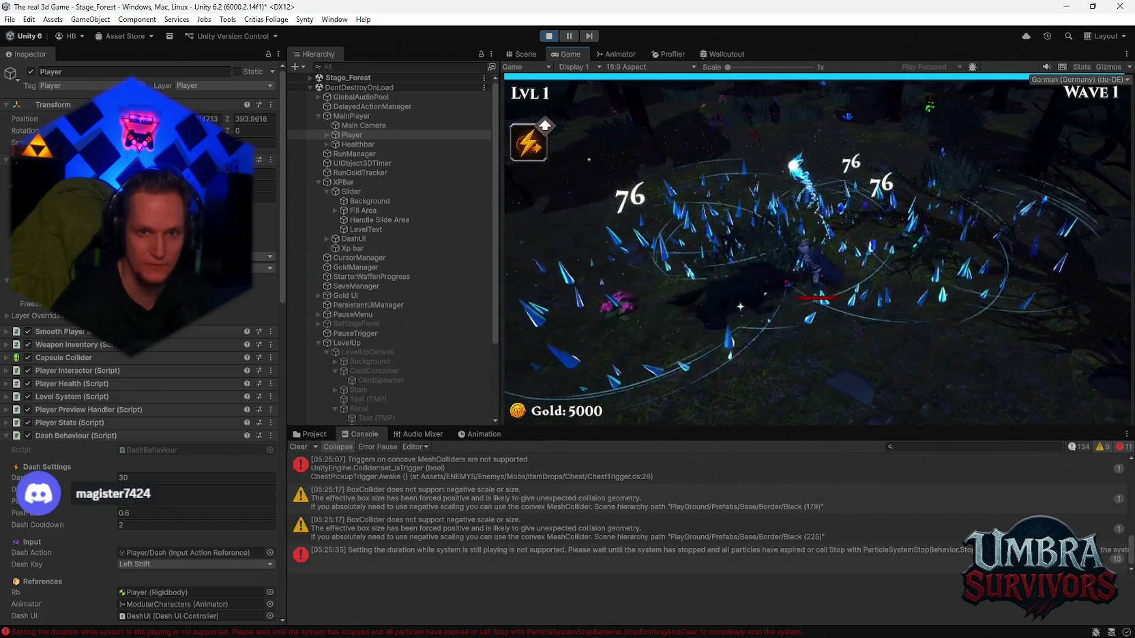
pyautogui.press('Escape')
pyautogui.click(549, 36)
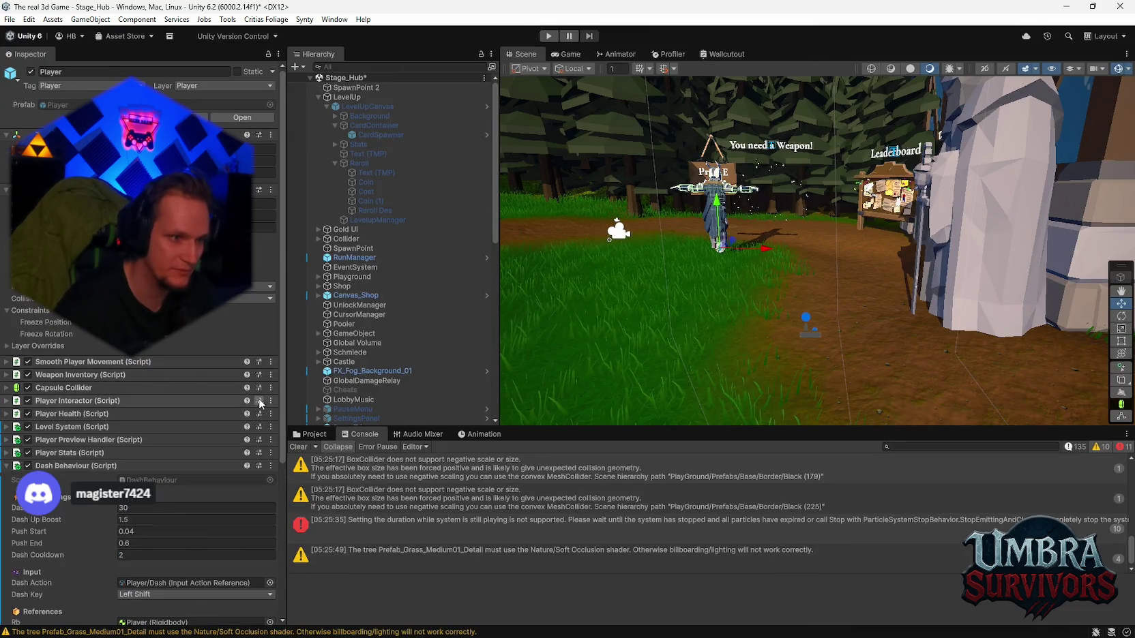
# Step: Add a Level Up UI Manager component to Player by searching 'leve'
pyautogui.scroll(-5, 382, 314)
pyautogui.scroll(-5, 205, 409)
pyautogui.scroll(-5, 372, 328)
pyautogui.scroll(-3, 144, 432)
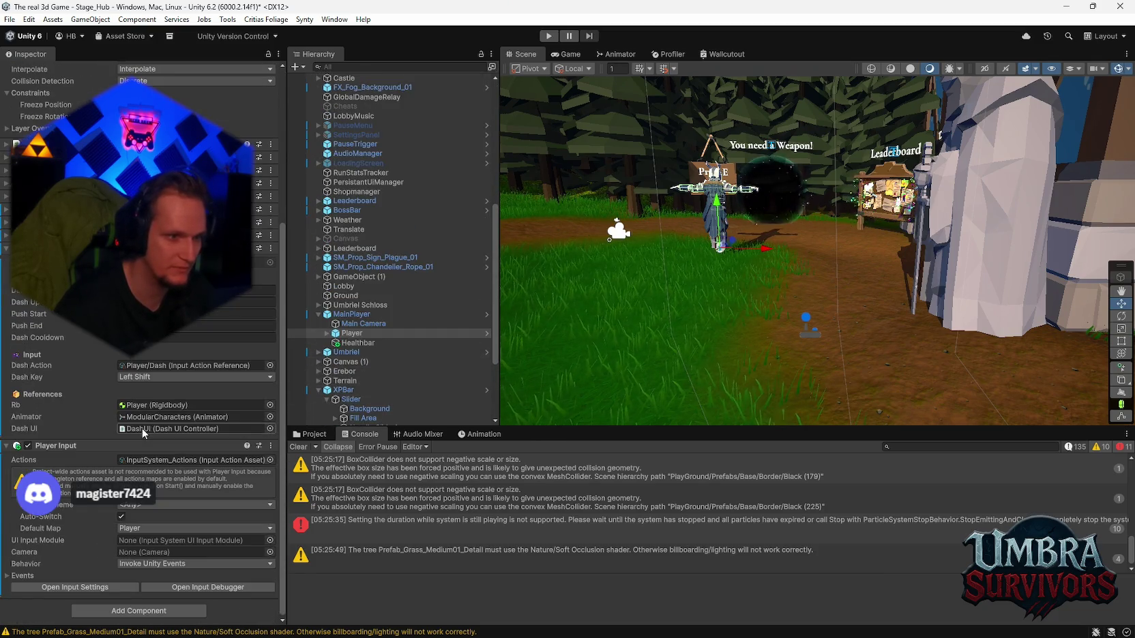
pyautogui.scroll(3, 150, 432)
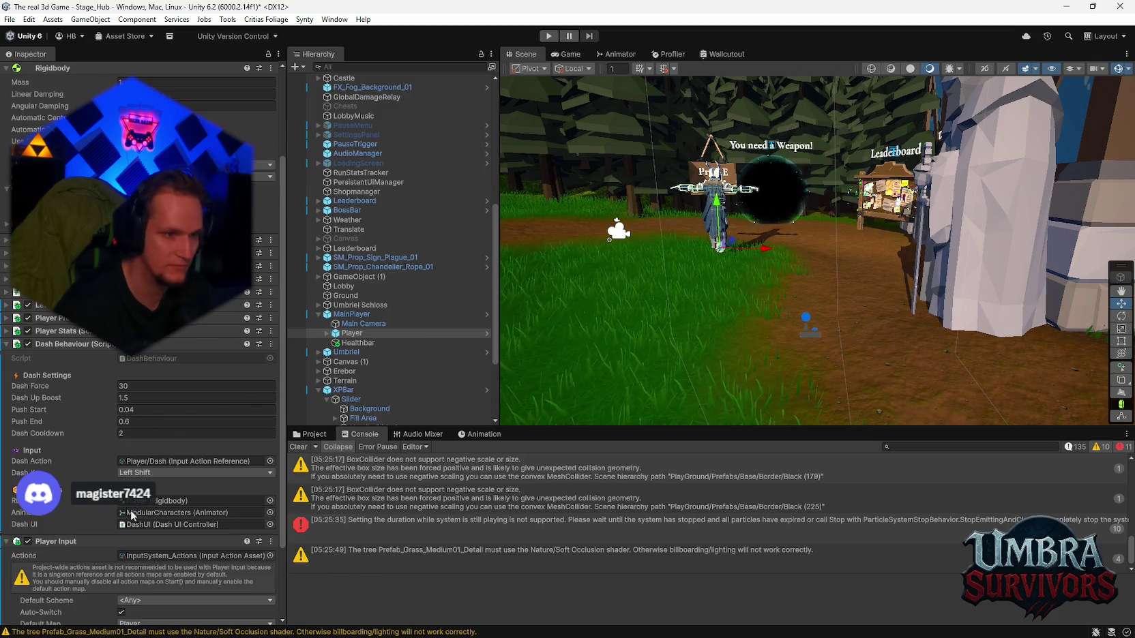
pyautogui.scroll(-3, 132, 515)
pyautogui.click(138, 612)
pyautogui.write('leve')
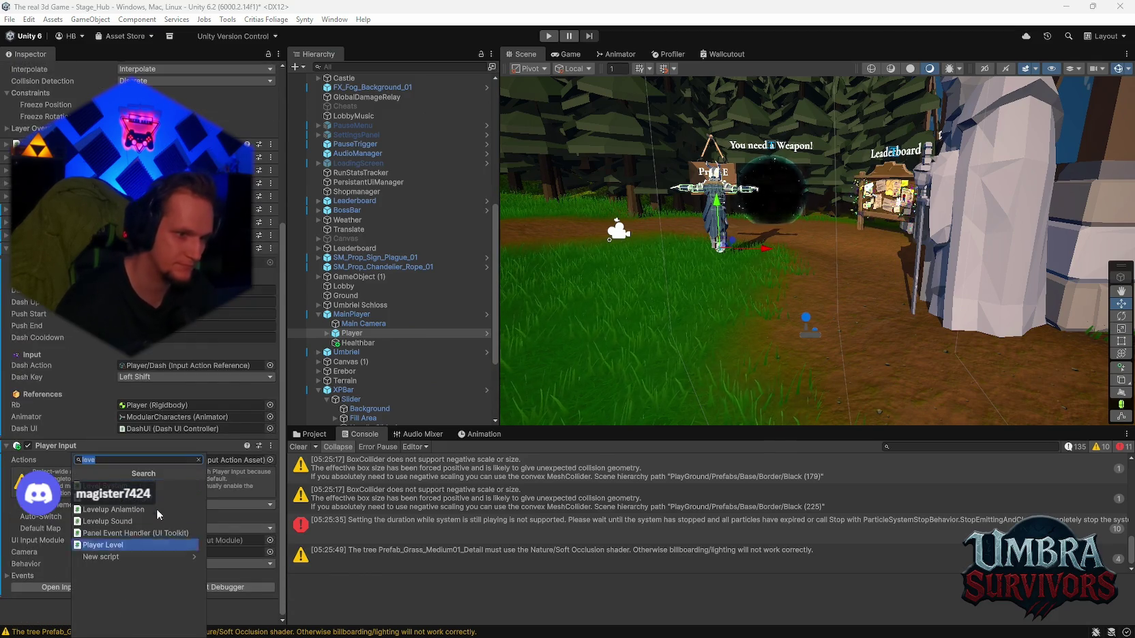
pyautogui.click(161, 486)
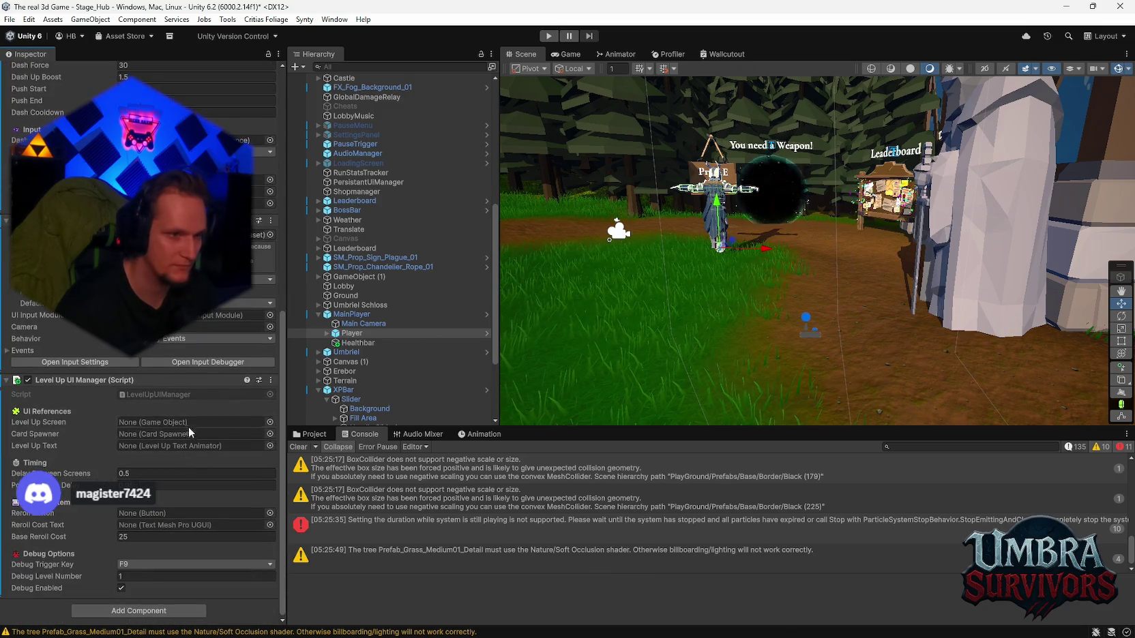
# Step: Assign LevelUpCanvas, CardSpawner, the Reroll button and the Text (TMP) cost label to its fields
pyautogui.scroll(10, 396, 333)
pyautogui.moveTo(366, 111); pyautogui.dragTo(139, 428)
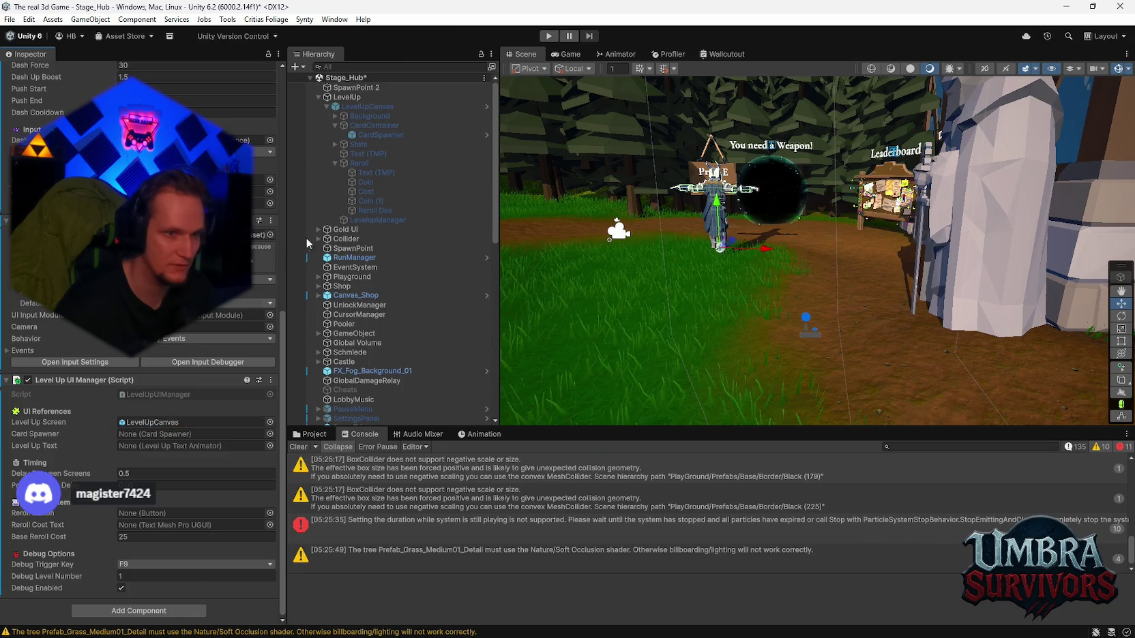
pyautogui.moveTo(379, 134); pyautogui.dragTo(138, 436)
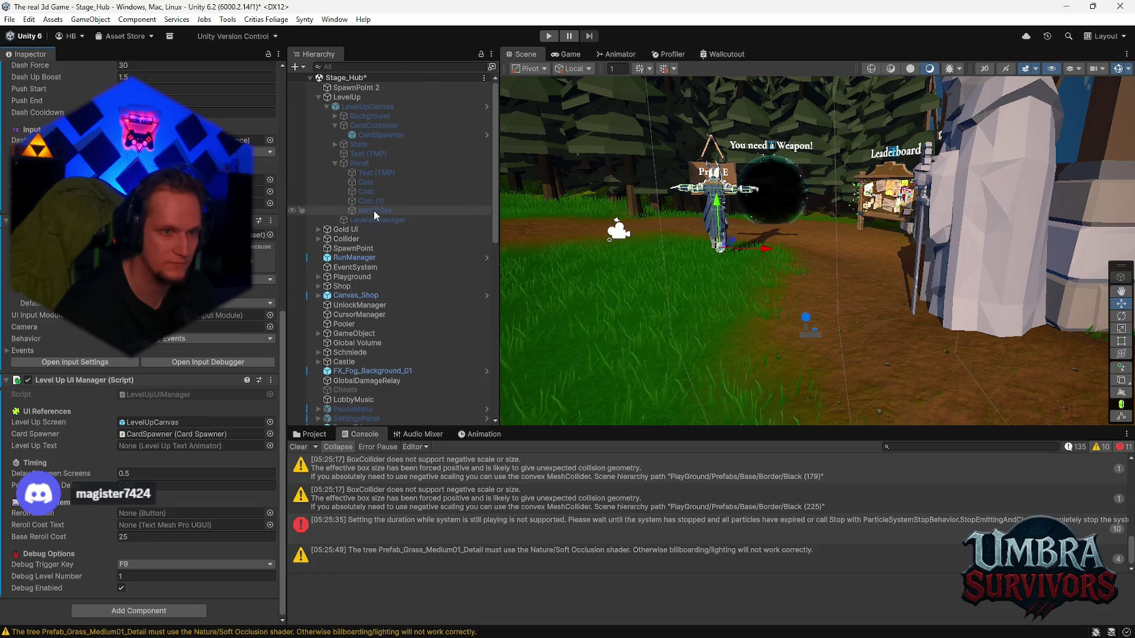
pyautogui.moveTo(365, 163); pyautogui.dragTo(245, 331)
pyautogui.moveTo(145, 504); pyautogui.dragTo(147, 512)
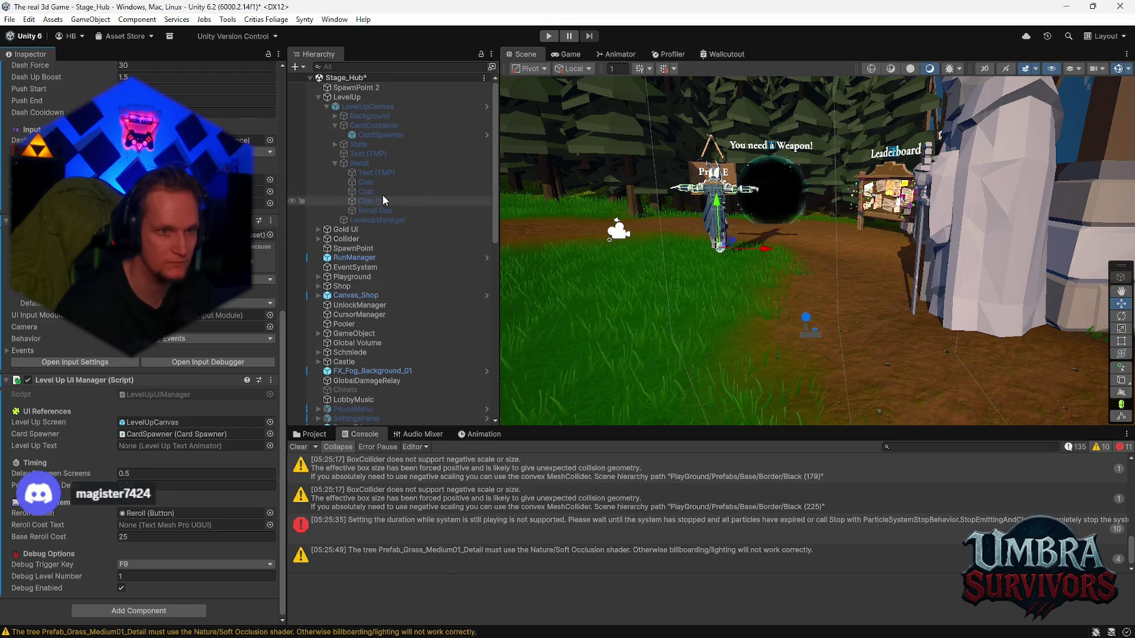
pyautogui.moveTo(366, 174)
pyautogui.mouseDown()
pyautogui.moveTo(154, 516)
pyautogui.moveTo(191, 526)
pyautogui.mouseUp()
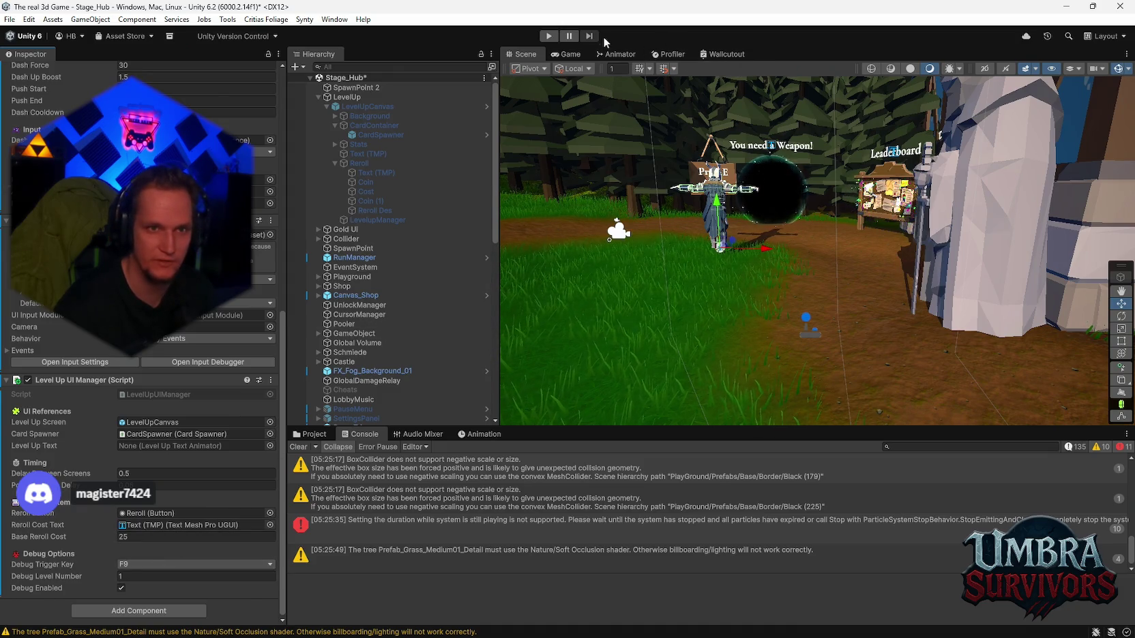
# Step: Start a new playtest, walk into the castle and pick the Ice Wand from the spellbook
pyautogui.click(548, 36)
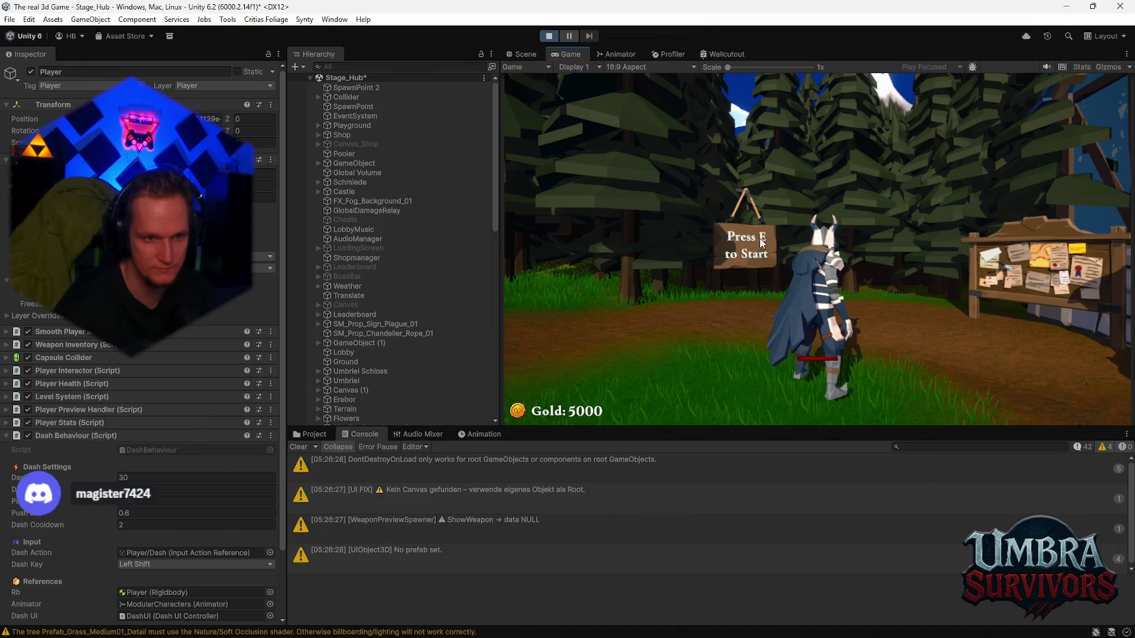
pyautogui.press('e')
pyautogui.press('w')
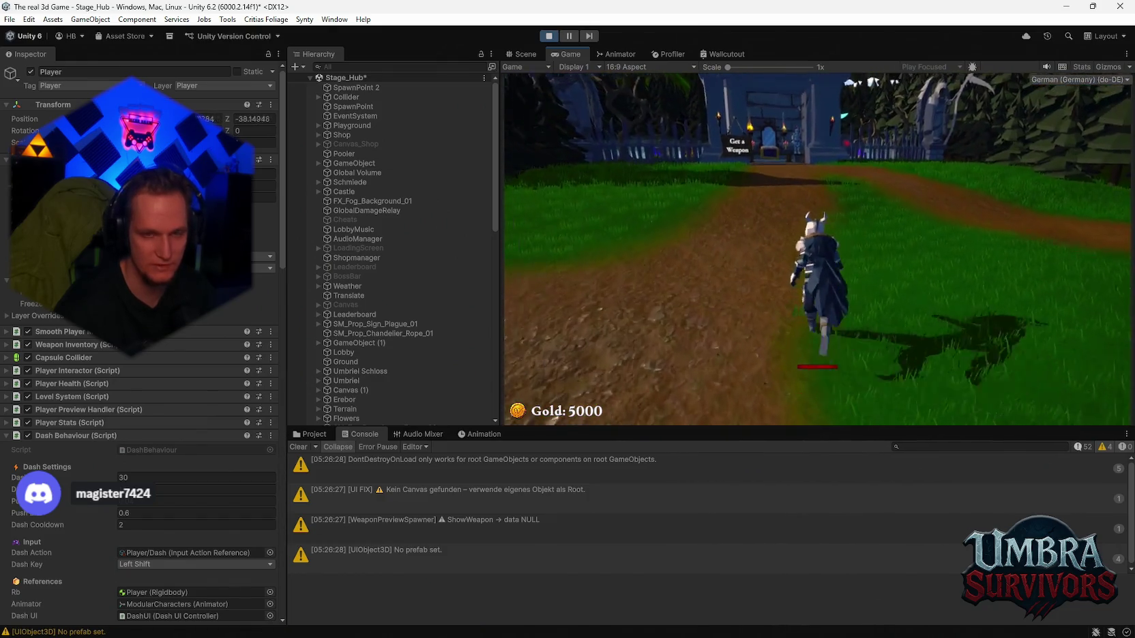
pyautogui.press('w')
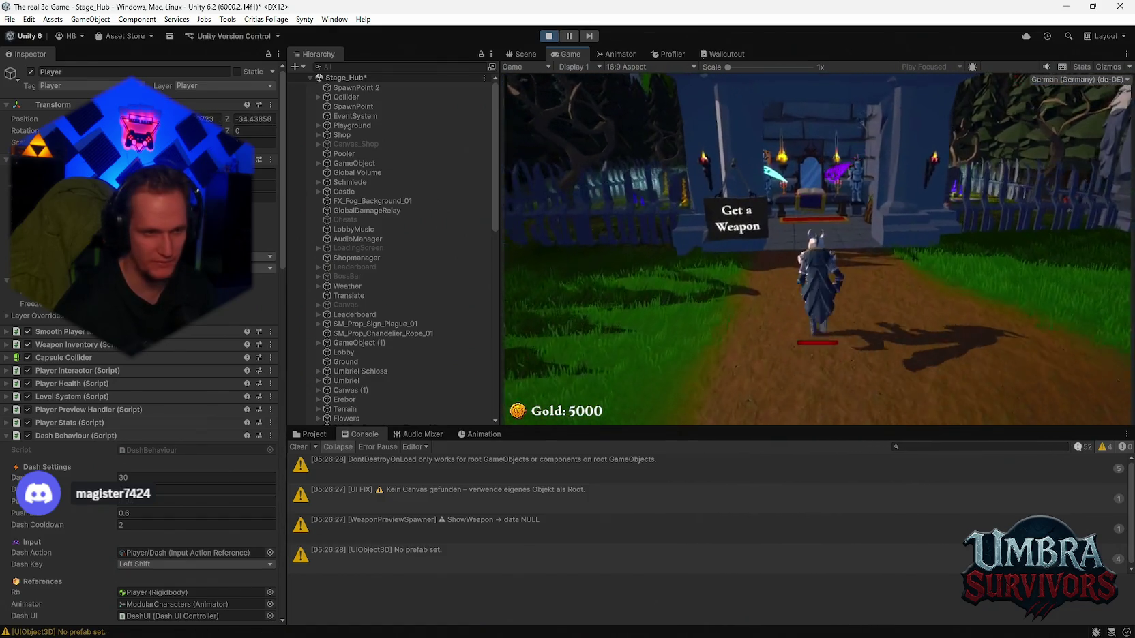
pyautogui.press('e')
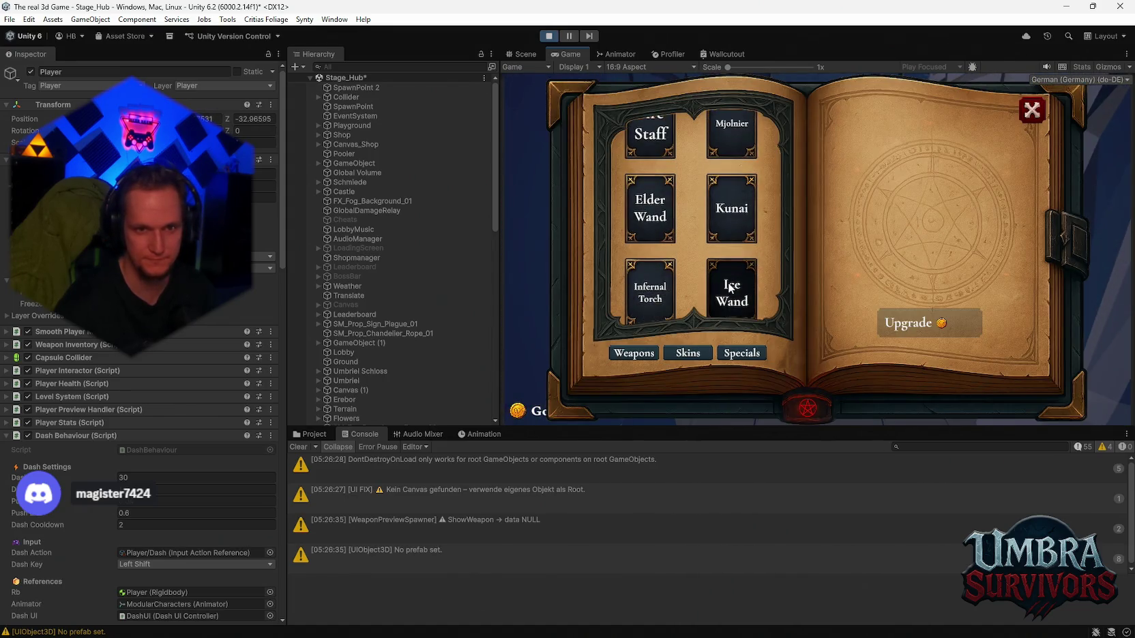
pyautogui.click(731, 291)
pyautogui.press('Escape')
# Step: Run from the castle to the start portal and enter Stage 1
pyautogui.press('s')
pyautogui.press('w')
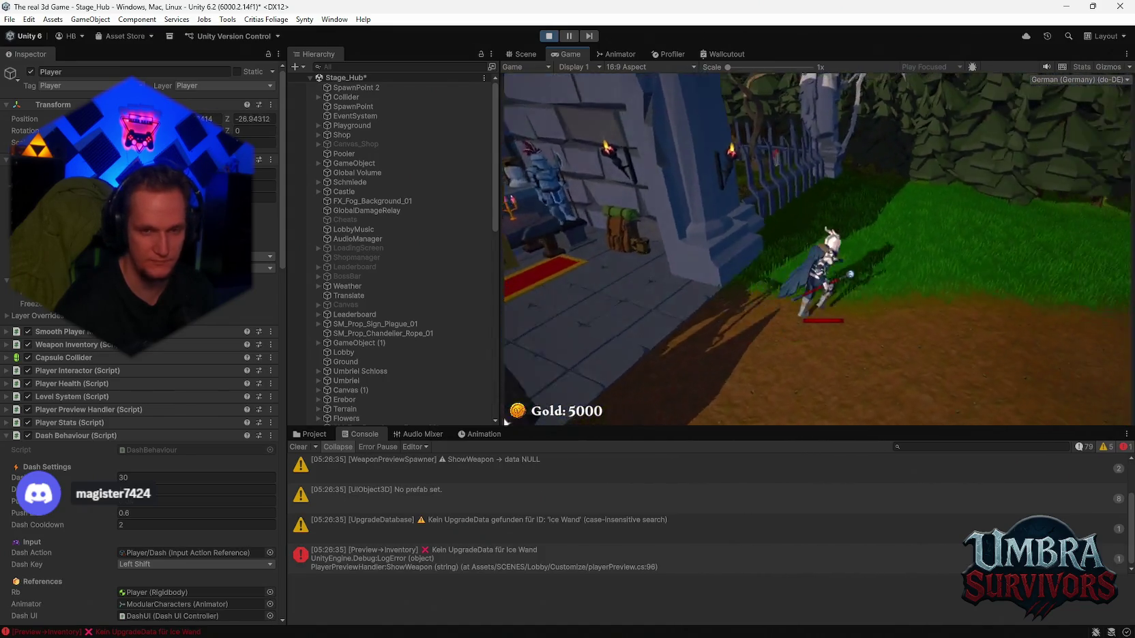
pyautogui.press('w')
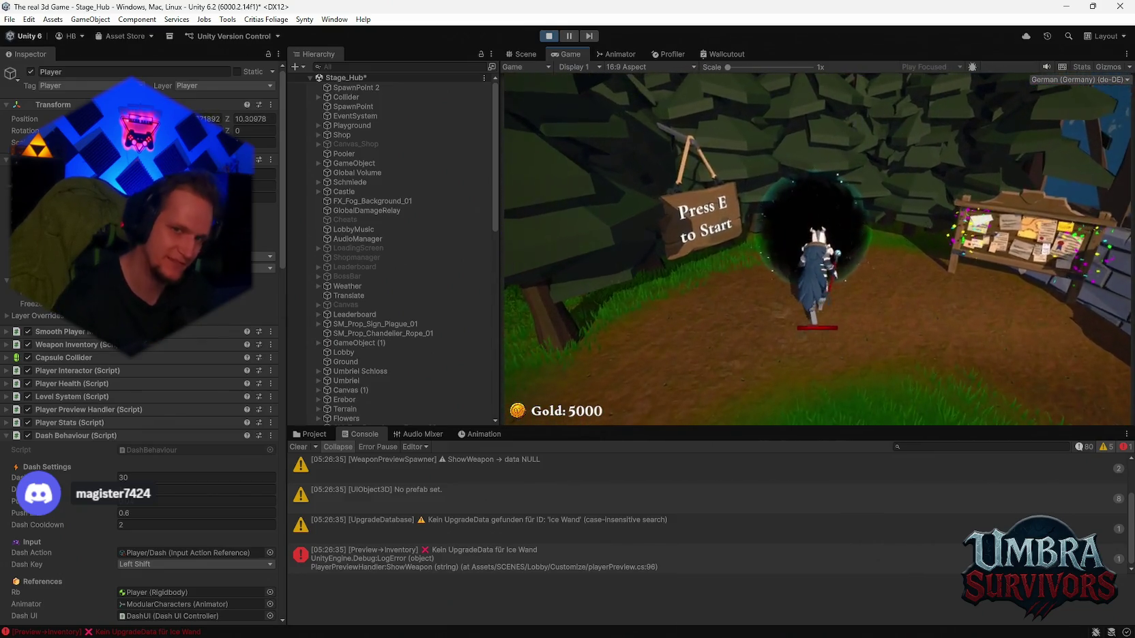
pyautogui.press('e')
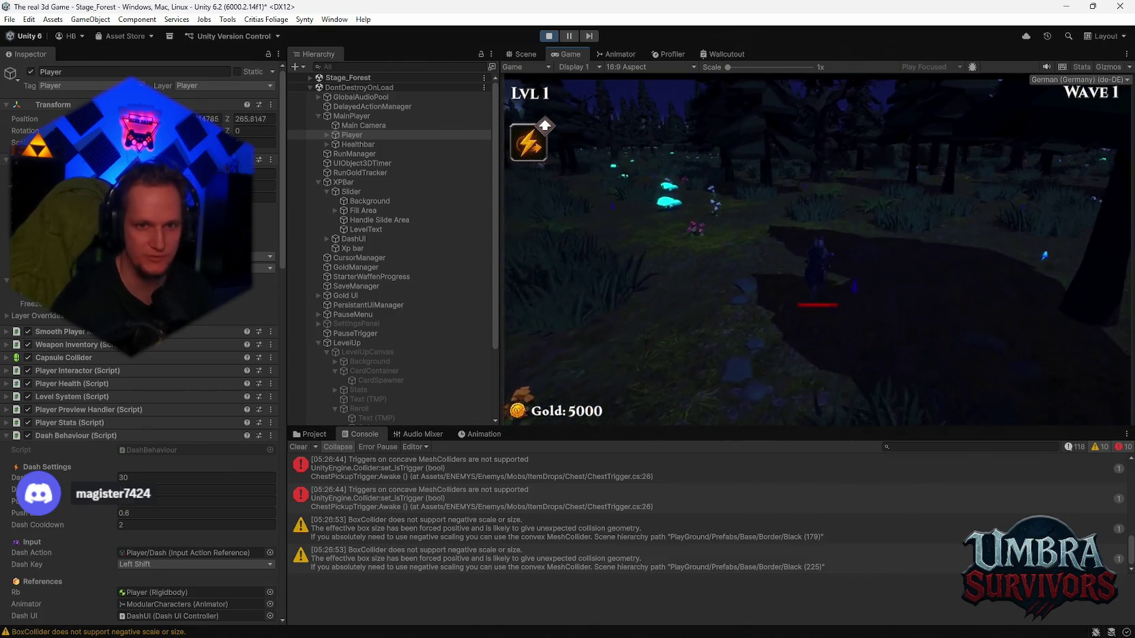
# Step: Fight forest enemies until LVL 2 offers Infernal Sigil, Frozen Heart and Infernal Spark cards
pyautogui.press('w')
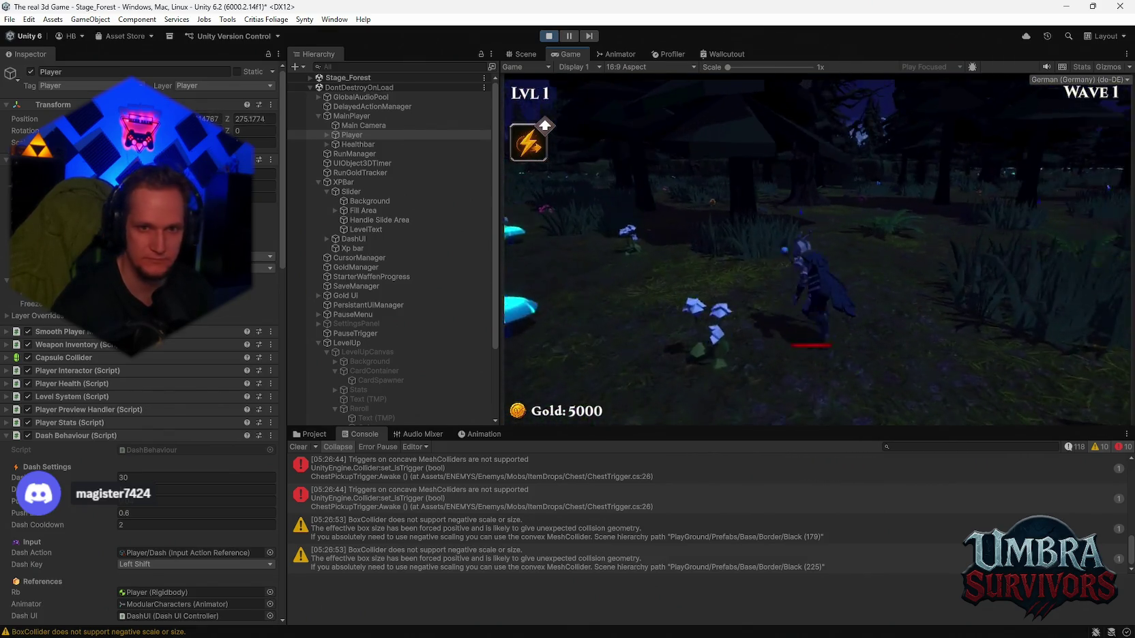
pyautogui.press('w')
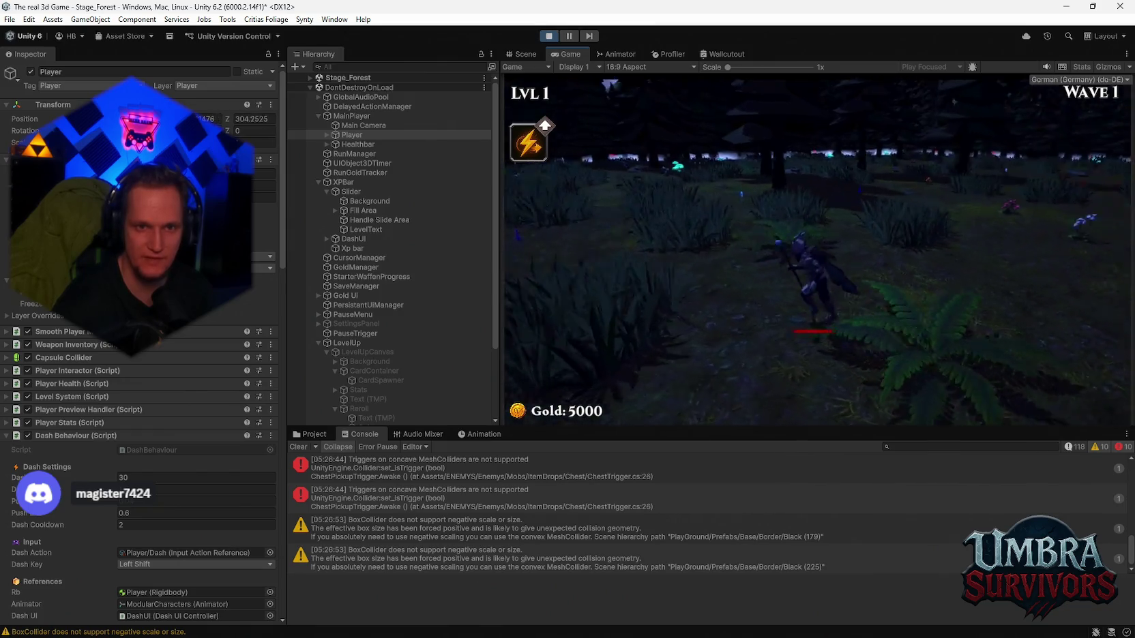
pyautogui.press('w')
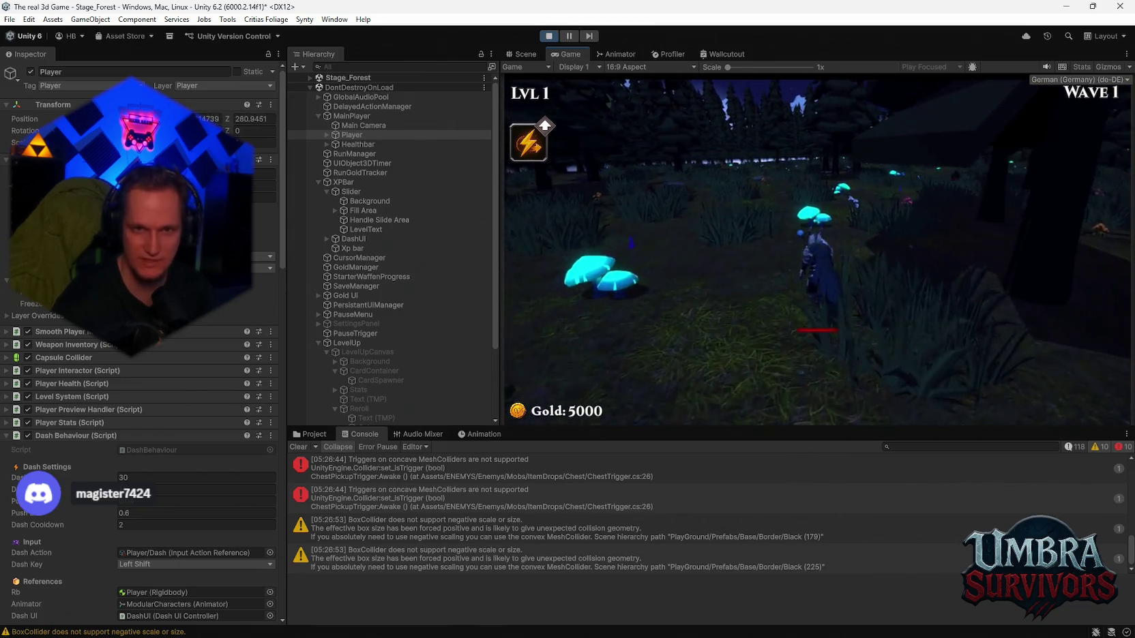
pyautogui.press('w')
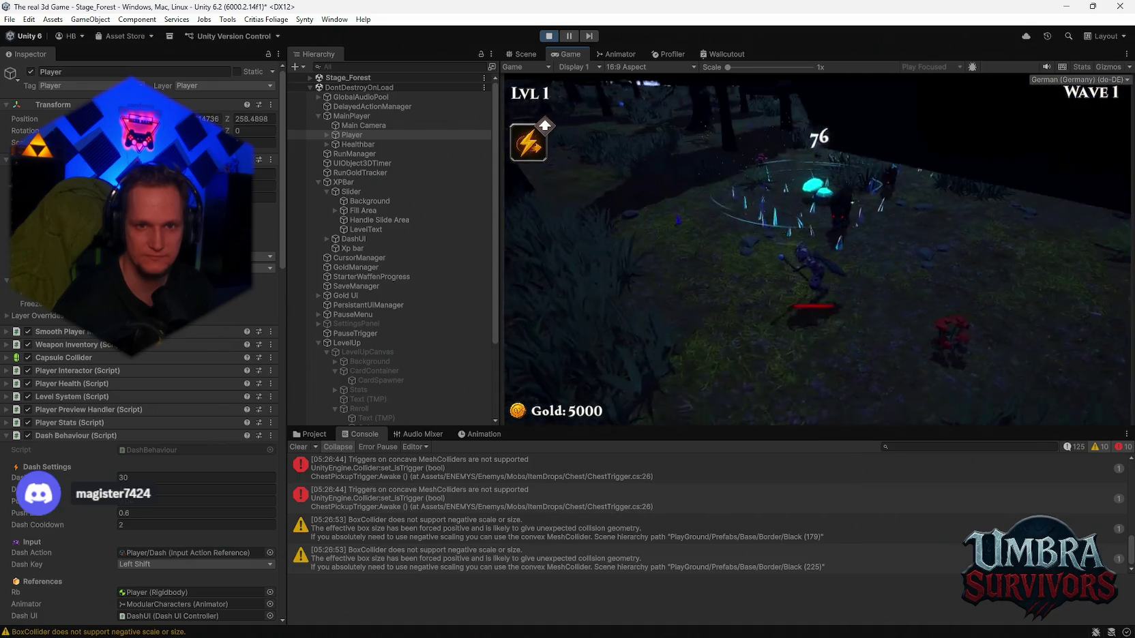
pyautogui.press('w')
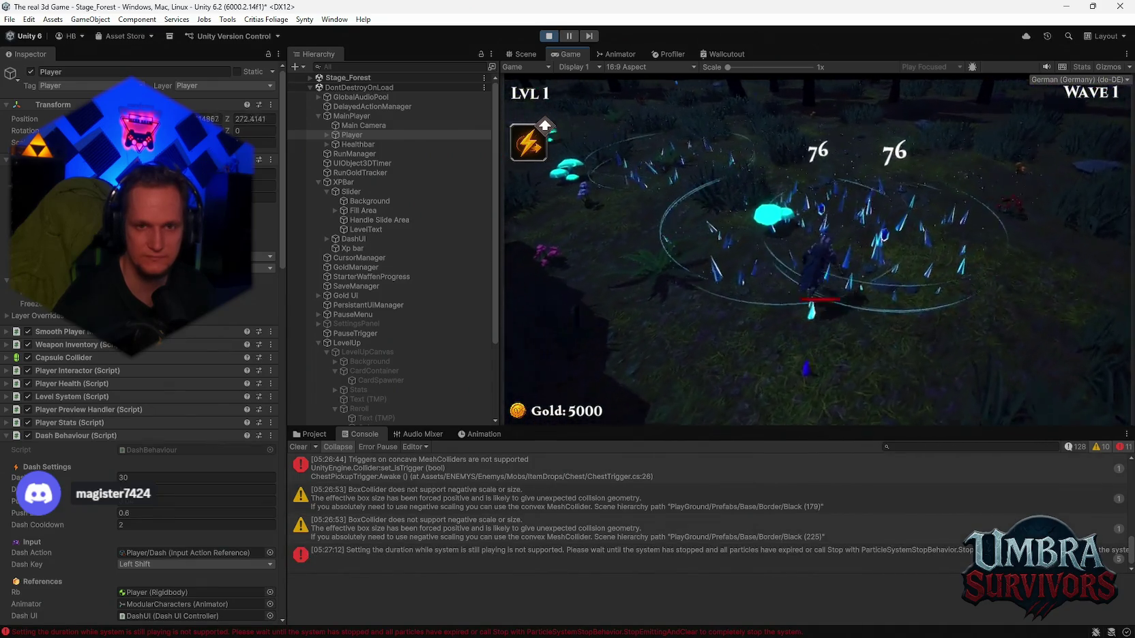
pyautogui.press('s')
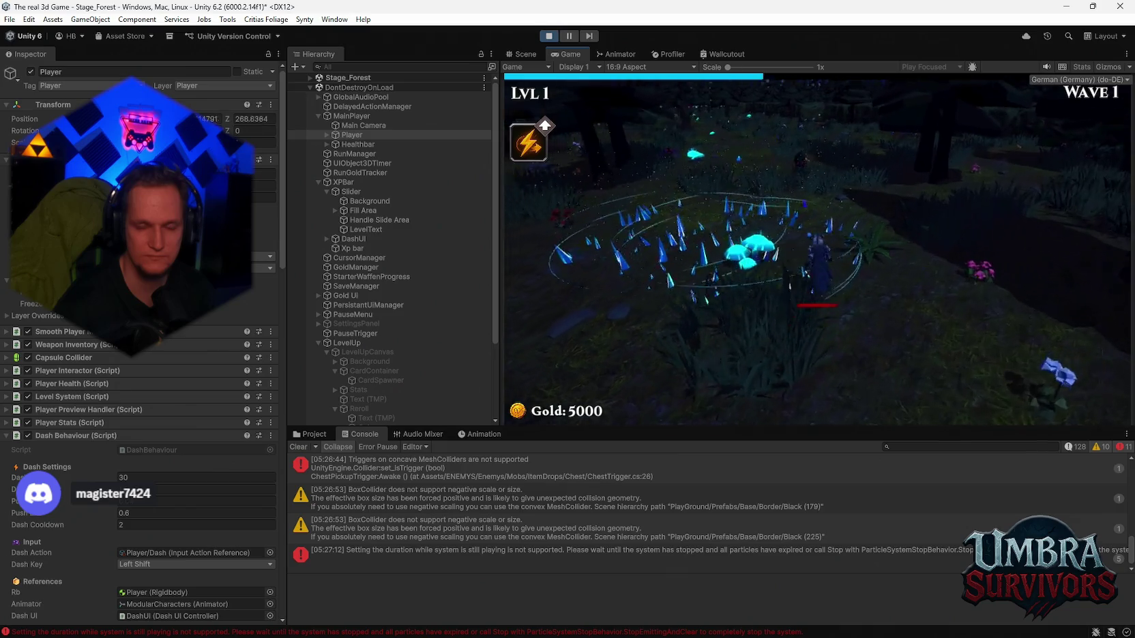
pyautogui.press('w')
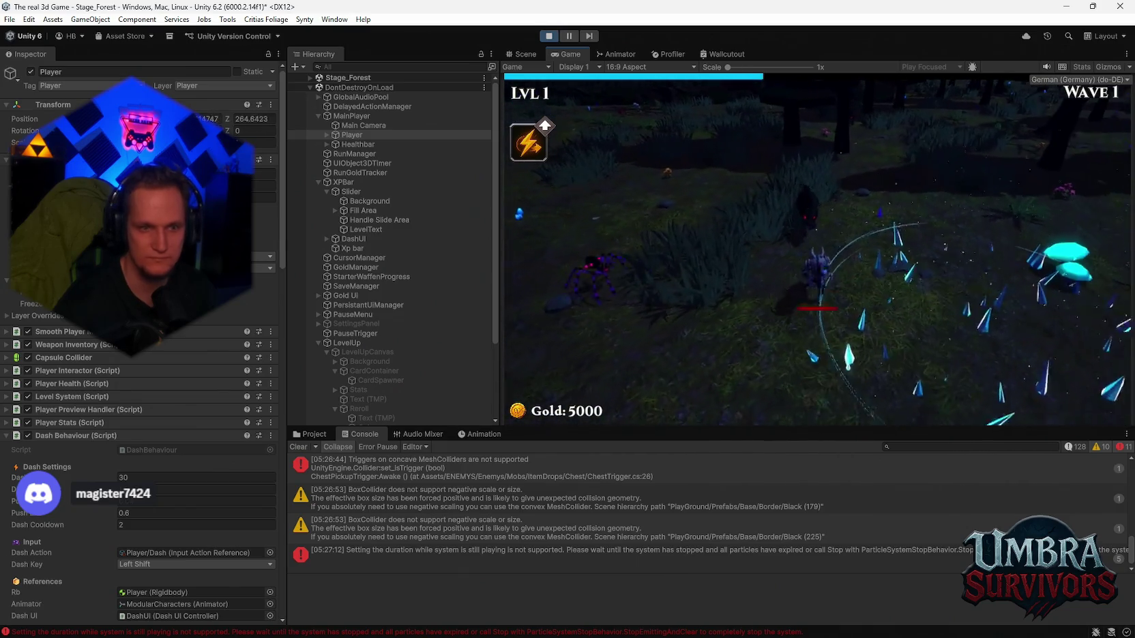
pyautogui.press('s')
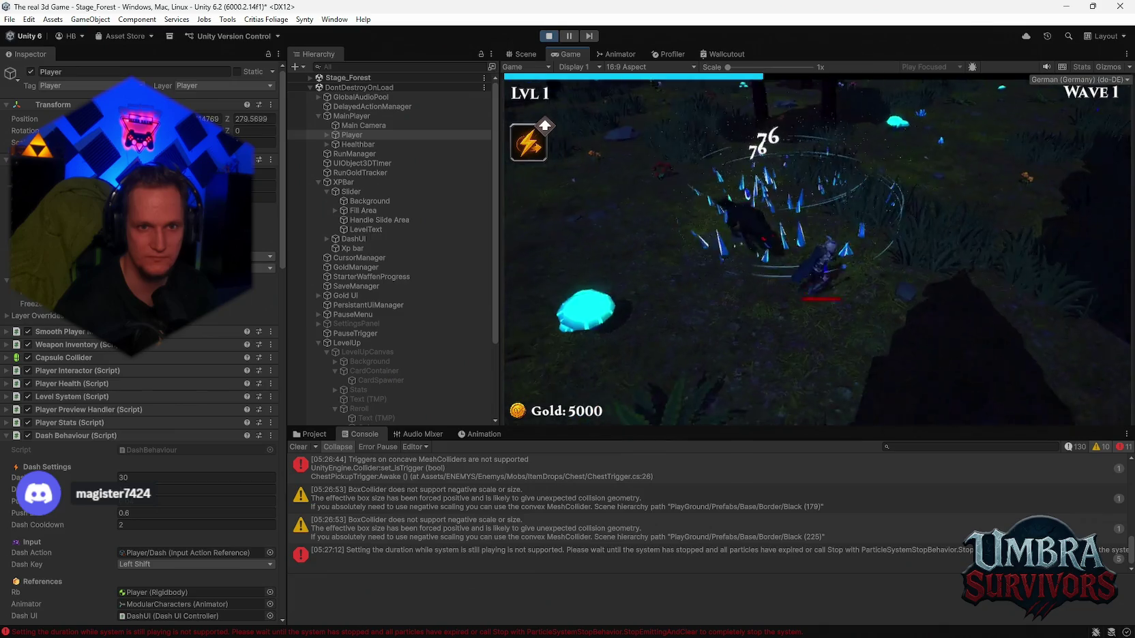
pyautogui.press('w')
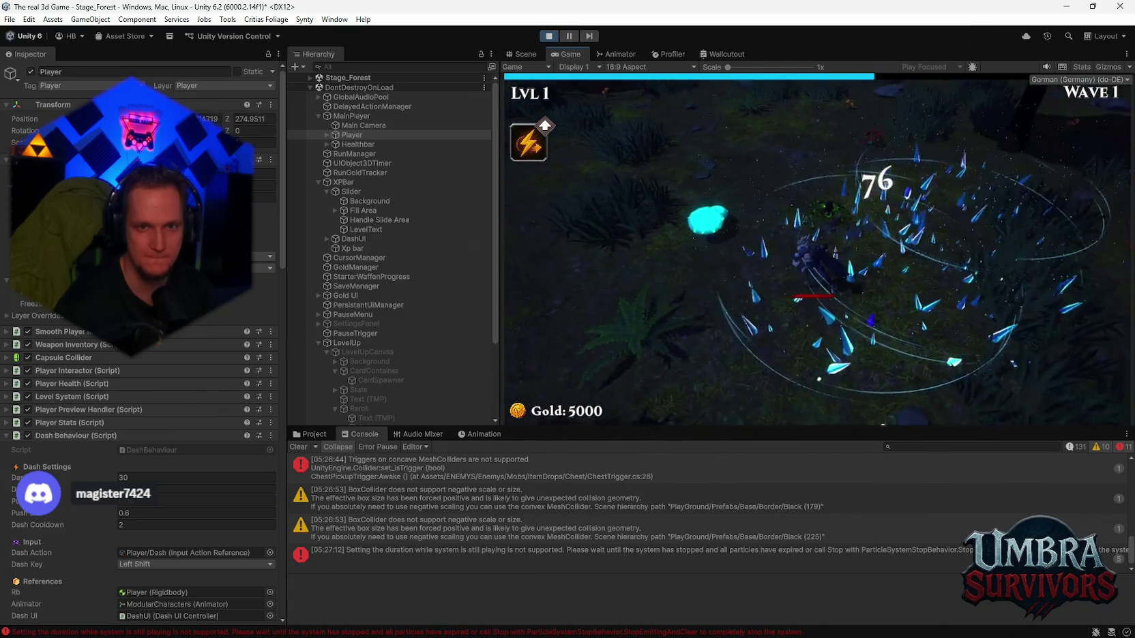
pyautogui.press('s')
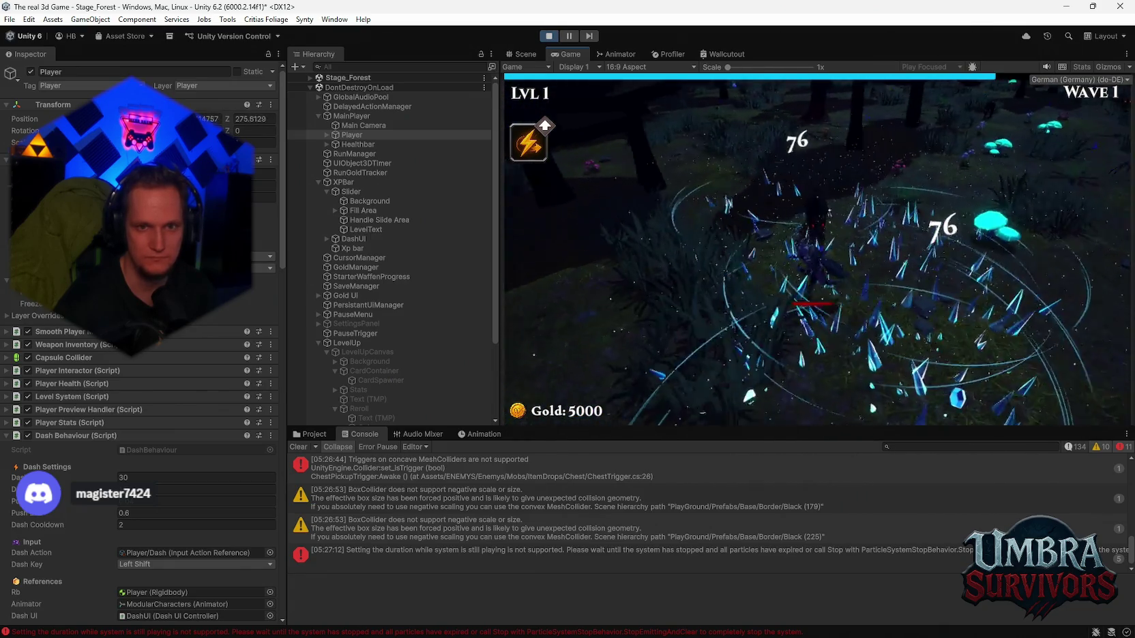
pyautogui.press('w')
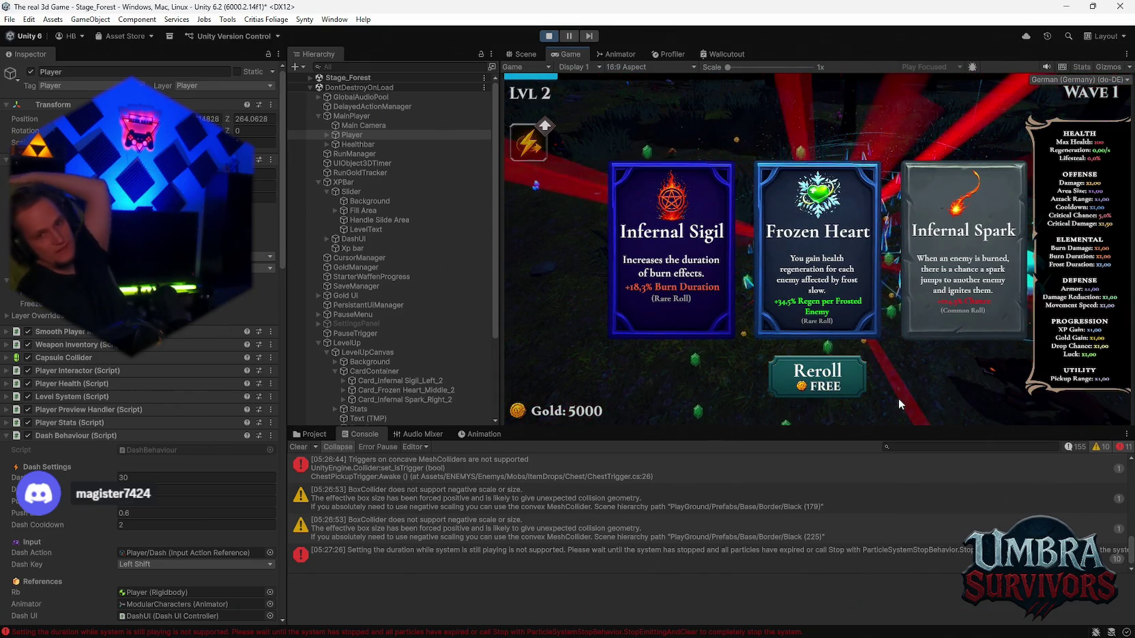
# Step: Reroll the level-up cards eight times as the cost climbs to 3200 gold, then exit Play mode
pyautogui.click(819, 389)
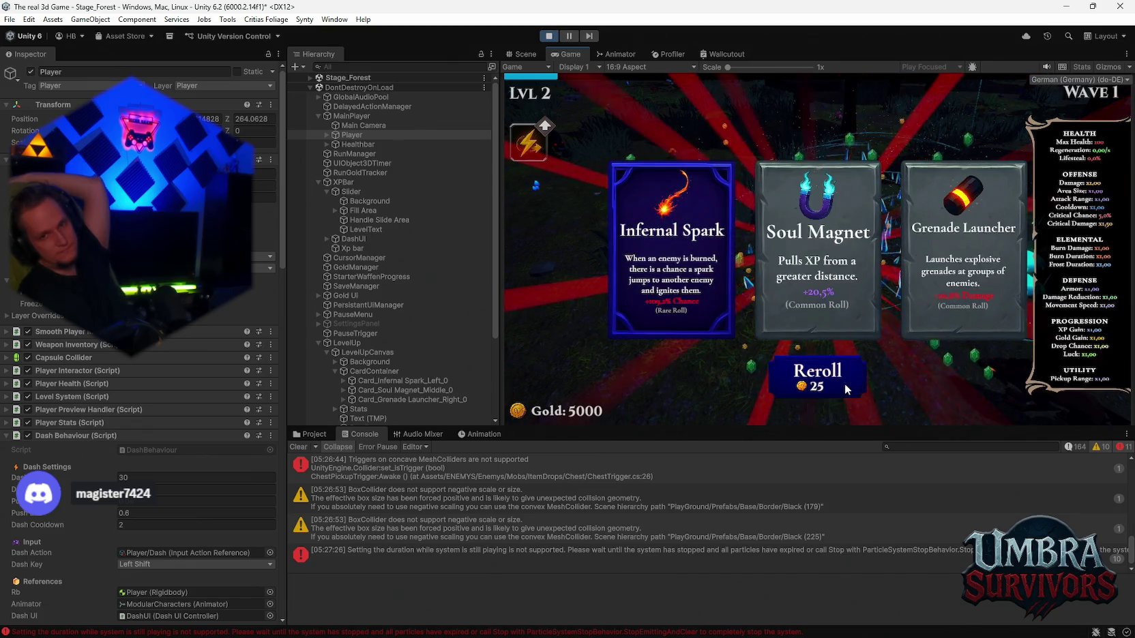
pyautogui.click(840, 384)
pyautogui.click(843, 382)
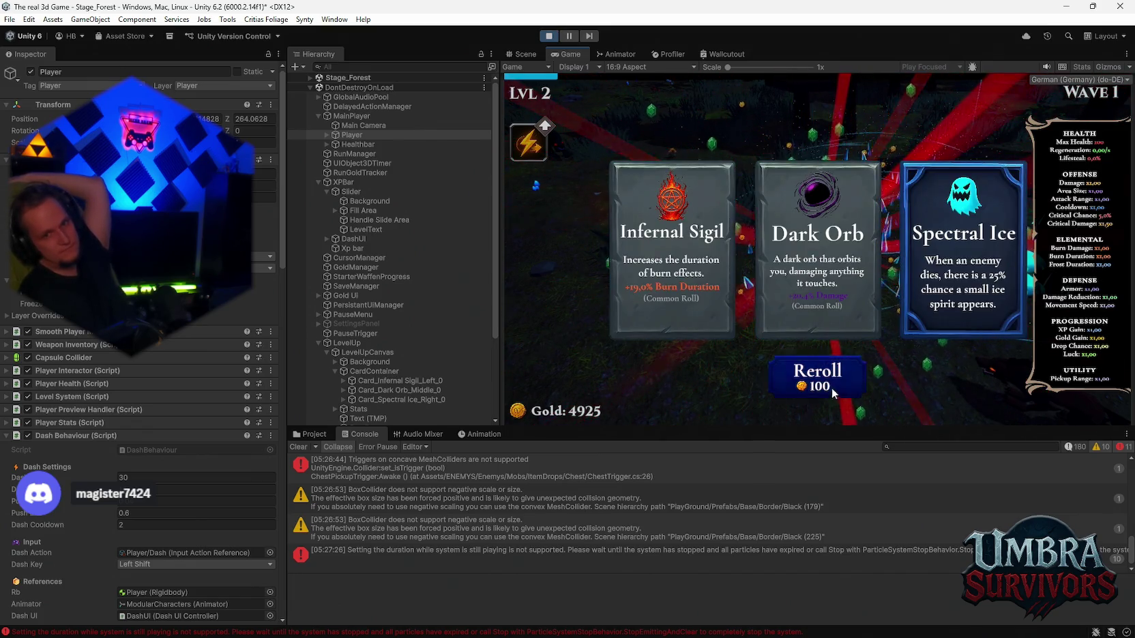
pyautogui.click(829, 381)
pyautogui.click(823, 381)
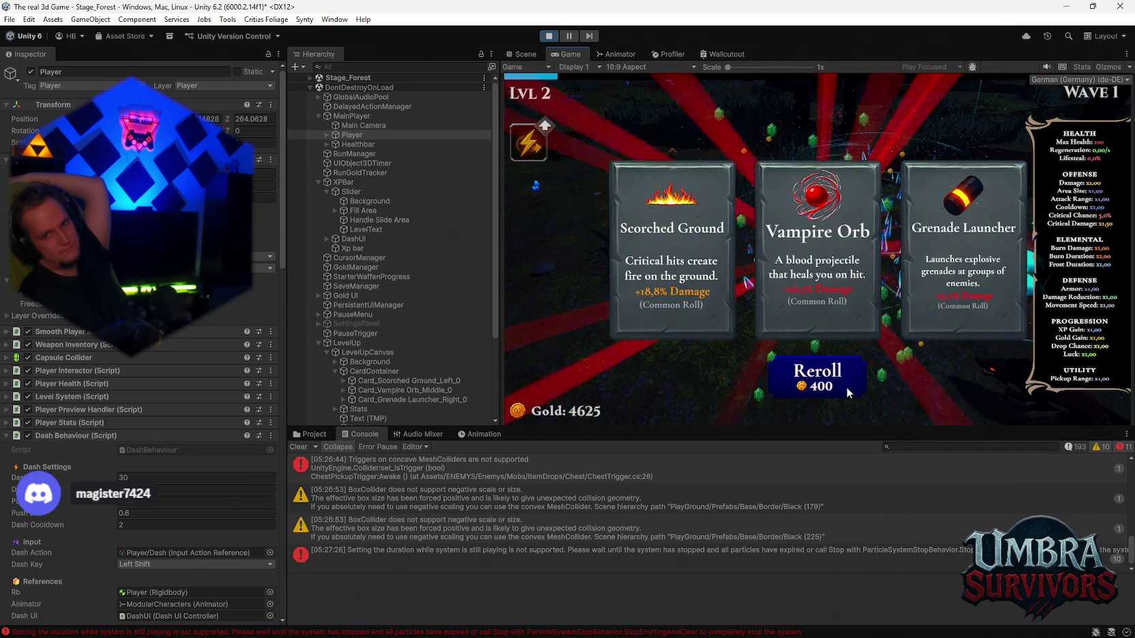
pyautogui.click(847, 387)
pyautogui.click(847, 391)
pyautogui.click(842, 389)
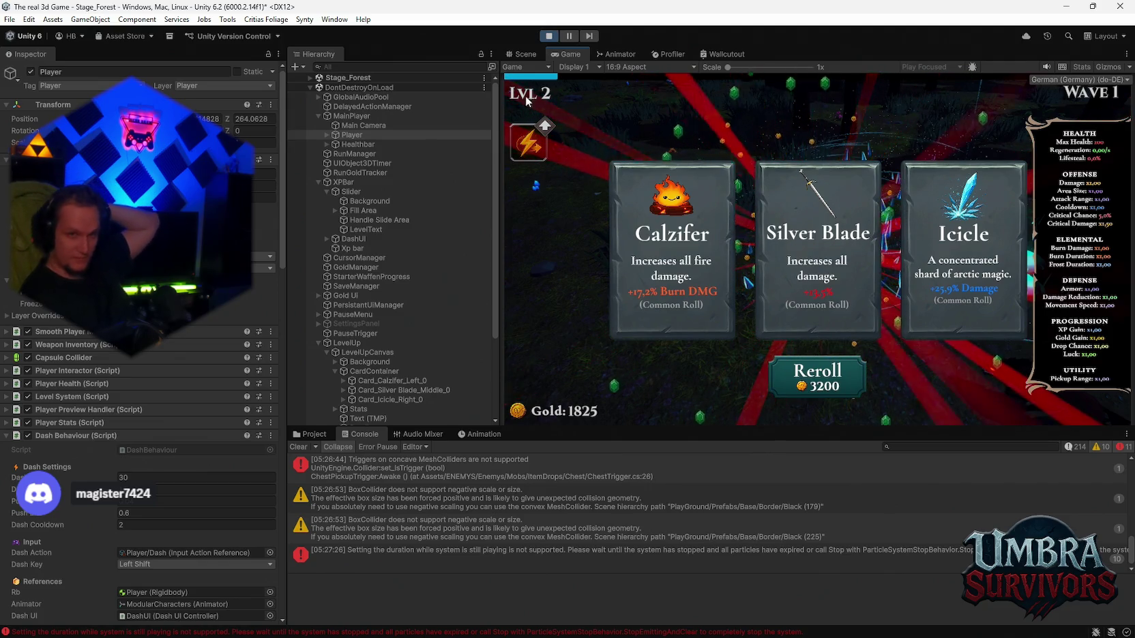
pyautogui.click(550, 38)
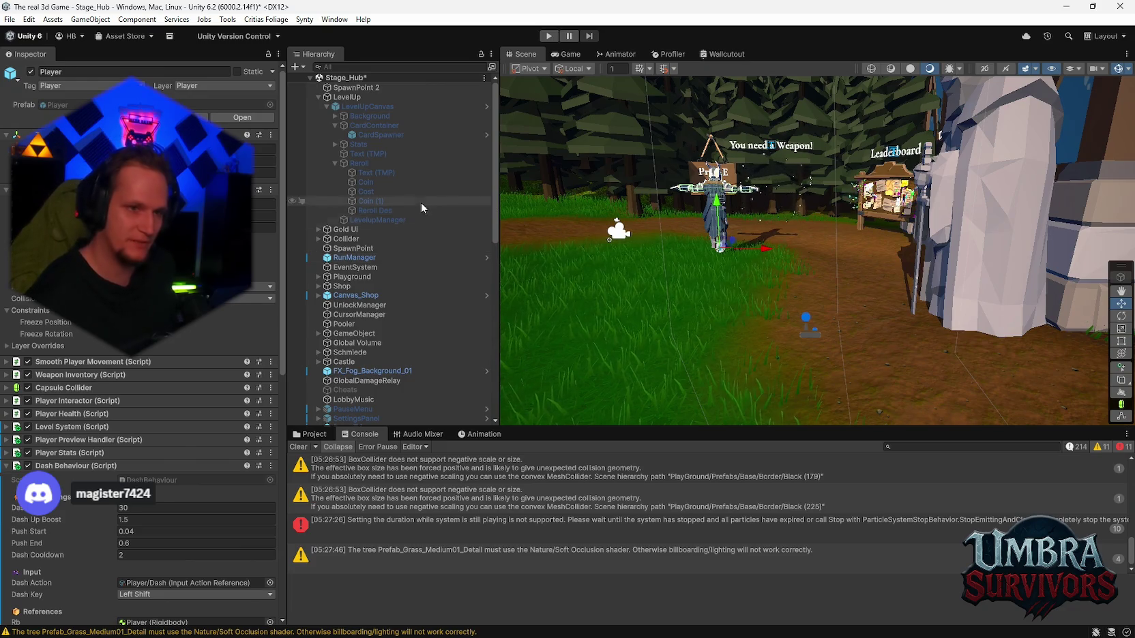
# Step: Set the Level Up UI Manager's Base Reroll Cost to 50, then switch to the Notepad notes
pyautogui.scroll(-6, 422, 202)
pyautogui.scroll(-2, 449, 345)
pyautogui.scroll(-15, 161, 357)
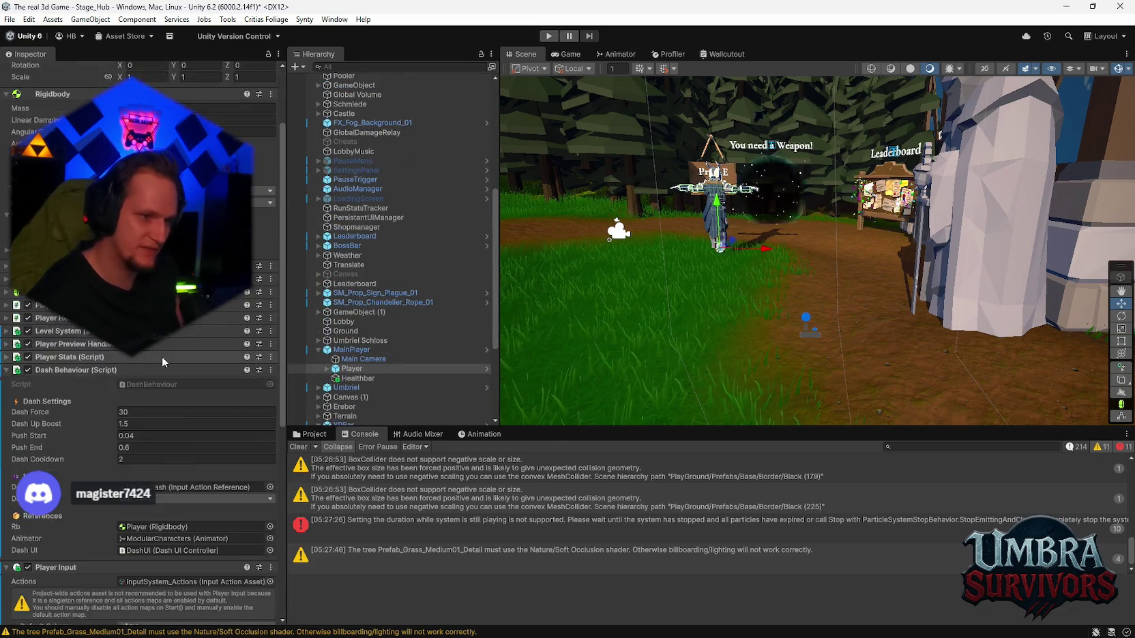
pyautogui.click(150, 537)
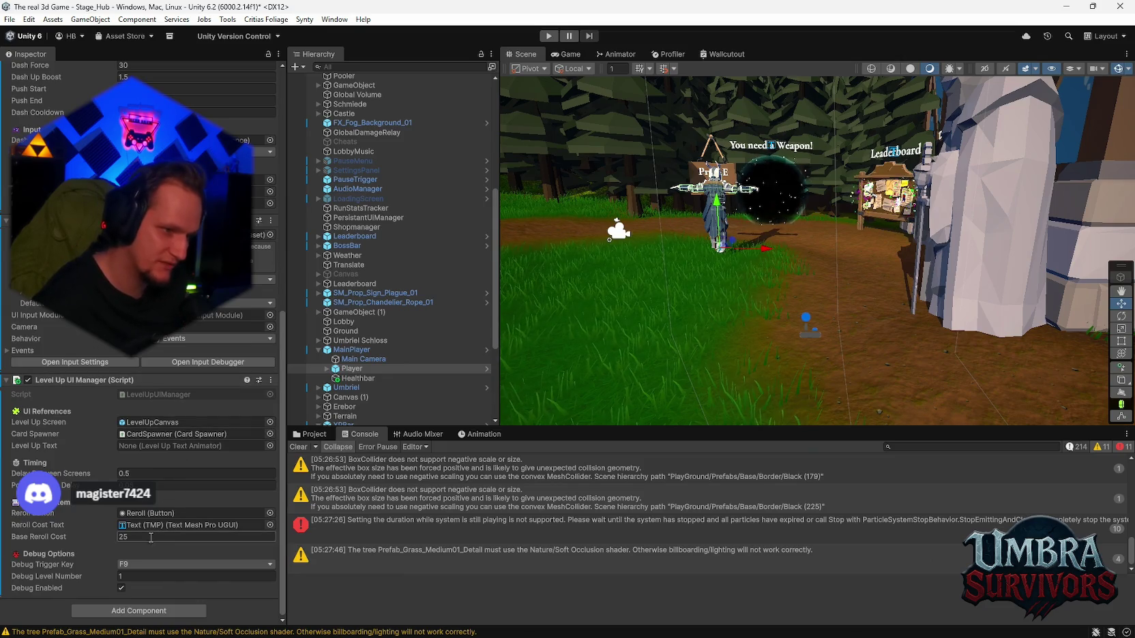
pyautogui.write('50')
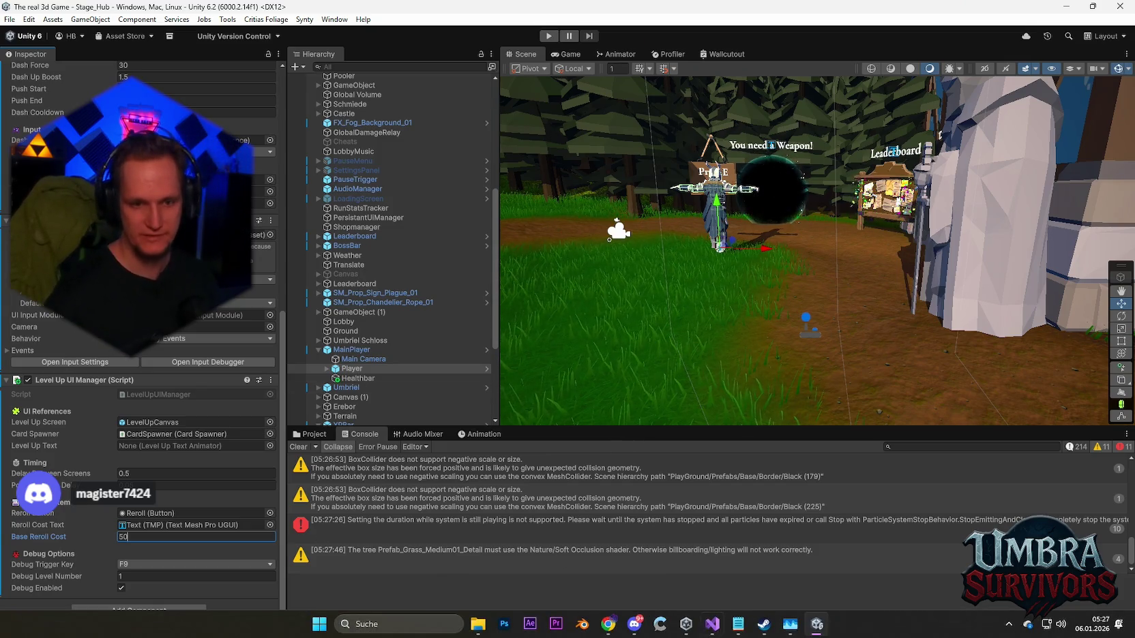
pyautogui.click(737, 624)
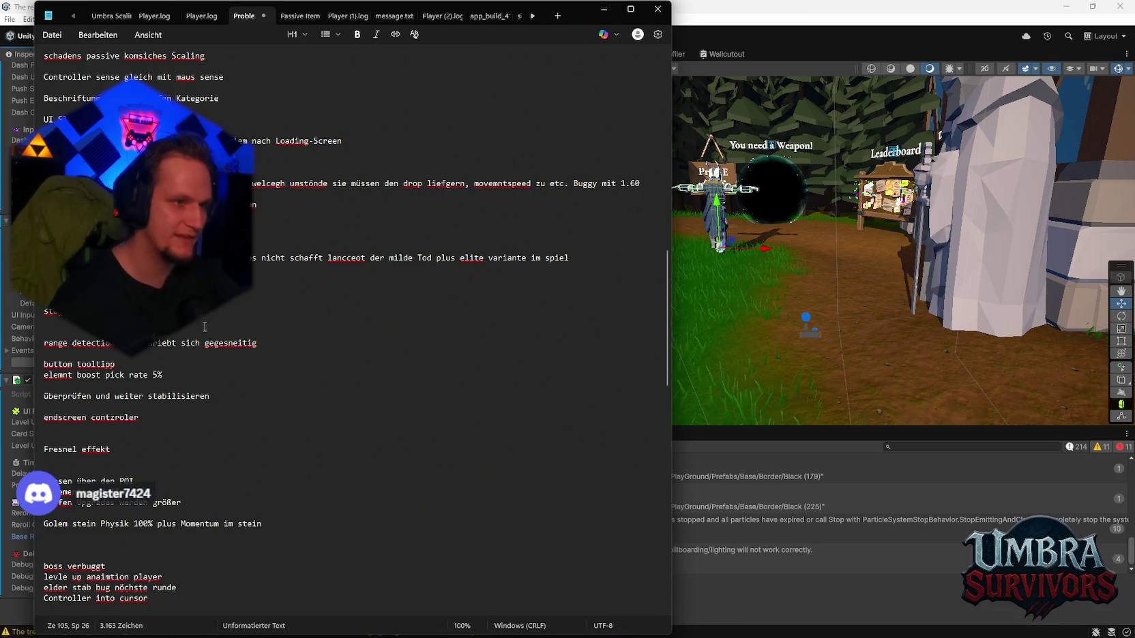
# Step: Review the 'reroll Level up' entry in the Patch list, then minimize Notepad
pyautogui.scroll(15, 204, 326)
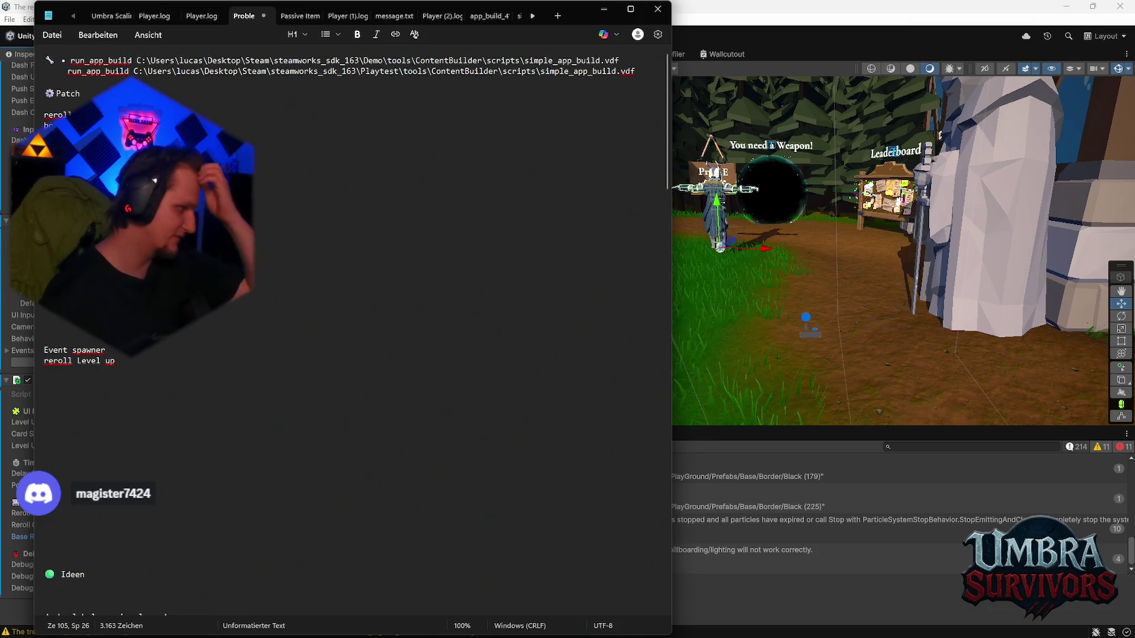
pyautogui.doubleClick(75, 234)
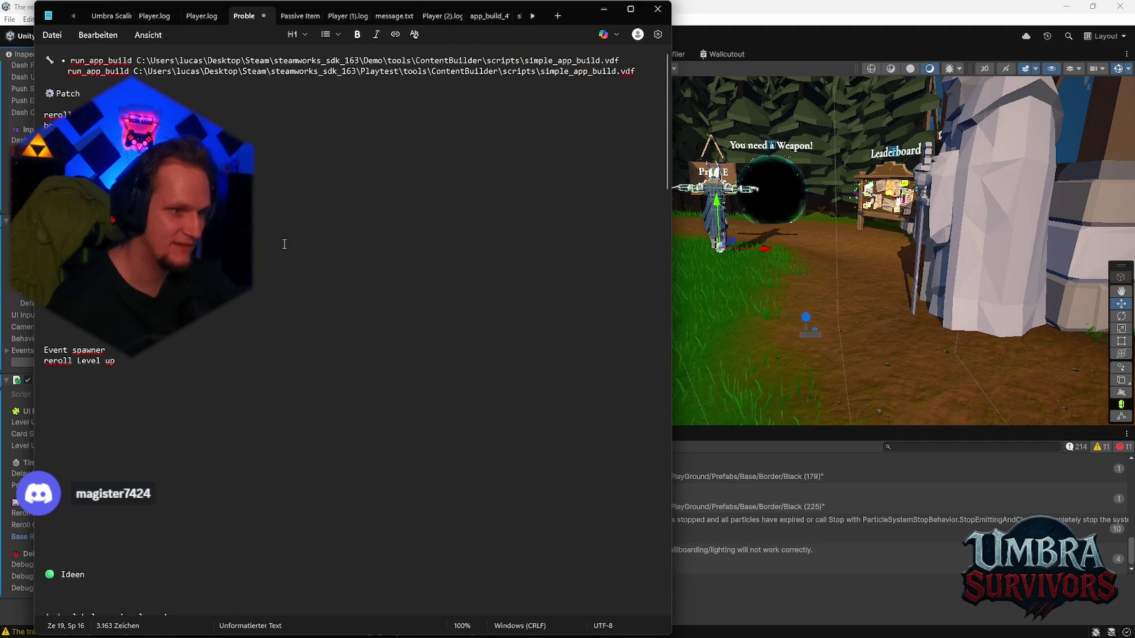
pyautogui.click(604, 9)
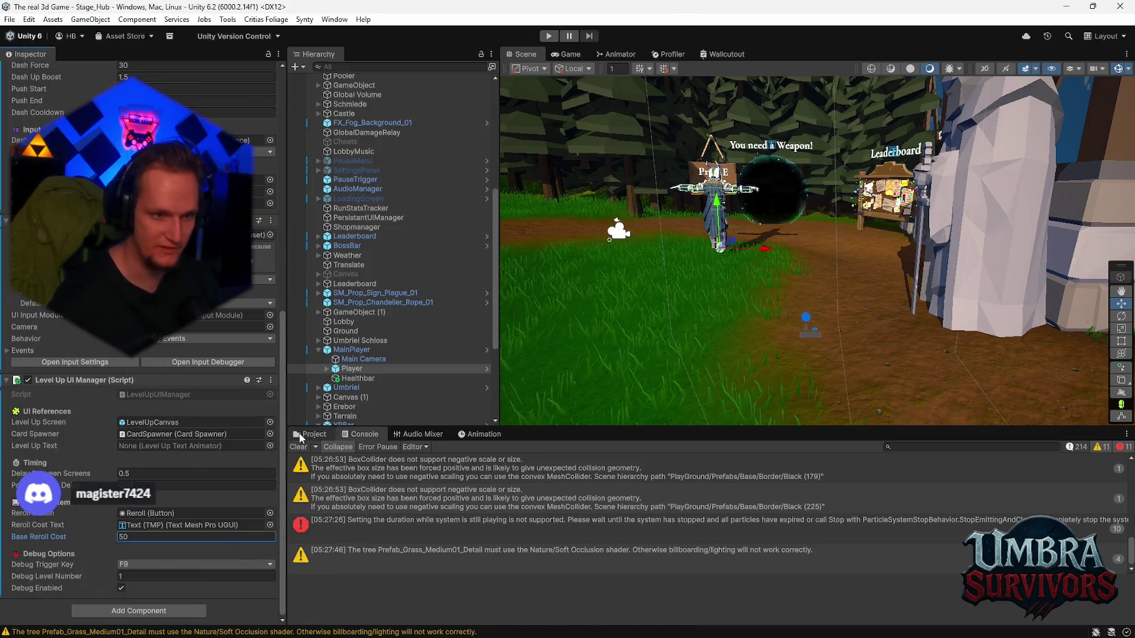
# Step: Browse to ItemPool > Waffen > EisKlinge and open the CFXR4 Sword Trail ICE (360 Edge) prefab
pyautogui.click(310, 433)
pyautogui.scroll(-10, 376, 557)
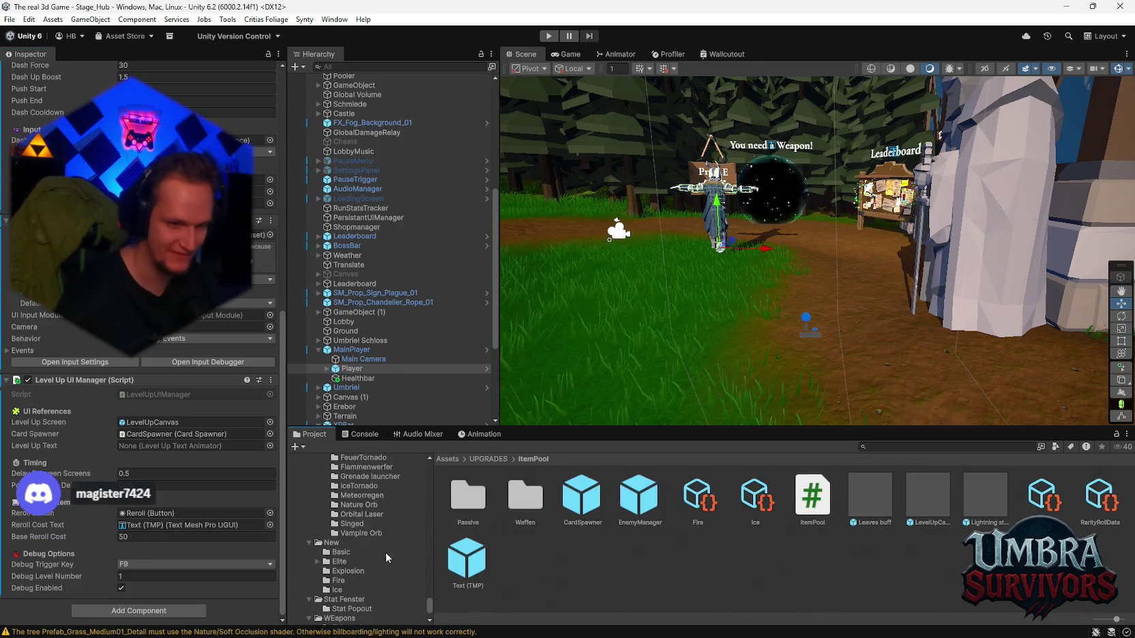
pyautogui.scroll(-3, 376, 559)
pyautogui.scroll(5, 374, 570)
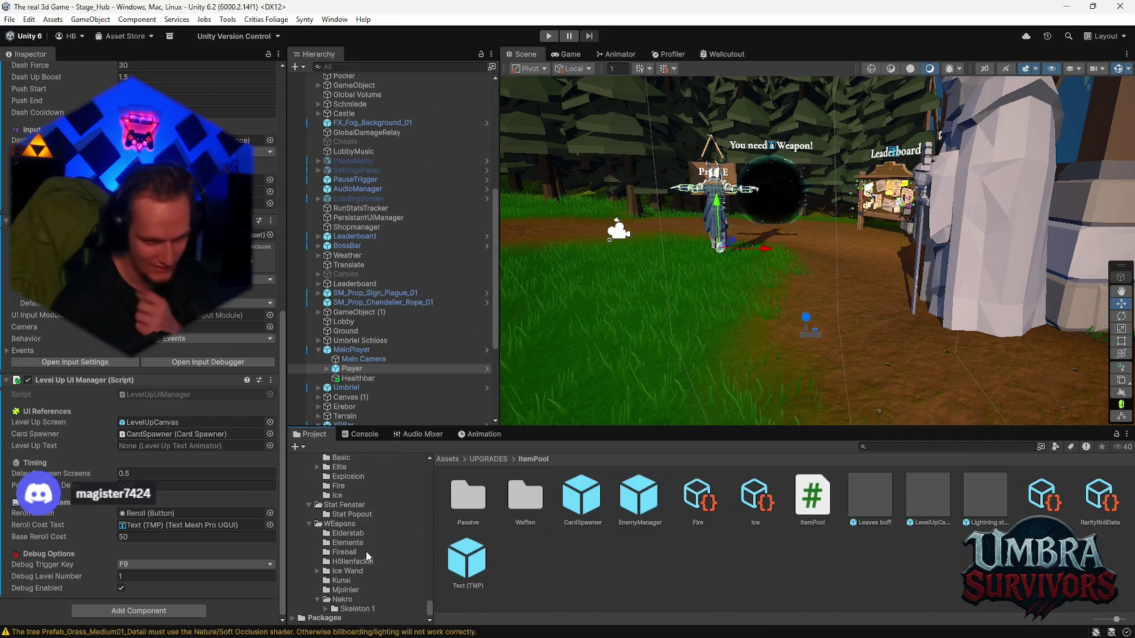
pyautogui.scroll(3, 365, 550)
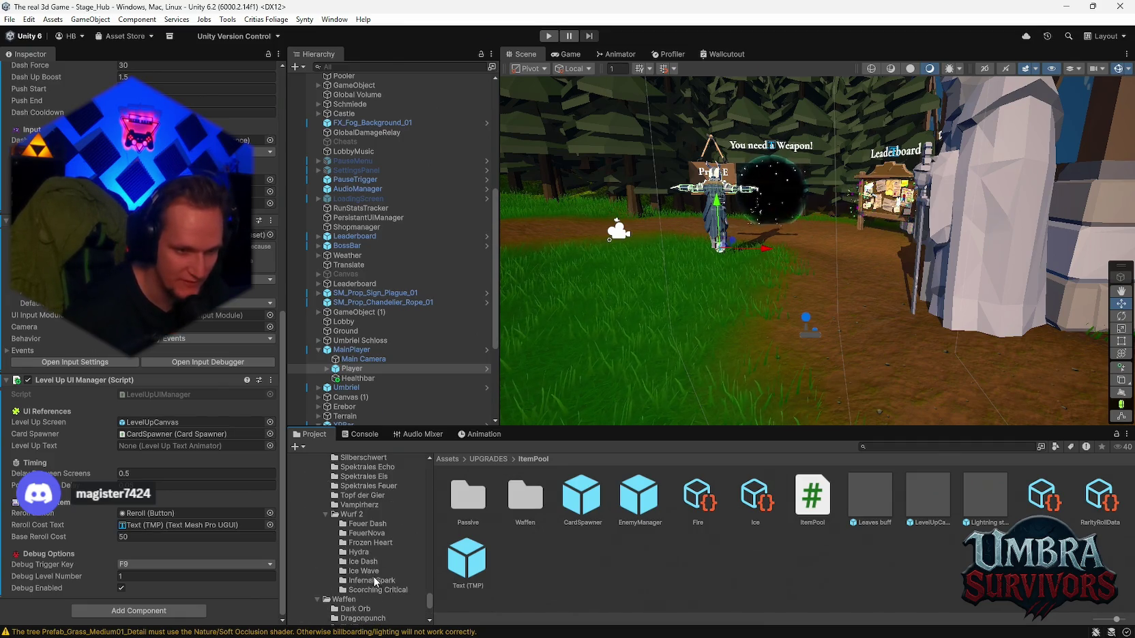
pyautogui.click(361, 562)
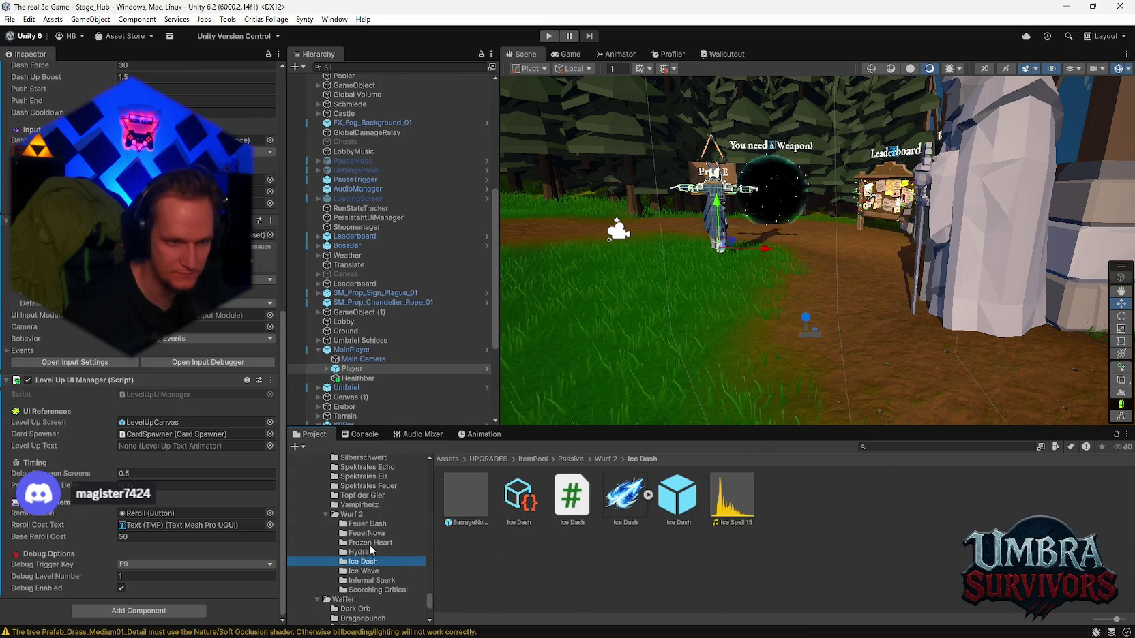
pyautogui.scroll(4, 377, 560)
pyautogui.scroll(-6, 377, 559)
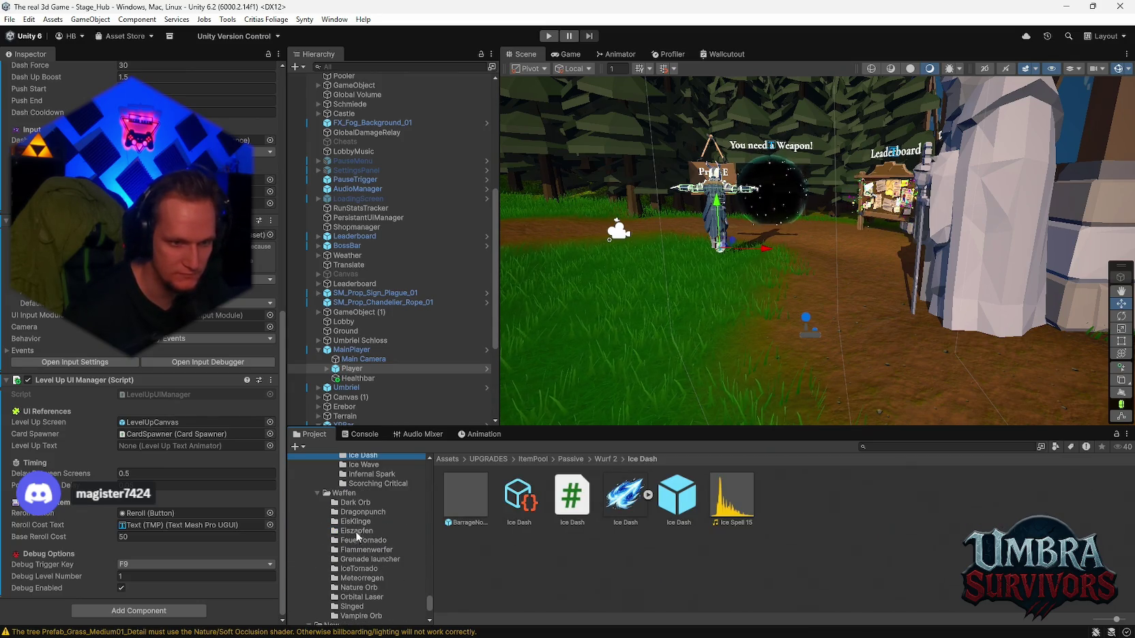
pyautogui.click(359, 523)
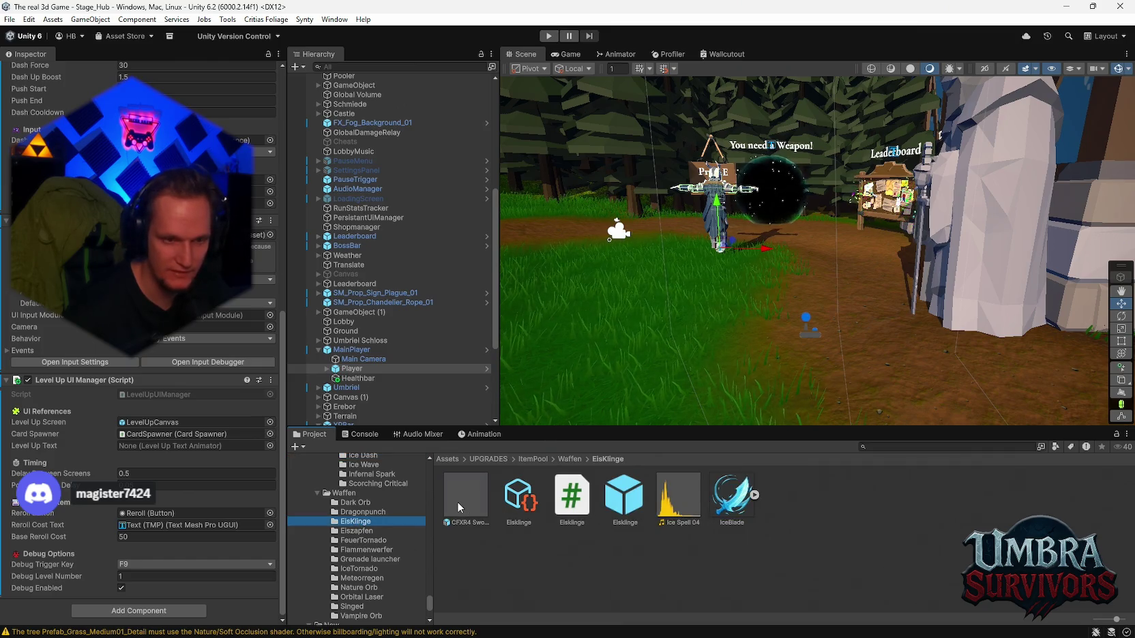
pyautogui.doubleClick(465, 495)
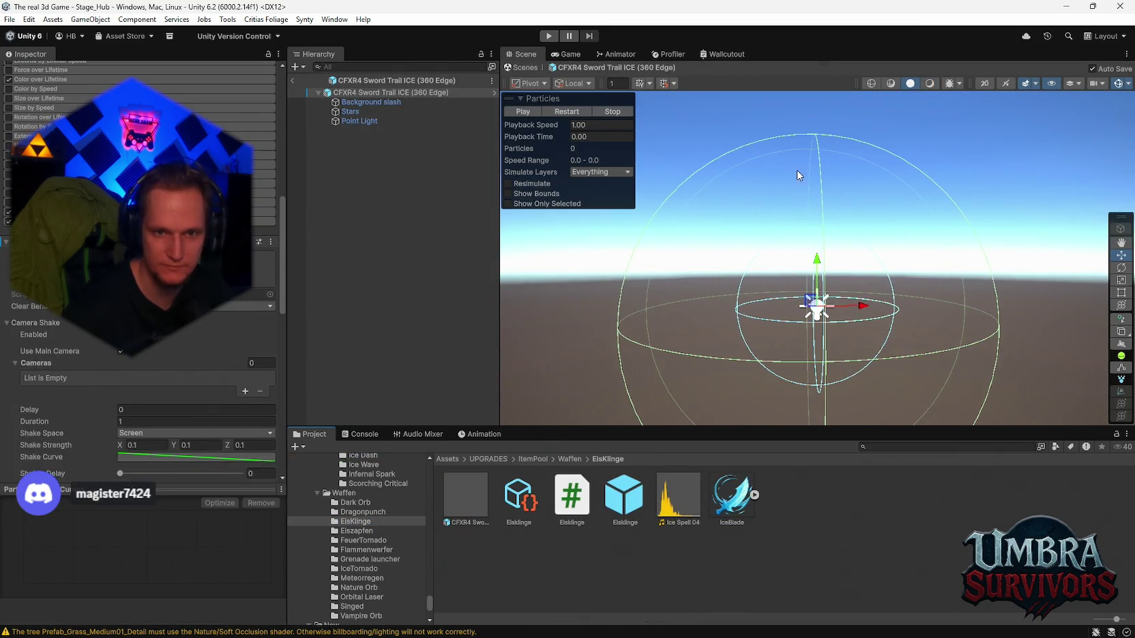
# Step: Orbit around the sword trail effect, restart its playback, and reselect the root effect
pyautogui.moveTo(839, 261); pyautogui.dragTo(786, 275)
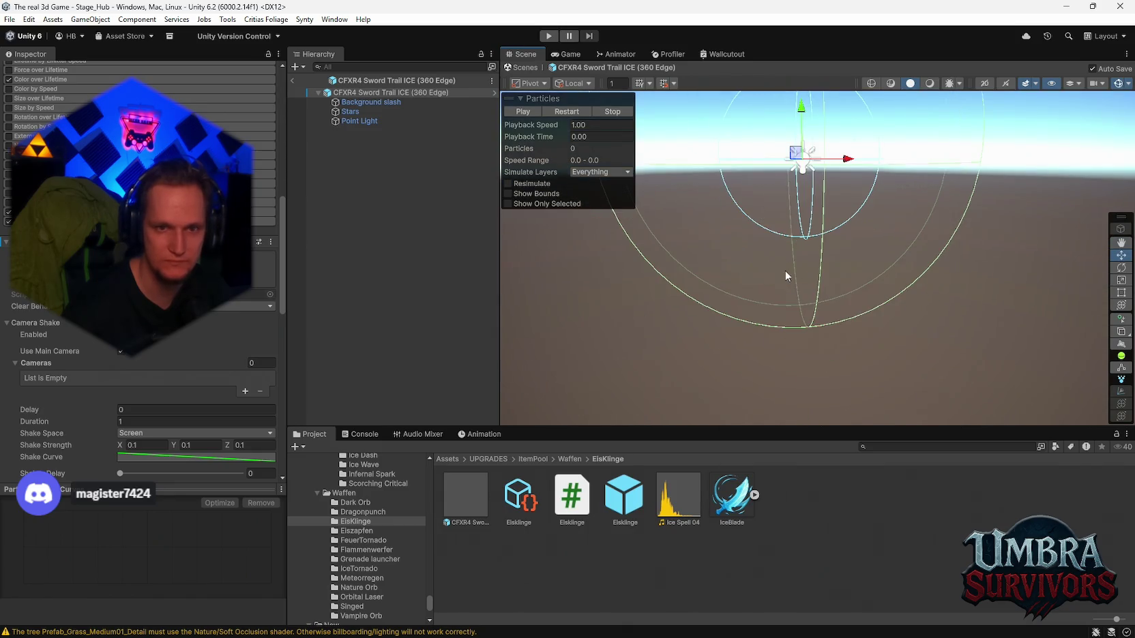
pyautogui.doubleClick(346, 95)
pyautogui.moveTo(845, 213)
pyautogui.mouseDown()
pyautogui.moveTo(836, 298)
pyautogui.moveTo(845, 181)
pyautogui.mouseUp()
pyautogui.moveTo(919, 198)
pyautogui.mouseDown()
pyautogui.moveTo(873, 225)
pyautogui.moveTo(846, 264)
pyautogui.moveTo(856, 259)
pyautogui.mouseUp()
pyautogui.click(561, 113)
pyautogui.moveTo(682, 170)
pyautogui.mouseDown()
pyautogui.moveTo(901, 266)
pyautogui.moveTo(906, 142)
pyautogui.moveTo(829, 230)
pyautogui.moveTo(858, 205)
pyautogui.moveTo(888, 256)
pyautogui.mouseUp()
pyautogui.press('f')
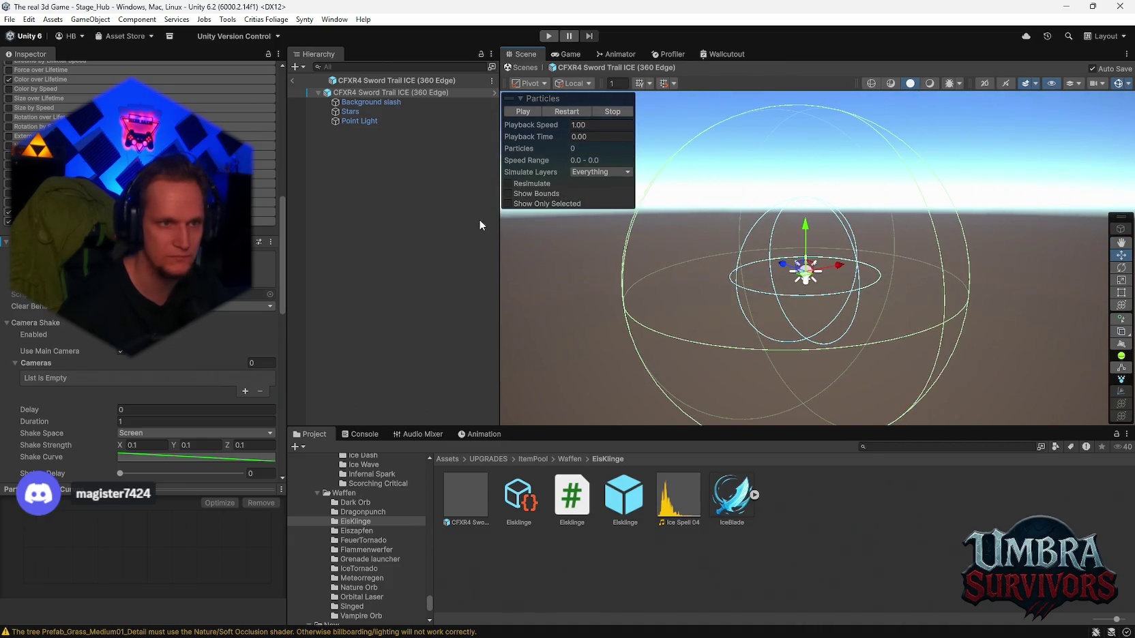
pyautogui.click(357, 102)
pyautogui.press('Up')
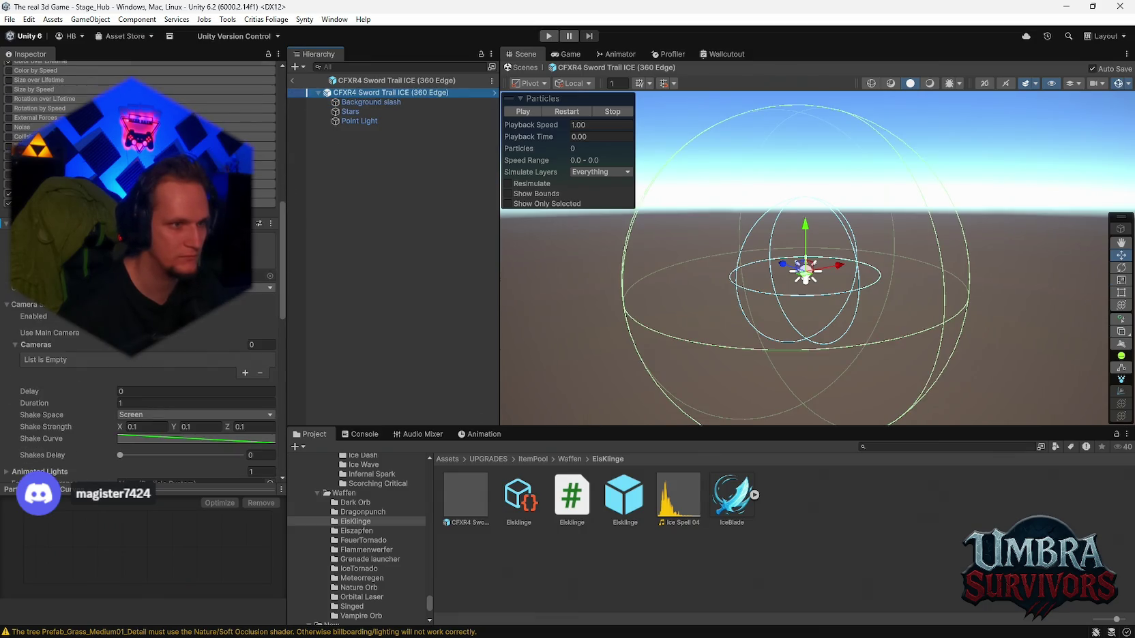
# Step: Open the Eisklinge script from the Inspector to read its code
pyautogui.scroll(-10, 144, 307)
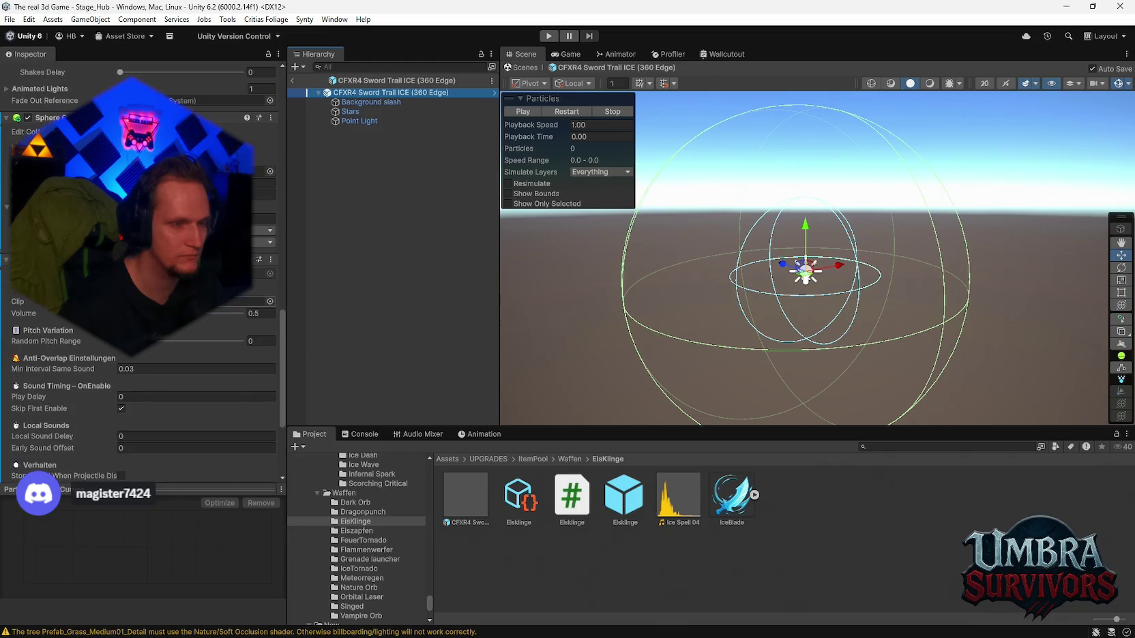
pyautogui.scroll(1, 143, 307)
pyautogui.scroll(-10, 143, 307)
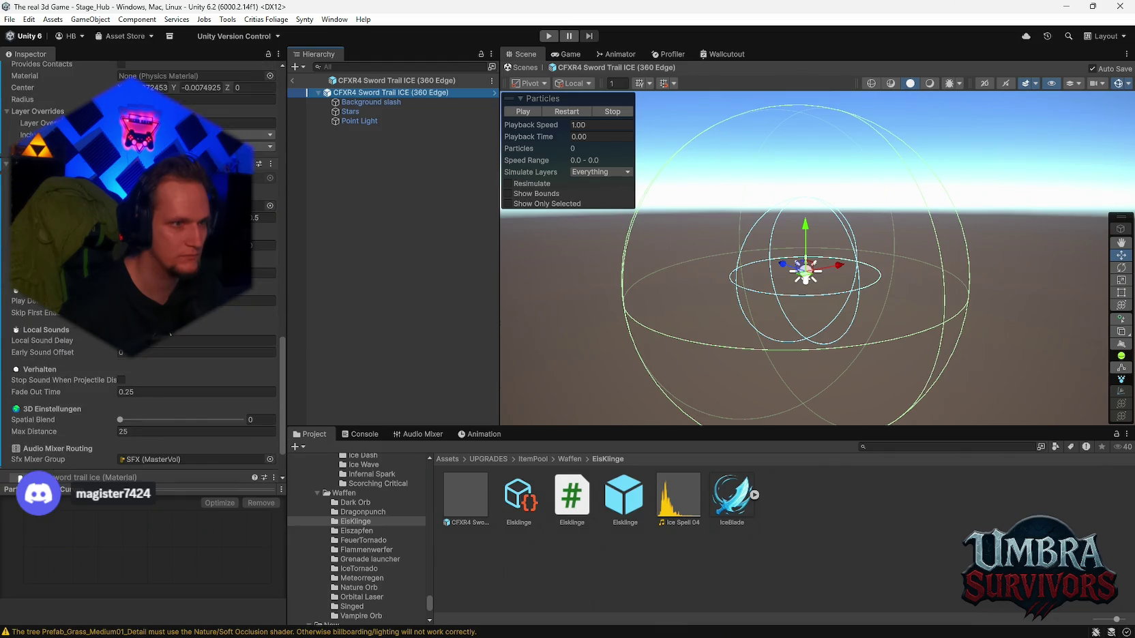
pyautogui.scroll(8, 188, 346)
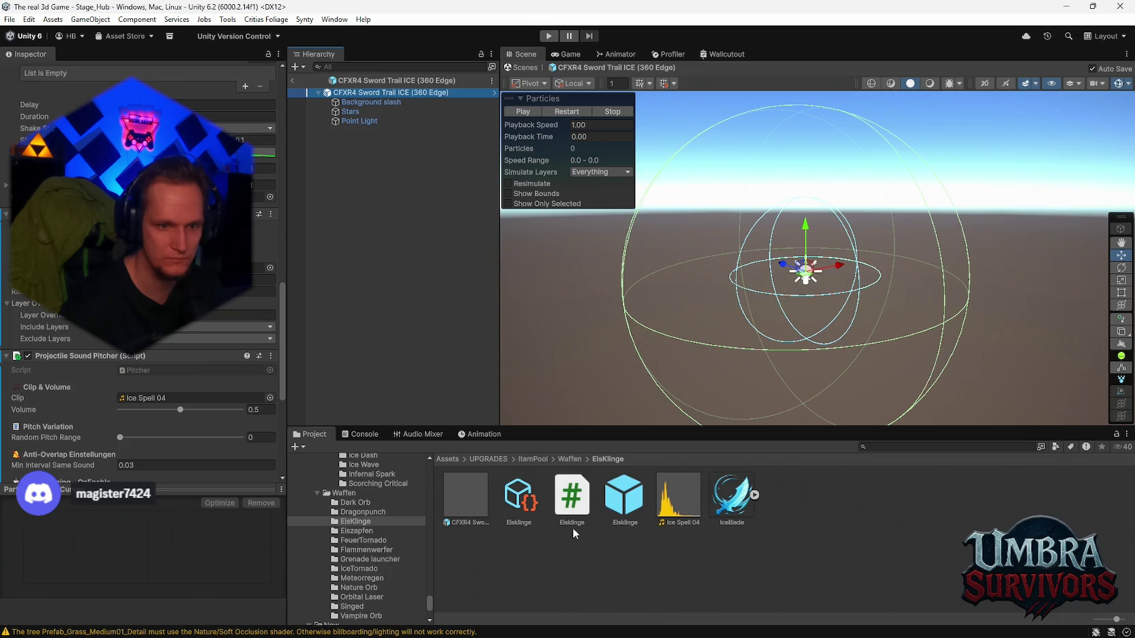
pyautogui.click(576, 504)
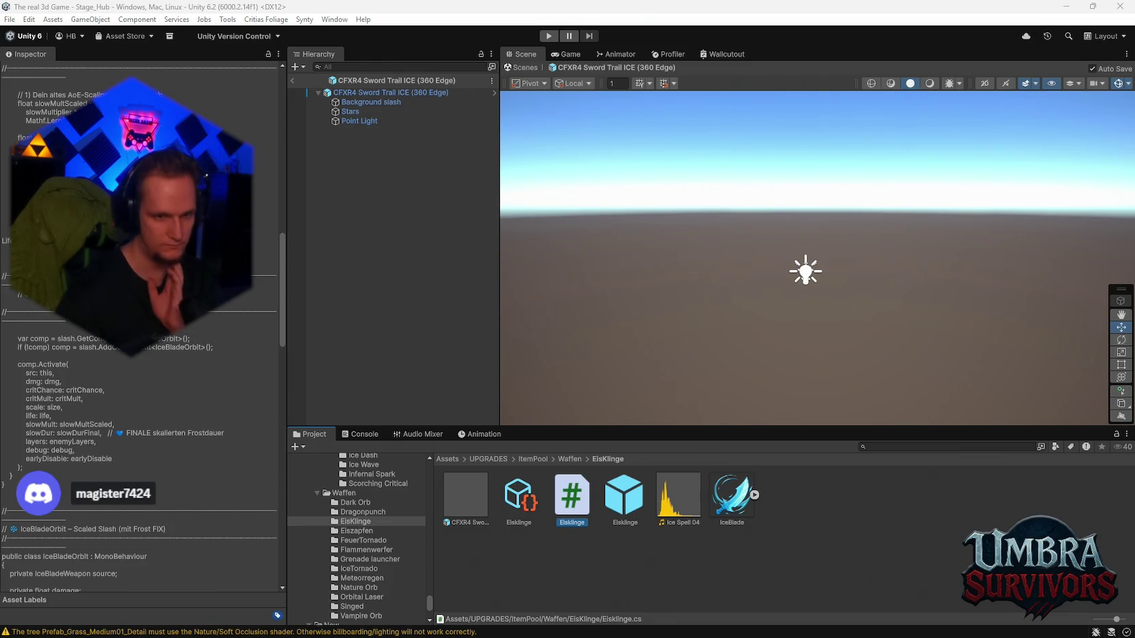
# Step: Inspect the Point Light, Stars and root trail, then view the Eisklinge weapon prefab's settings
pyautogui.click(361, 121)
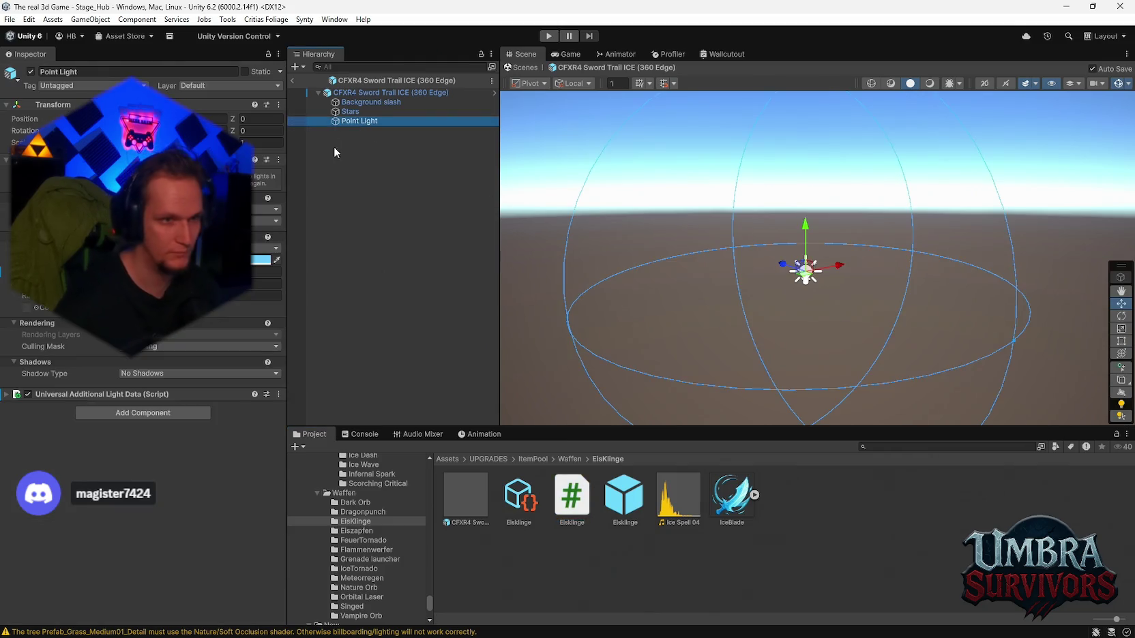
pyautogui.click(350, 112)
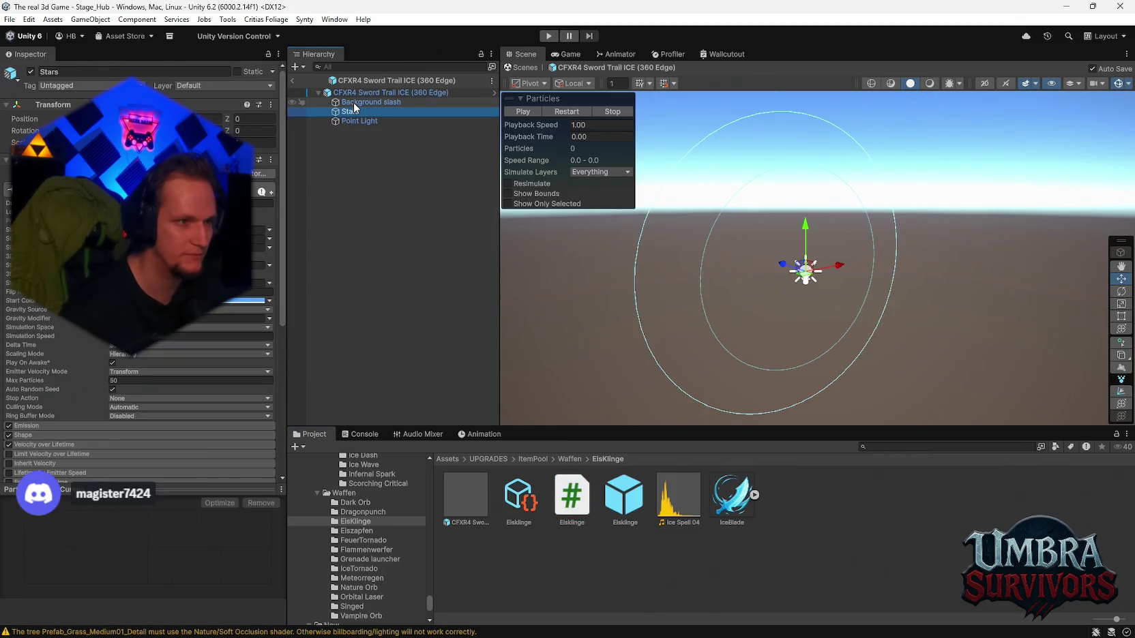
pyautogui.scroll(-5, 181, 326)
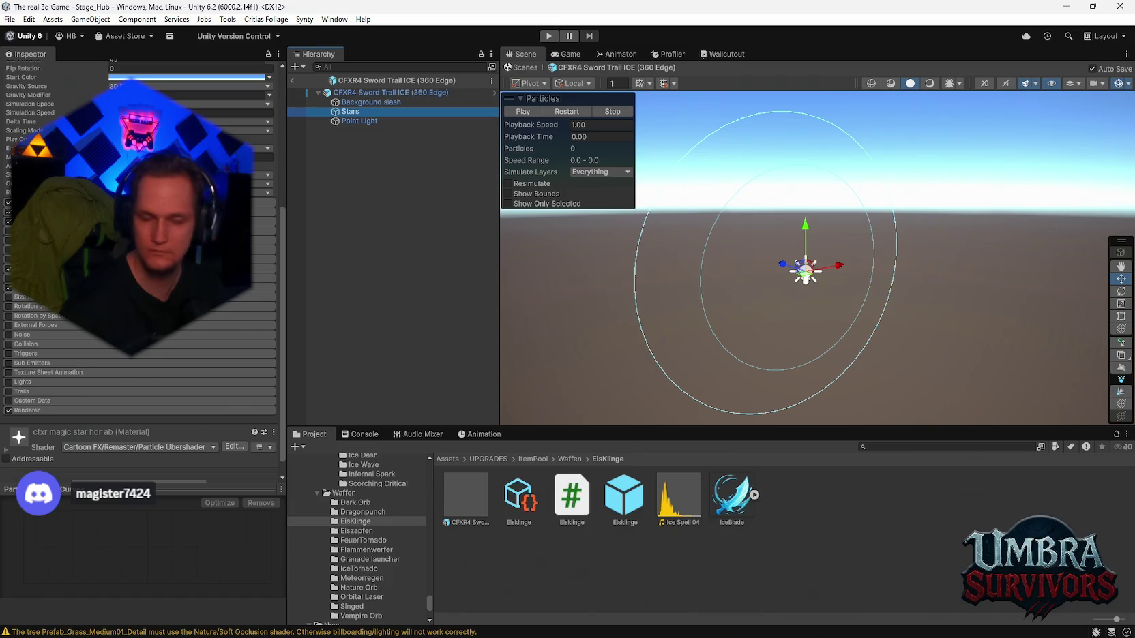
pyautogui.click(372, 93)
pyautogui.scroll(-15, 184, 328)
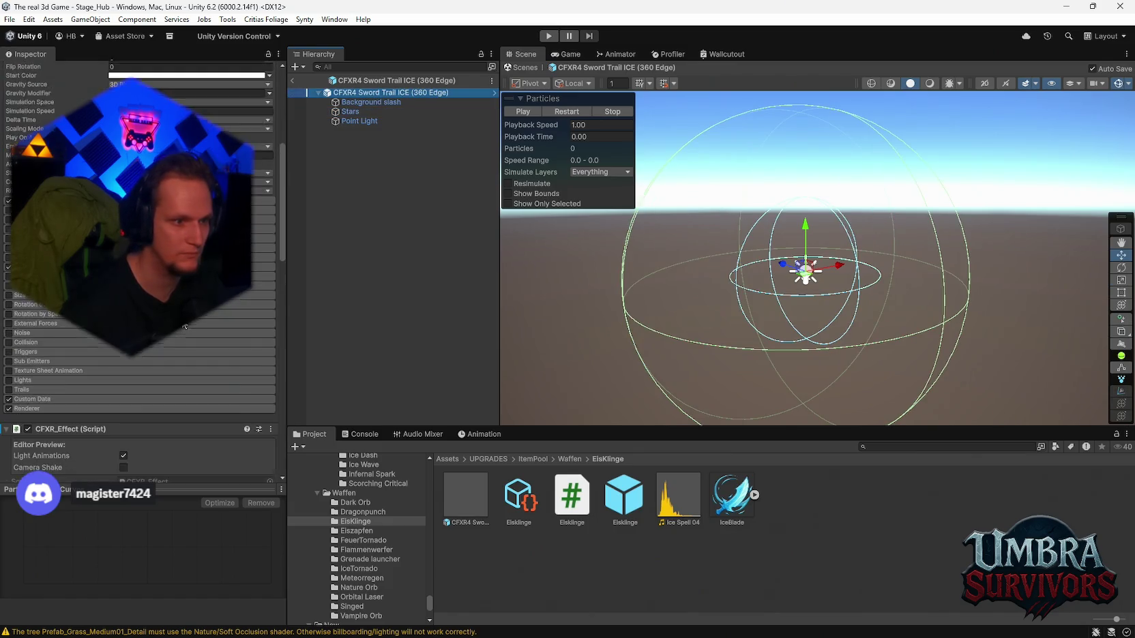
pyautogui.scroll(-3, 194, 335)
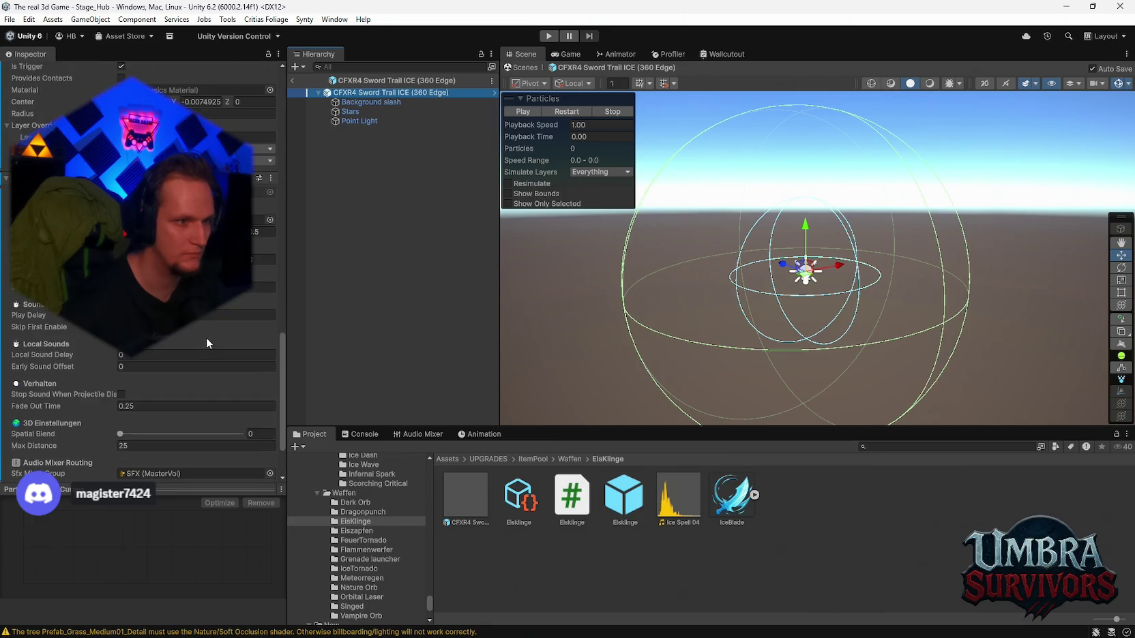
pyautogui.scroll(15, 153, 399)
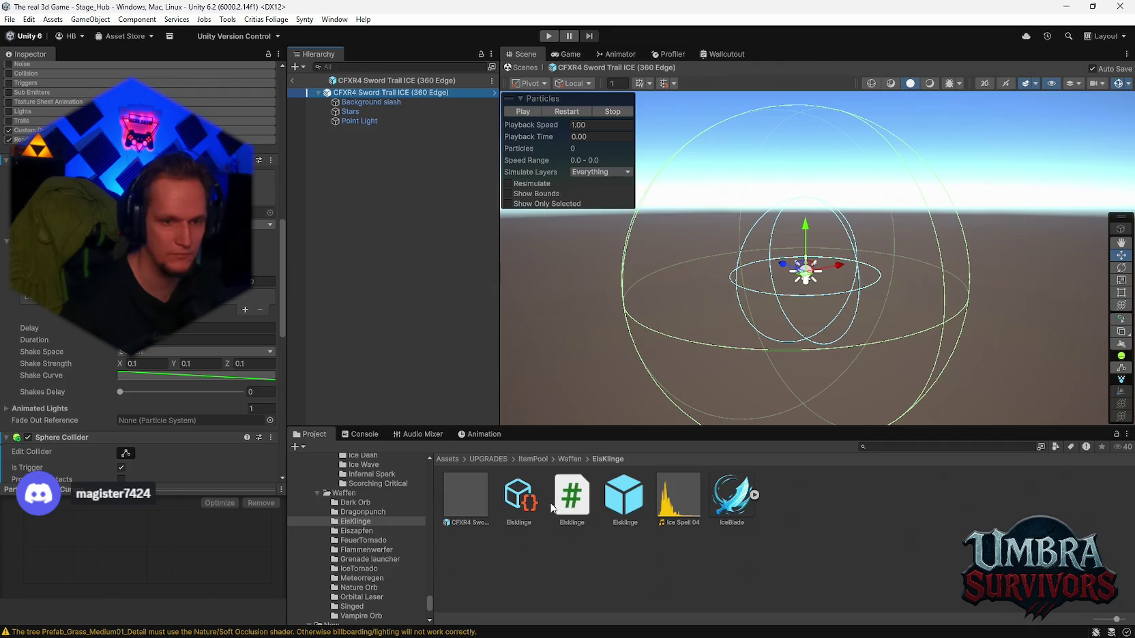
pyautogui.click(634, 507)
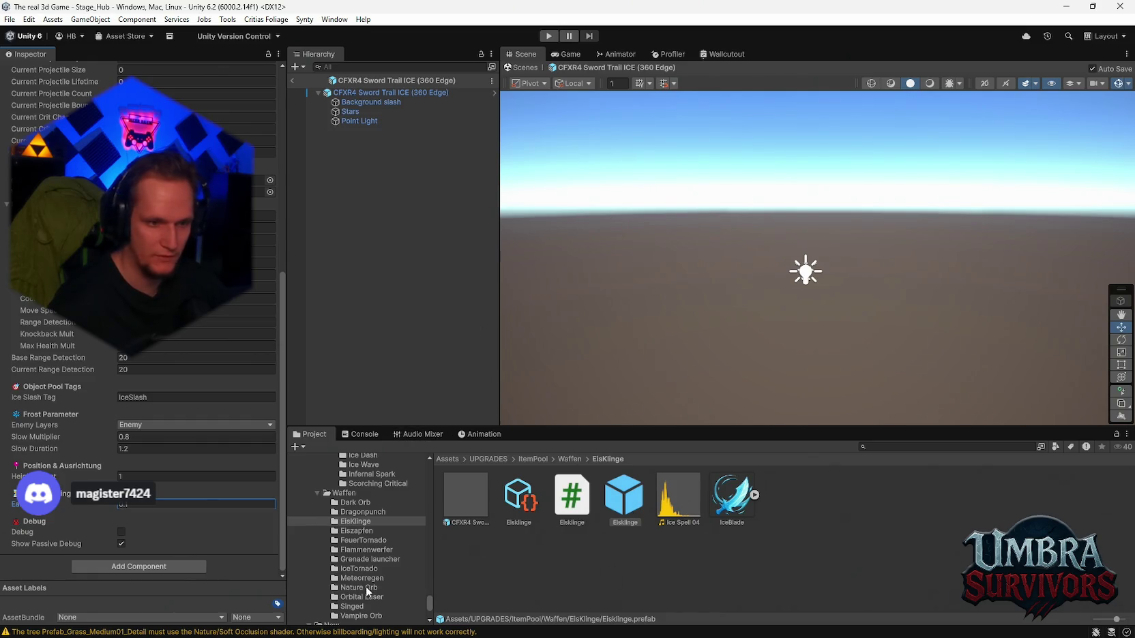
# Step: Select CFXR4 Sword Trail ICE (360 Edge) in the Hierarchy to view its Particle System
pyautogui.moveTo(754, 631)
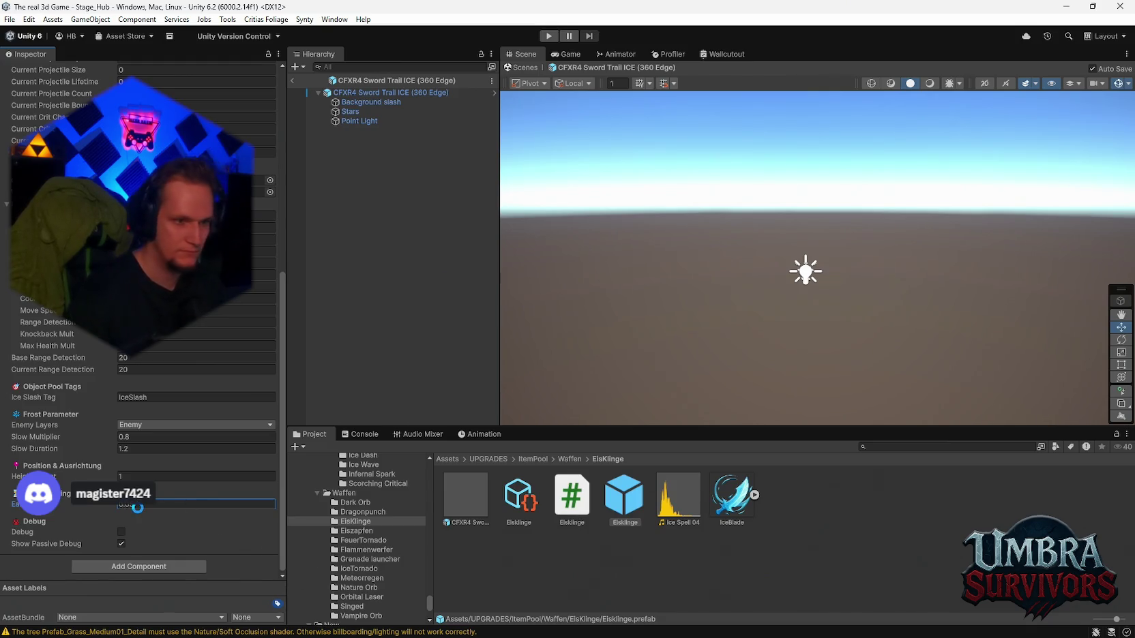
pyautogui.moveTo(464, 631)
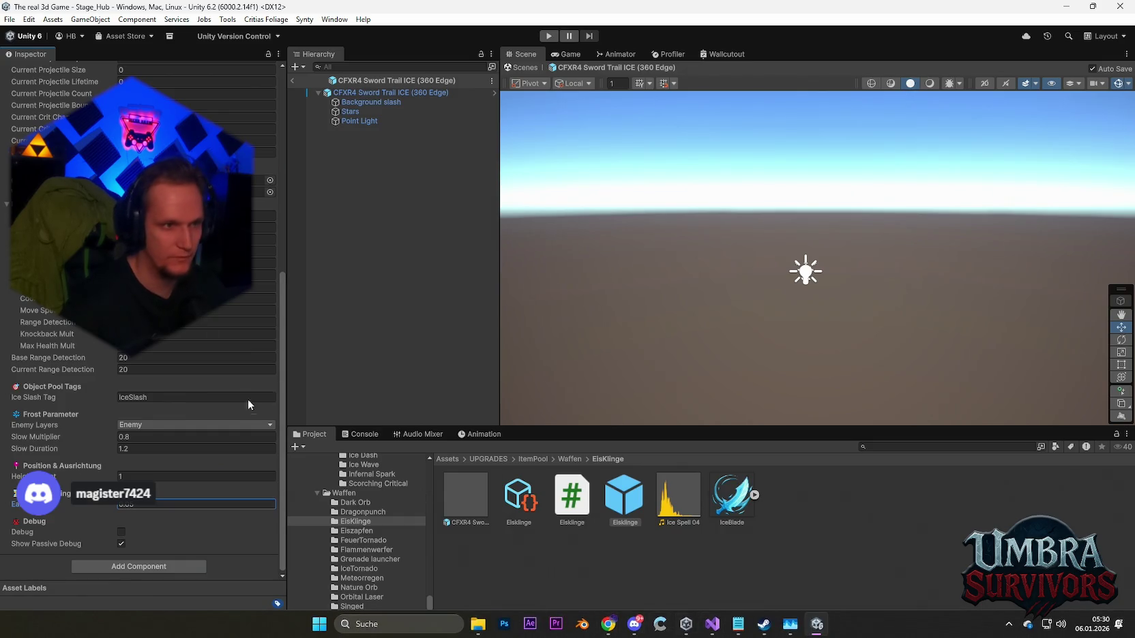
pyautogui.scroll(8, 205, 389)
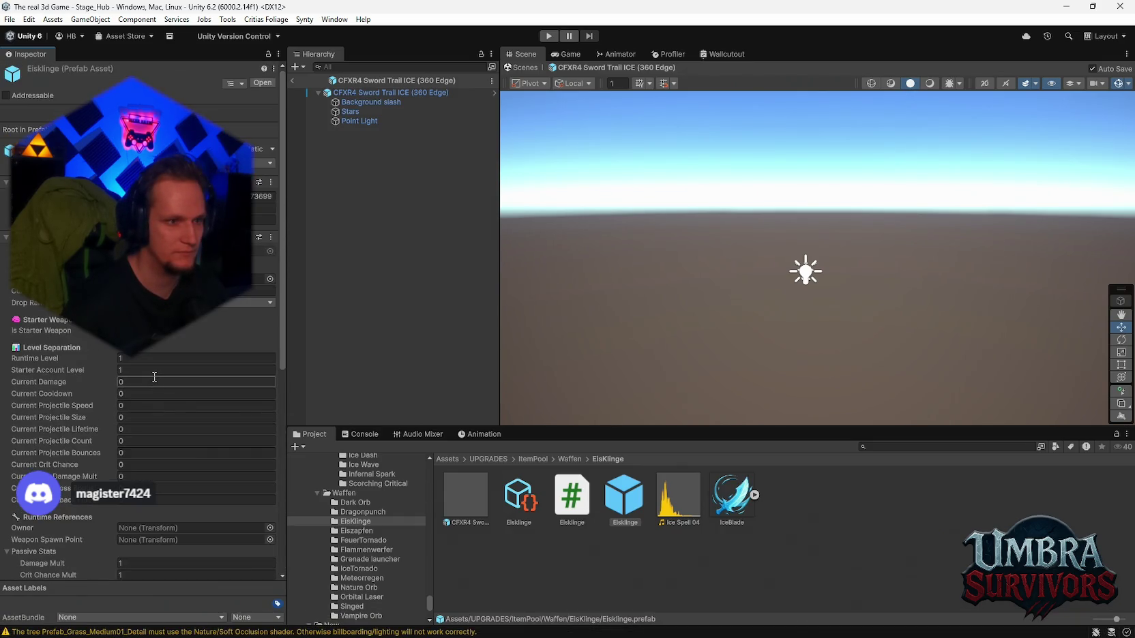
pyautogui.scroll(-5, 153, 376)
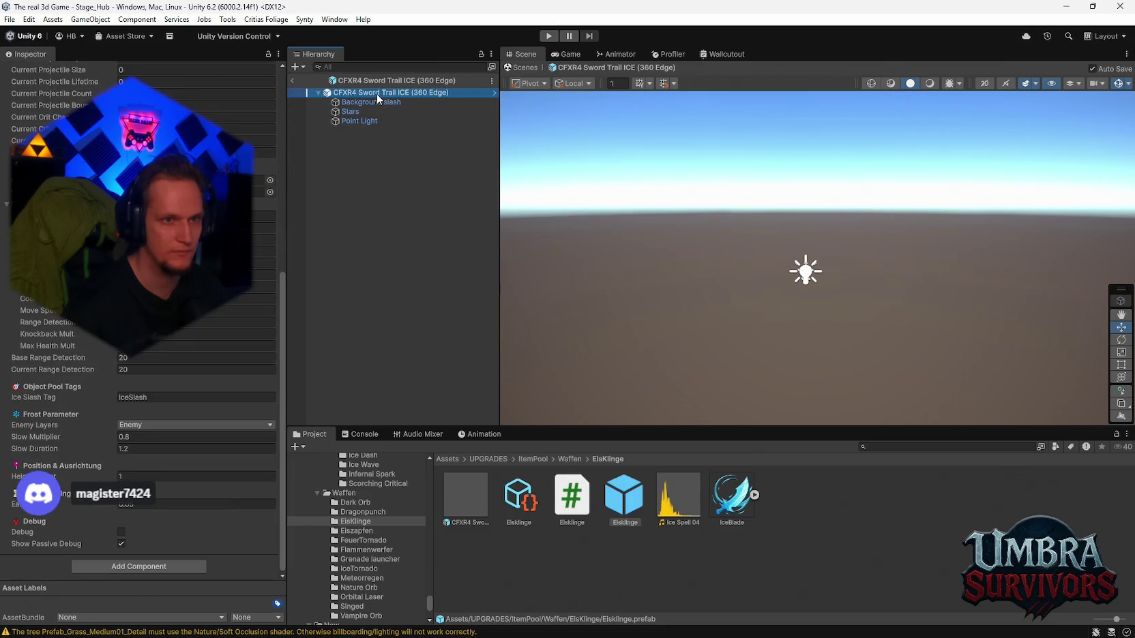
pyautogui.click(377, 93)
pyautogui.scroll(5, 172, 347)
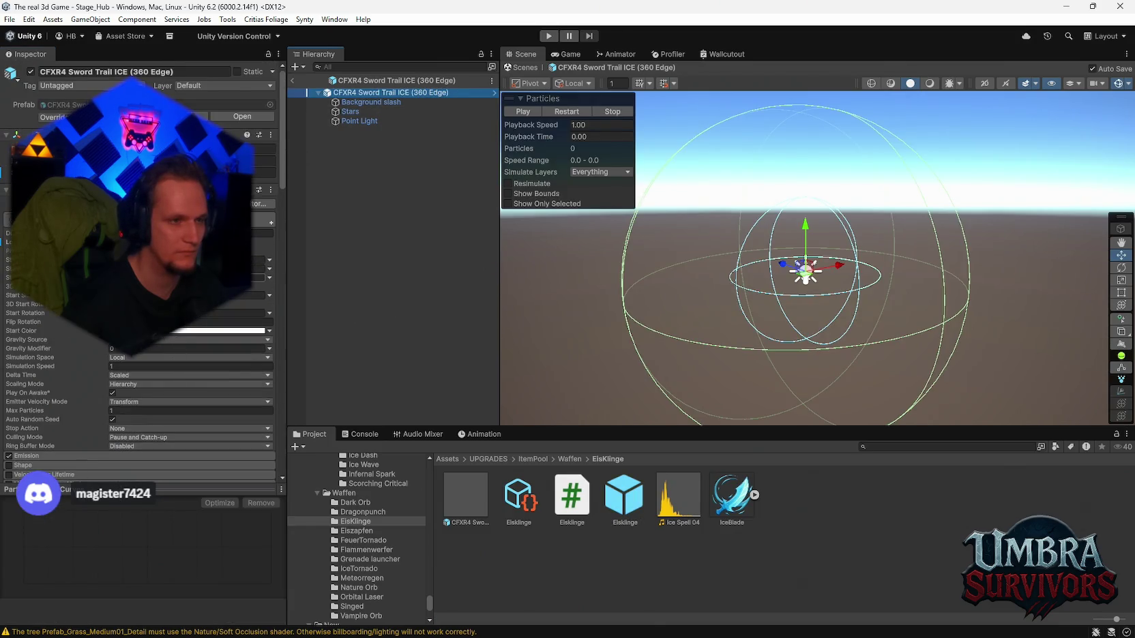
# Step: Replay the ice sword trail preview several times, including with Background slash selected
pyautogui.scroll(-2, 136, 341)
pyautogui.click(558, 112)
pyautogui.click(558, 110)
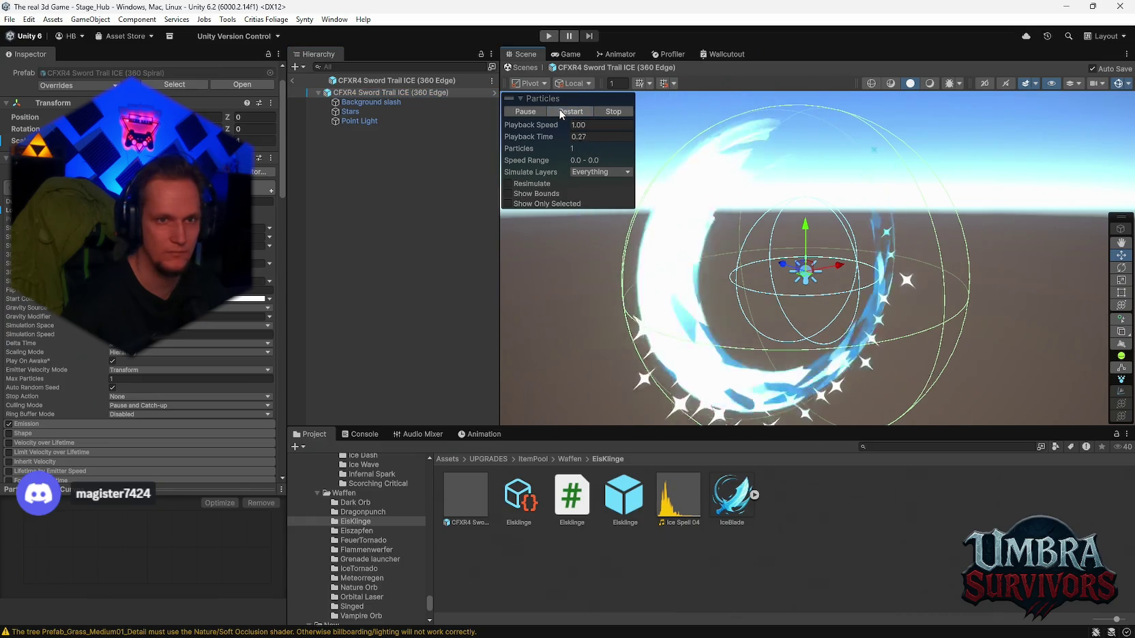
pyautogui.click(559, 110)
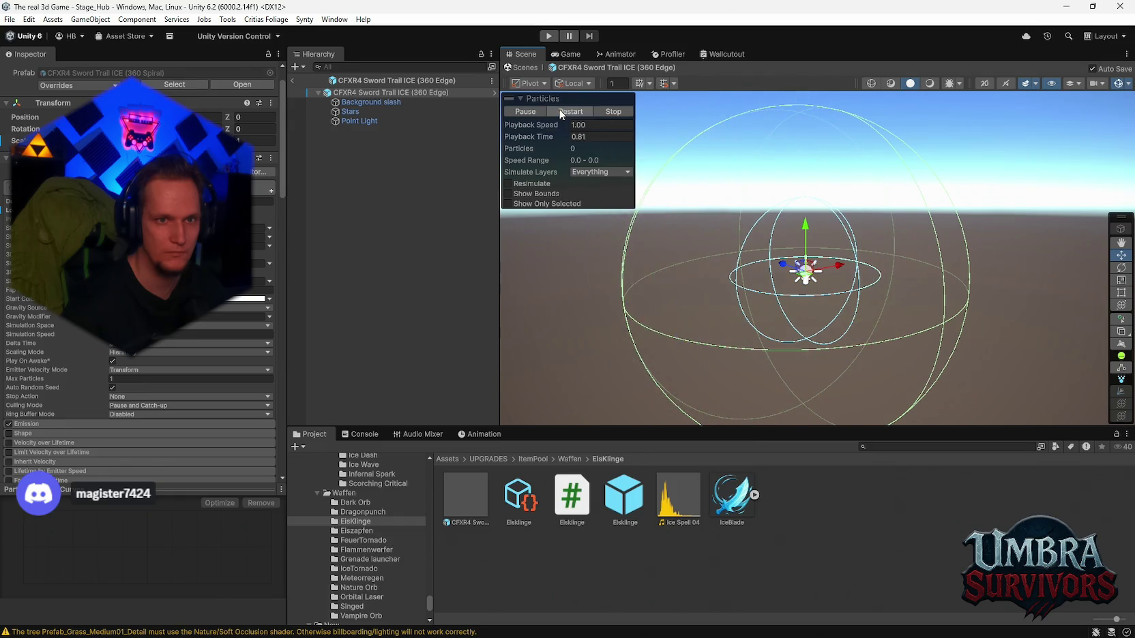
pyautogui.click(559, 111)
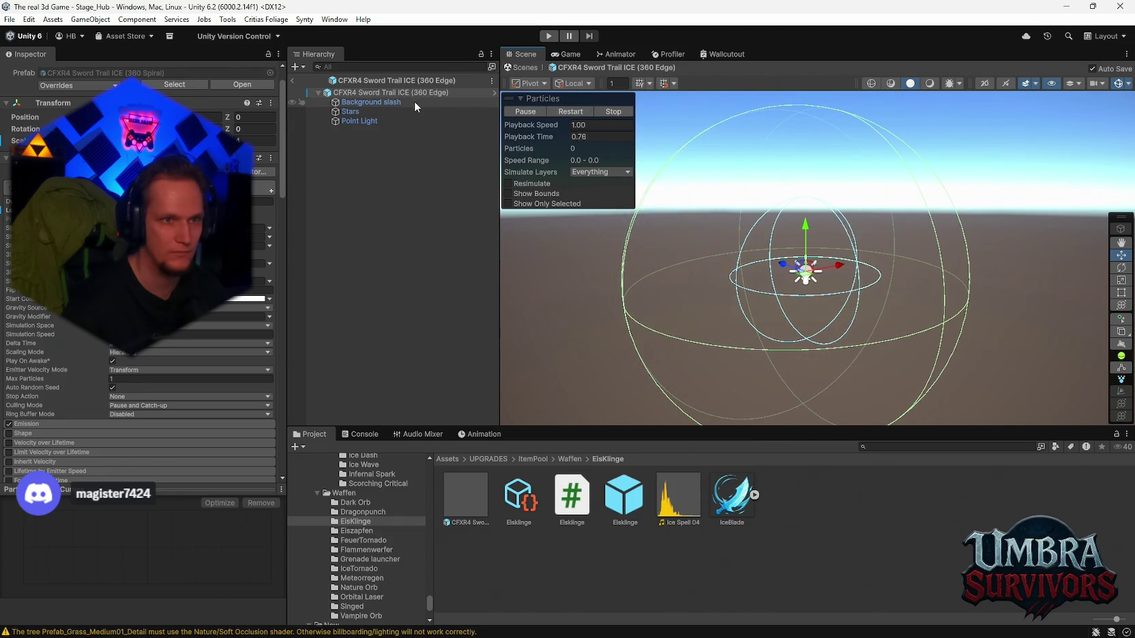
pyautogui.click(398, 103)
pyautogui.click(570, 111)
# Step: Compare the Stars, Point Light, Background slash and root layers in the Inspector
pyautogui.click(401, 111)
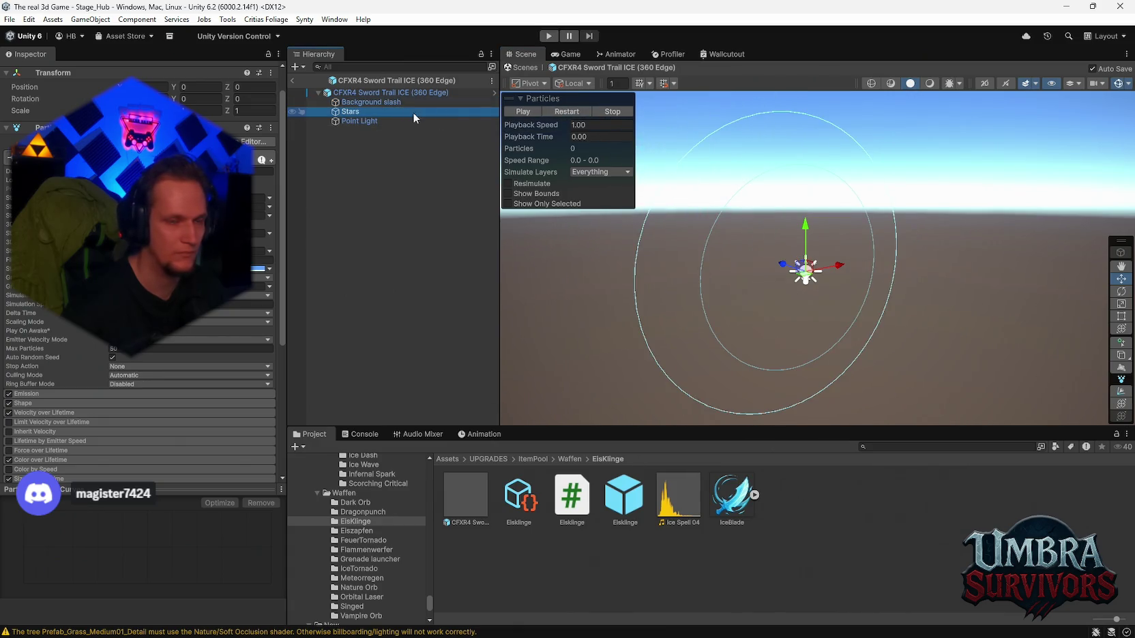
pyautogui.click(372, 120)
pyautogui.click(368, 102)
pyautogui.click(365, 92)
pyautogui.scroll(-3, 136, 273)
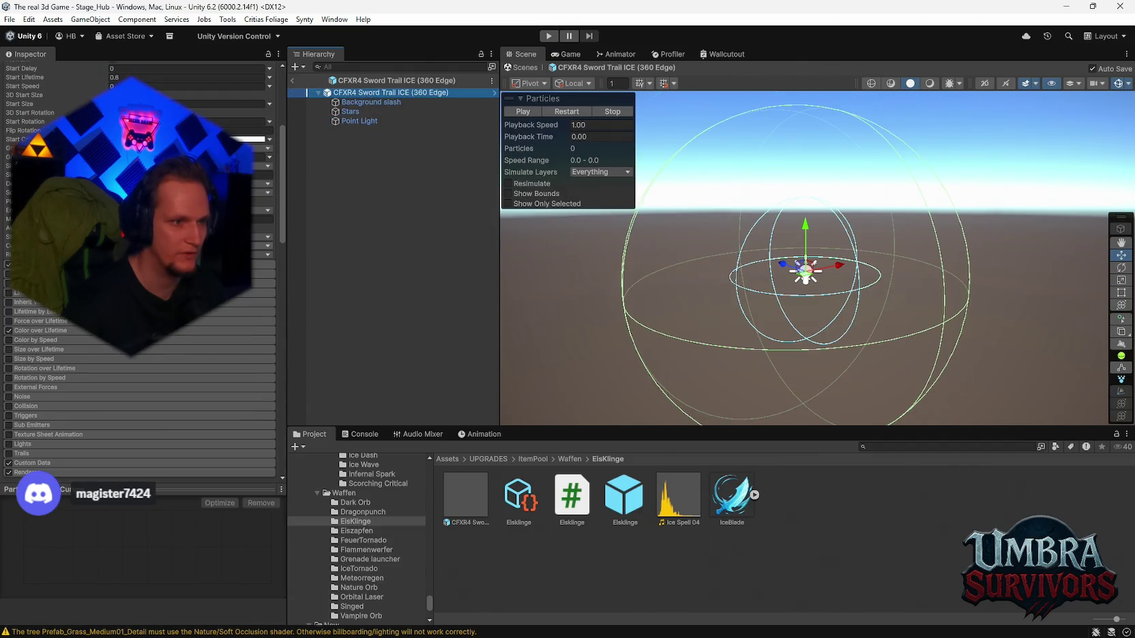
pyautogui.click(365, 102)
pyautogui.click(365, 112)
pyautogui.scroll(-3, 136, 272)
# Step: Switch the Stars layer off and replay the effect preview
pyautogui.click(41, 298)
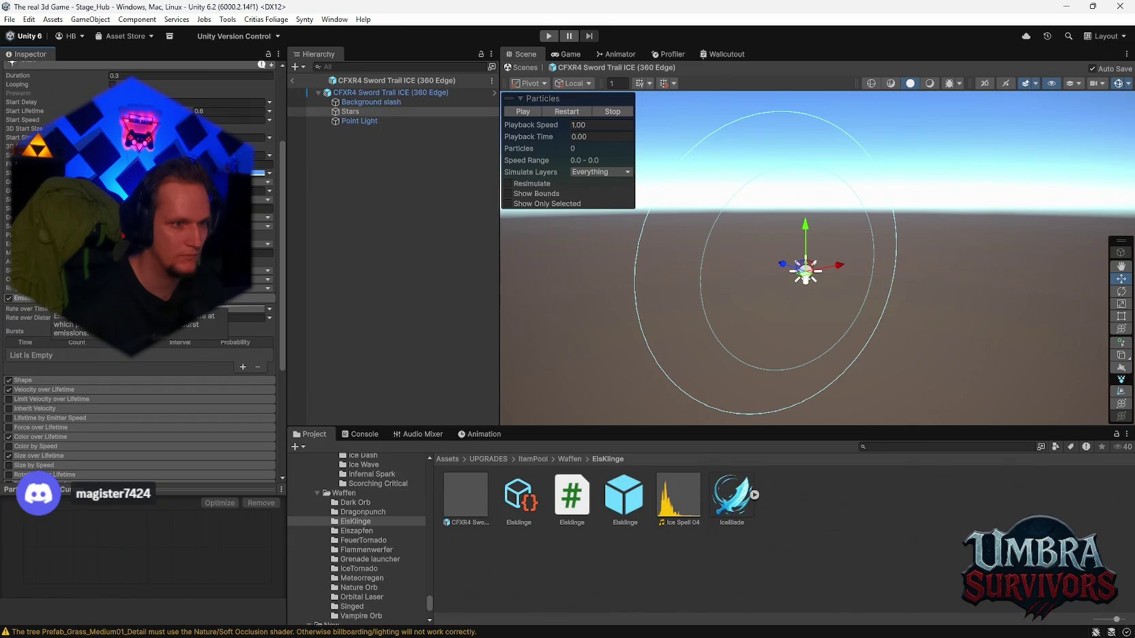
pyautogui.click(41, 298)
pyautogui.scroll(3, 137, 273)
pyautogui.scroll(1, 24, 105)
pyautogui.click(31, 71)
pyautogui.click(565, 112)
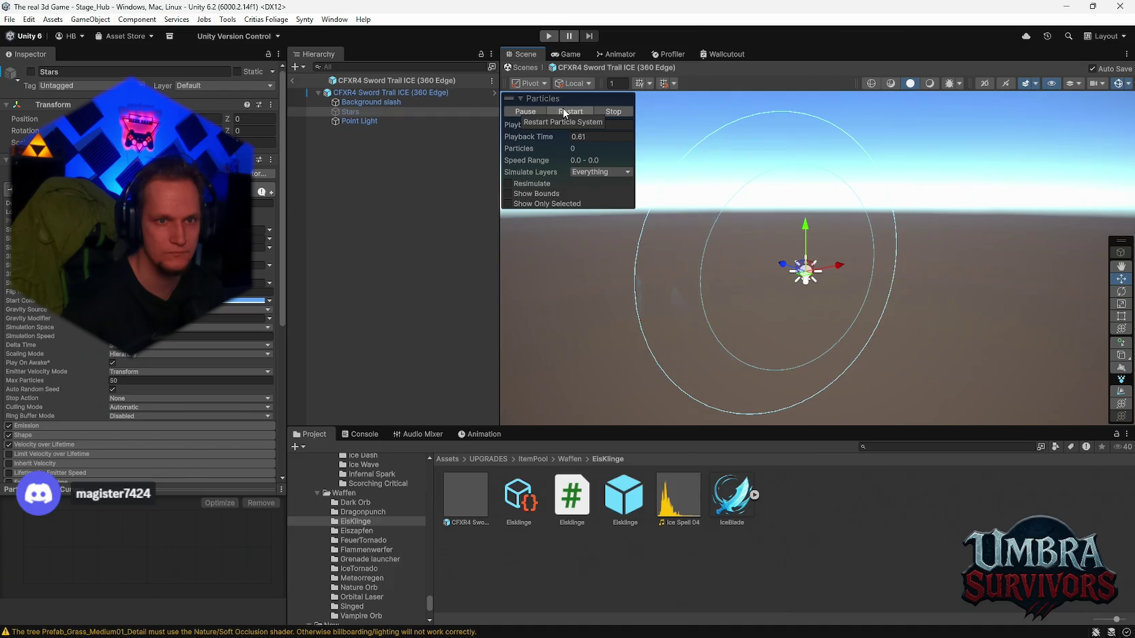
pyautogui.click(564, 112)
pyautogui.click(564, 107)
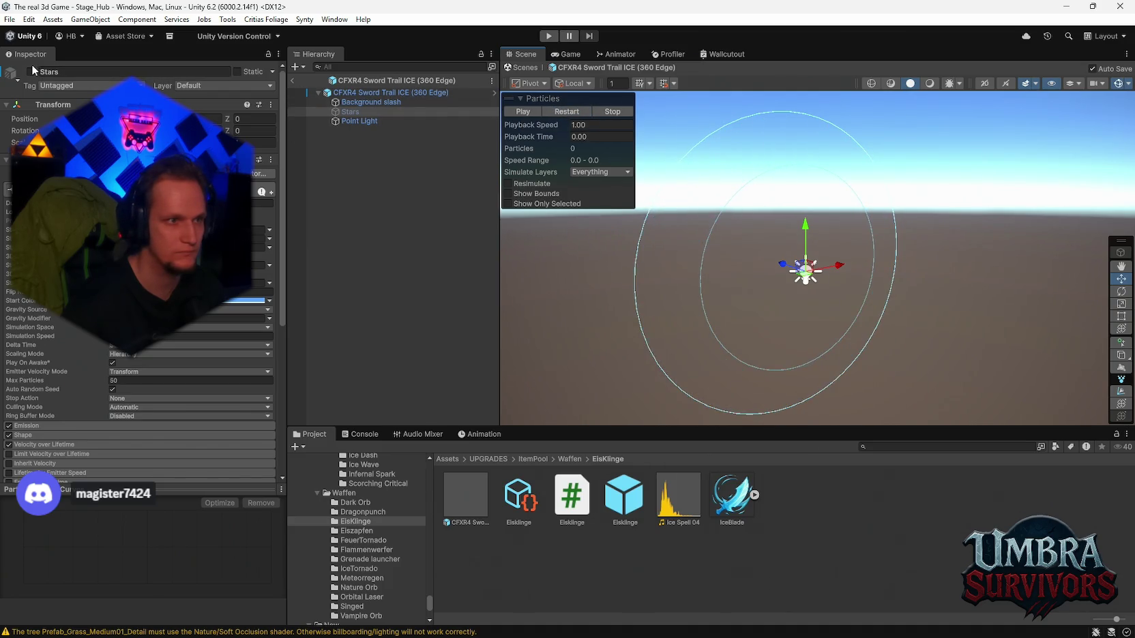
# Step: Replay the Background slash preview, reselect the root effect, and bring up the bug notes
pyautogui.click(360, 104)
pyautogui.click(573, 112)
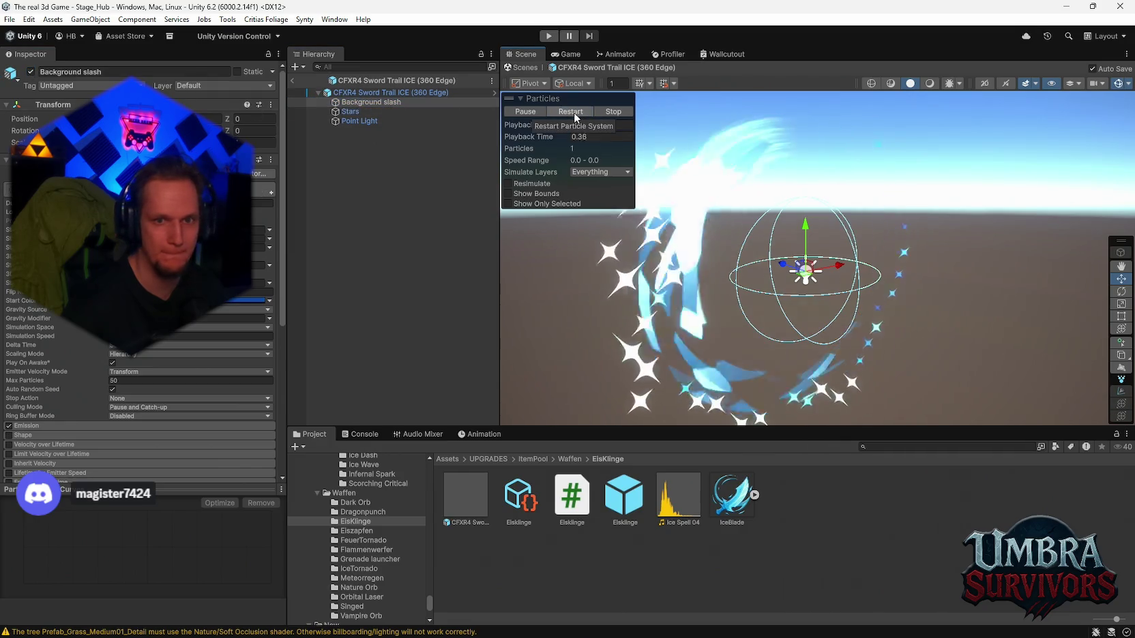
pyautogui.click(573, 112)
pyautogui.click(571, 112)
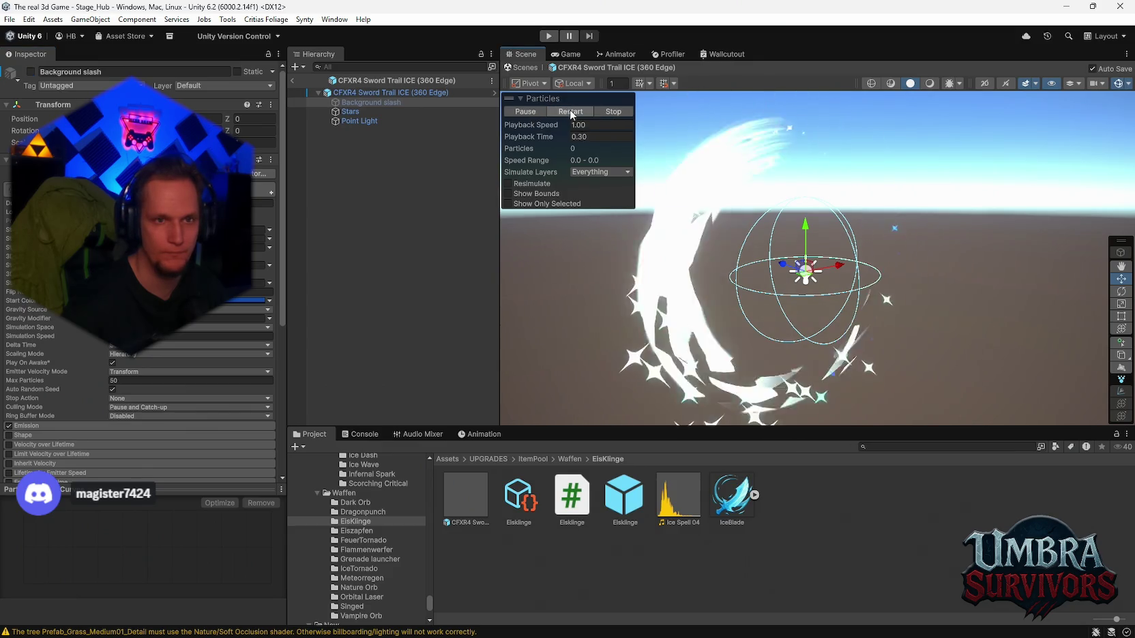
pyautogui.click(362, 93)
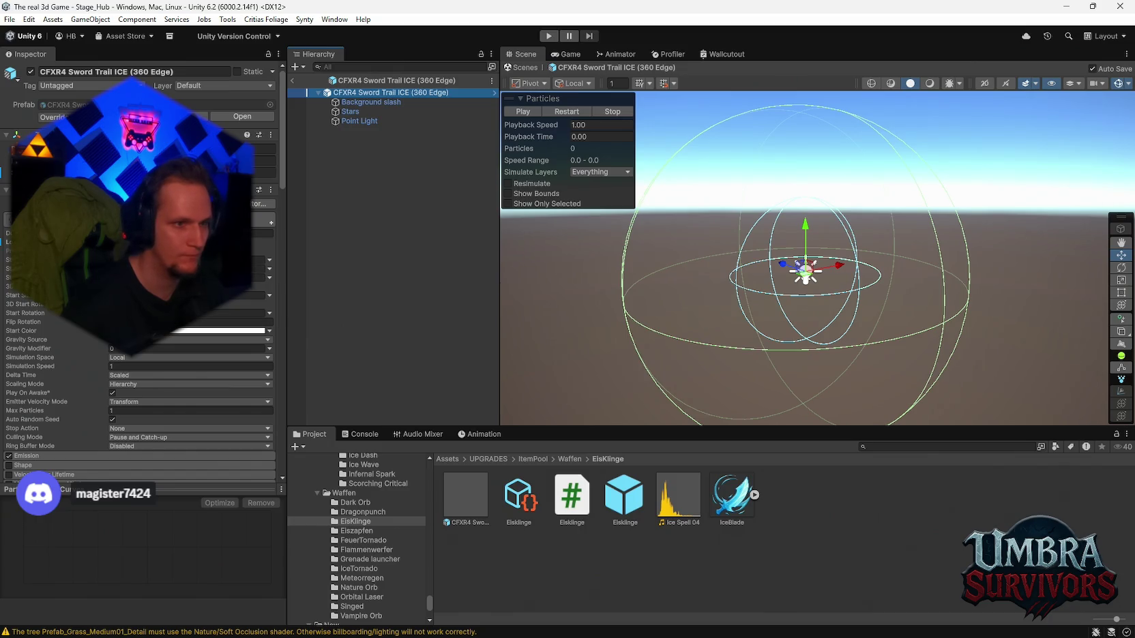
pyautogui.scroll(-2, 140, 287)
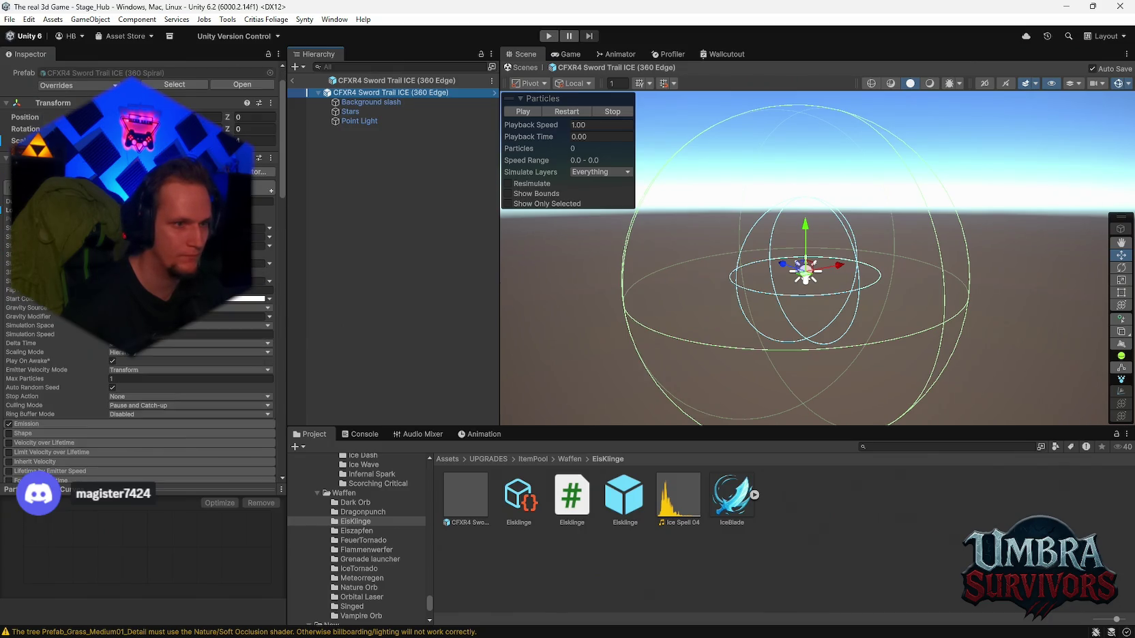
pyautogui.scroll(-10, 252, 381)
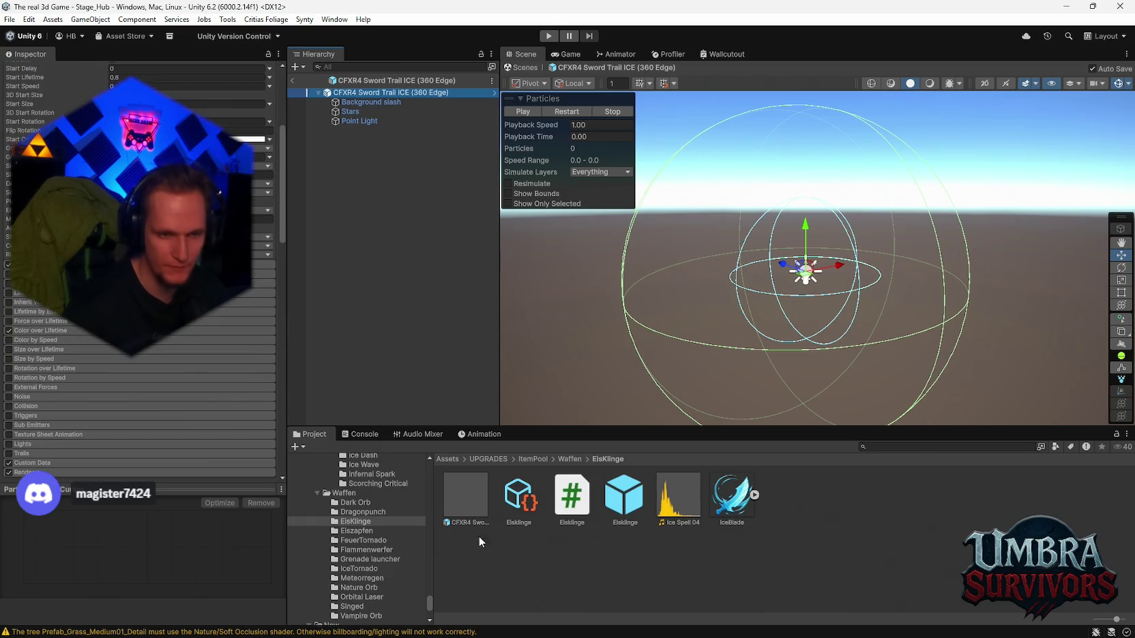
pyautogui.moveTo(754, 603)
pyautogui.click(742, 624)
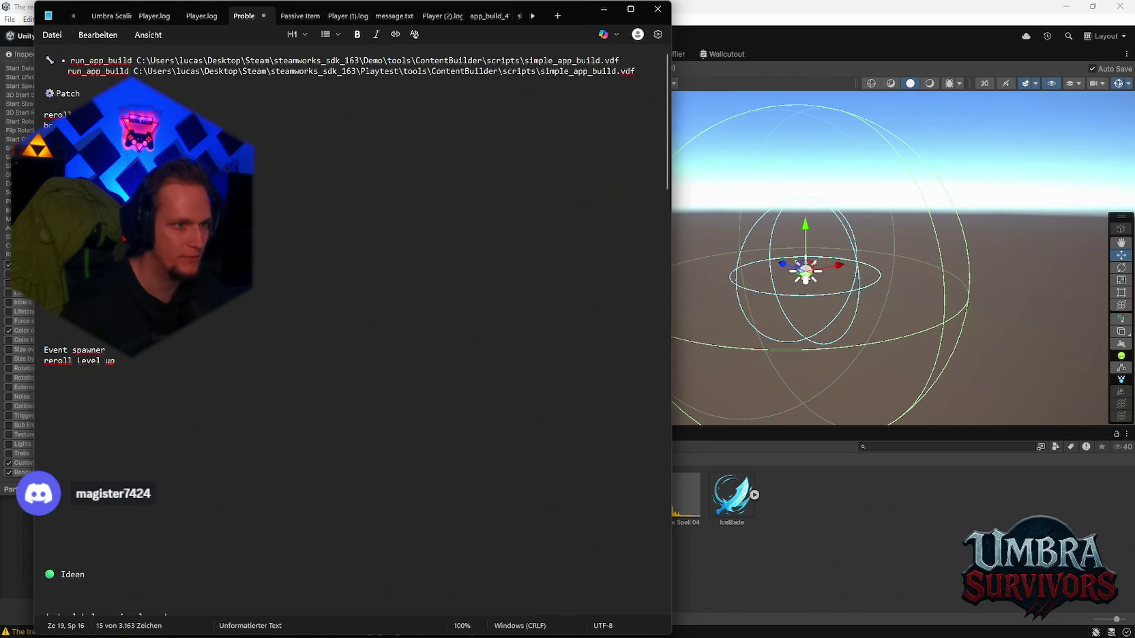
# Step: Minimize the notes and exit Prefab mode back to the scene
pyautogui.click(603, 9)
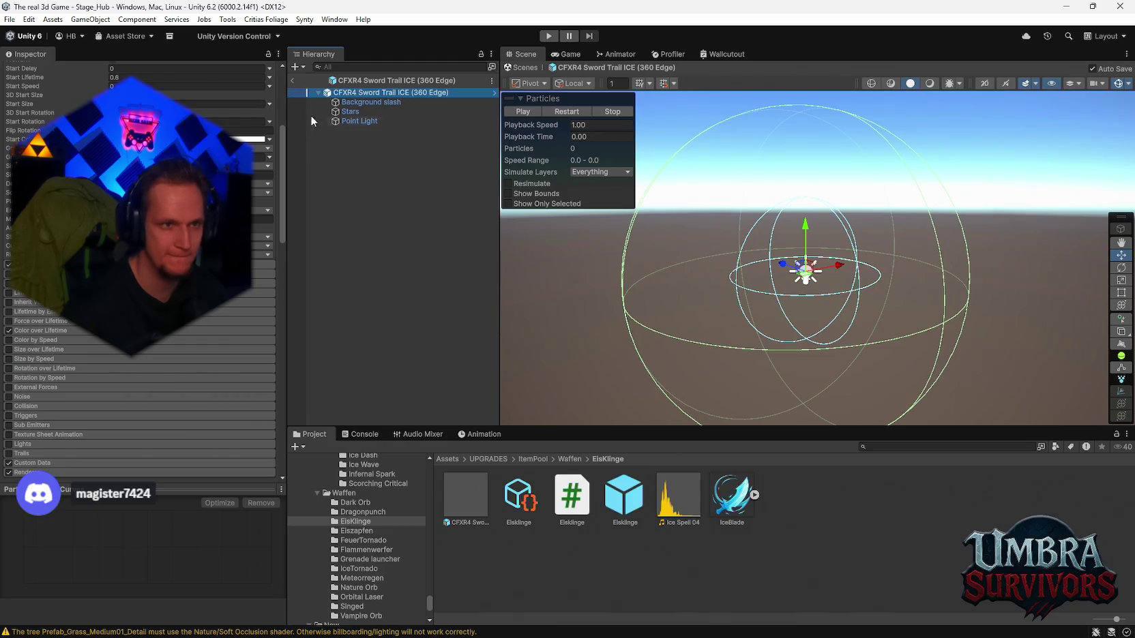
pyautogui.click(293, 81)
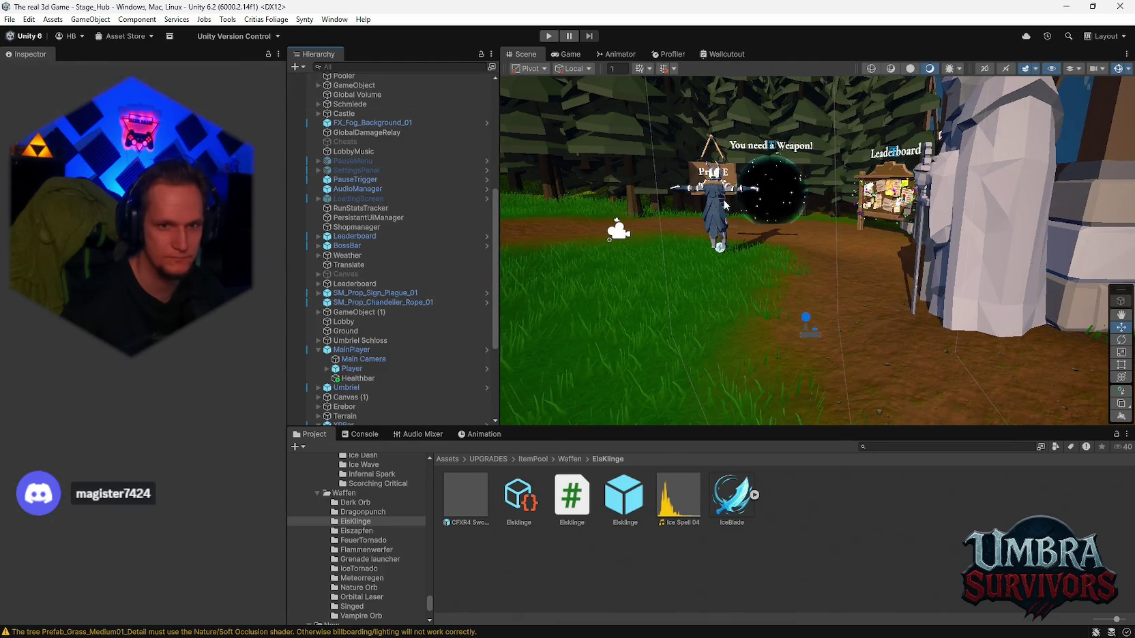
pyautogui.moveTo(724, 204); pyautogui.dragTo(748, 322)
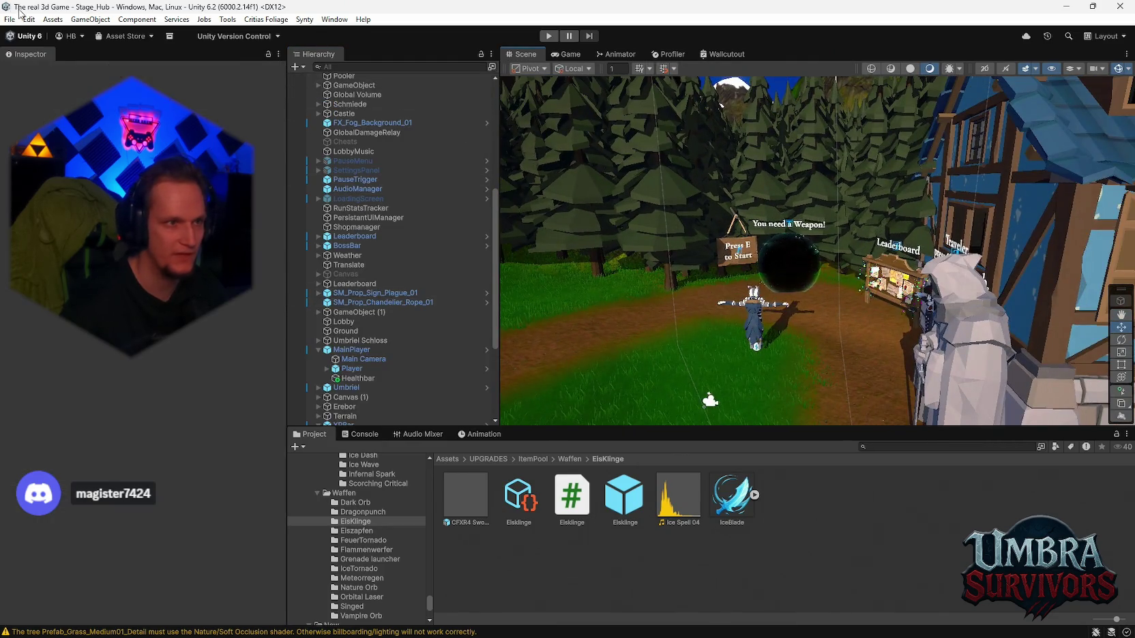
# Step: Open the TestArea scene from Open Recent Scene and show the Console
pyautogui.click(11, 19)
pyautogui.moveTo(49, 61)
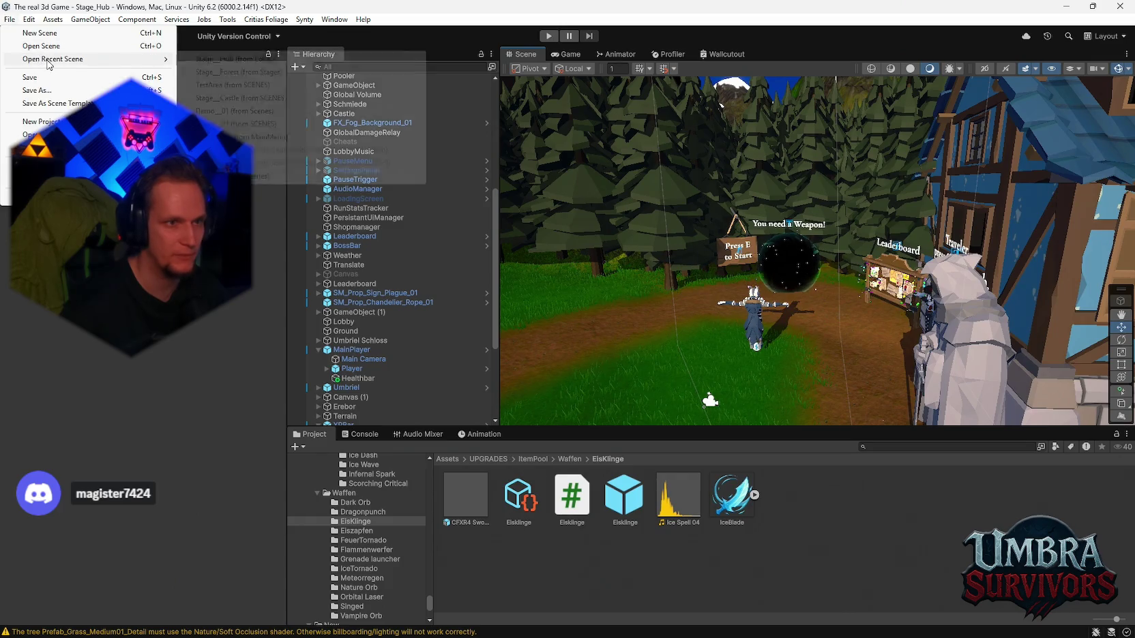
pyautogui.click(232, 85)
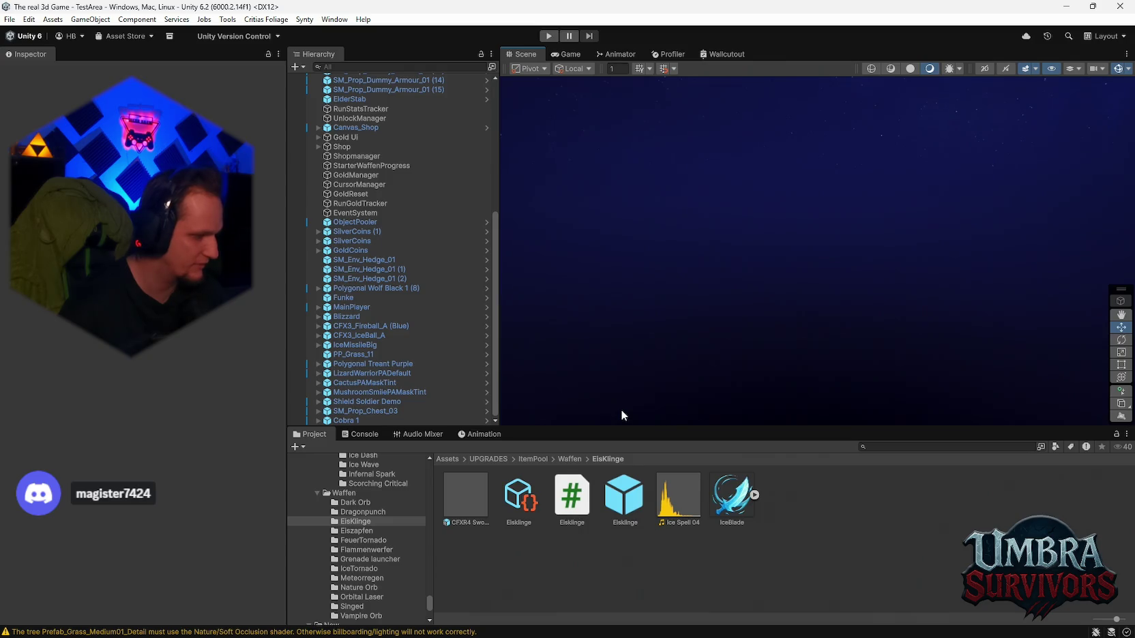
pyautogui.click(362, 435)
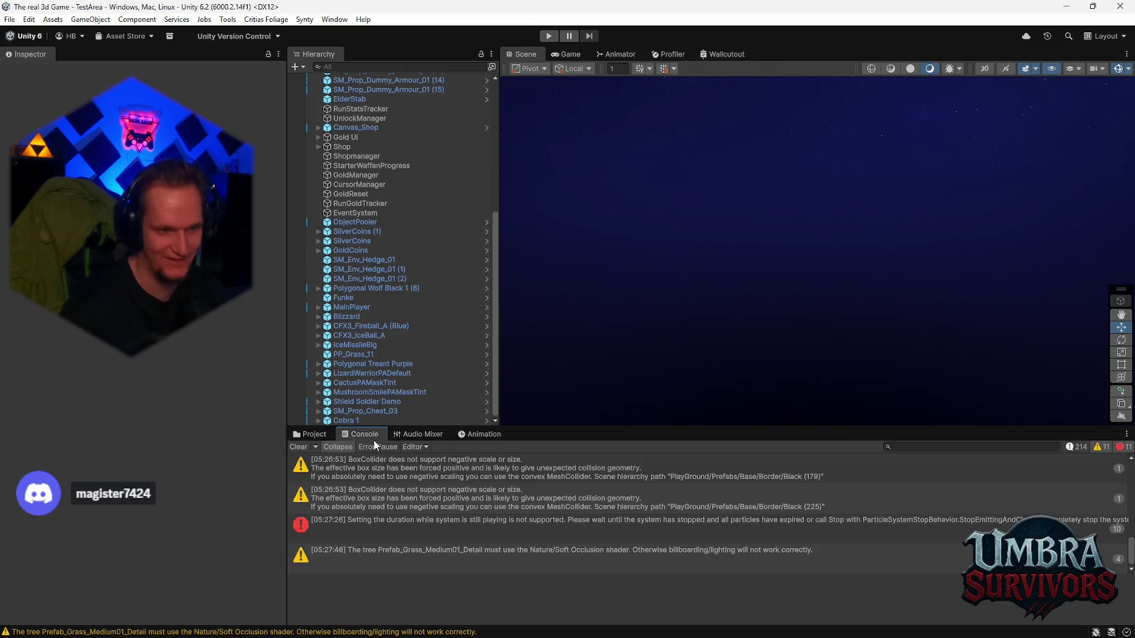
# Step: Clear the Console messages and return to the Project window
pyautogui.click(304, 447)
pyautogui.click(314, 434)
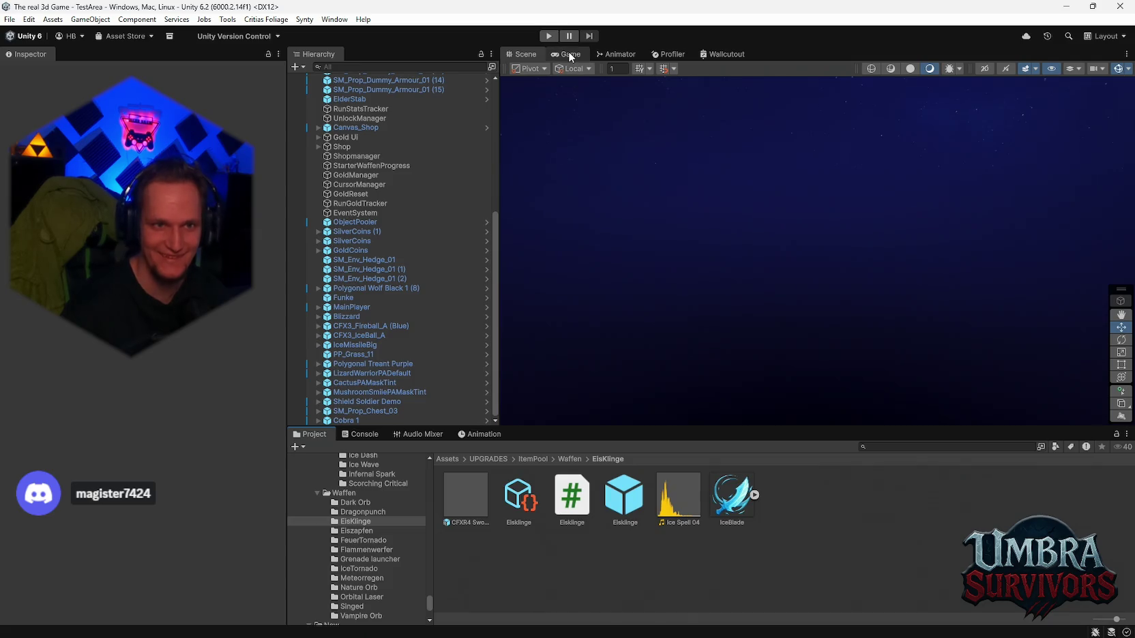
pyautogui.scroll(10, 383, 219)
# Step: Frame the Directional Light, then fly the Scene view over the training dummy field
pyautogui.click(362, 88)
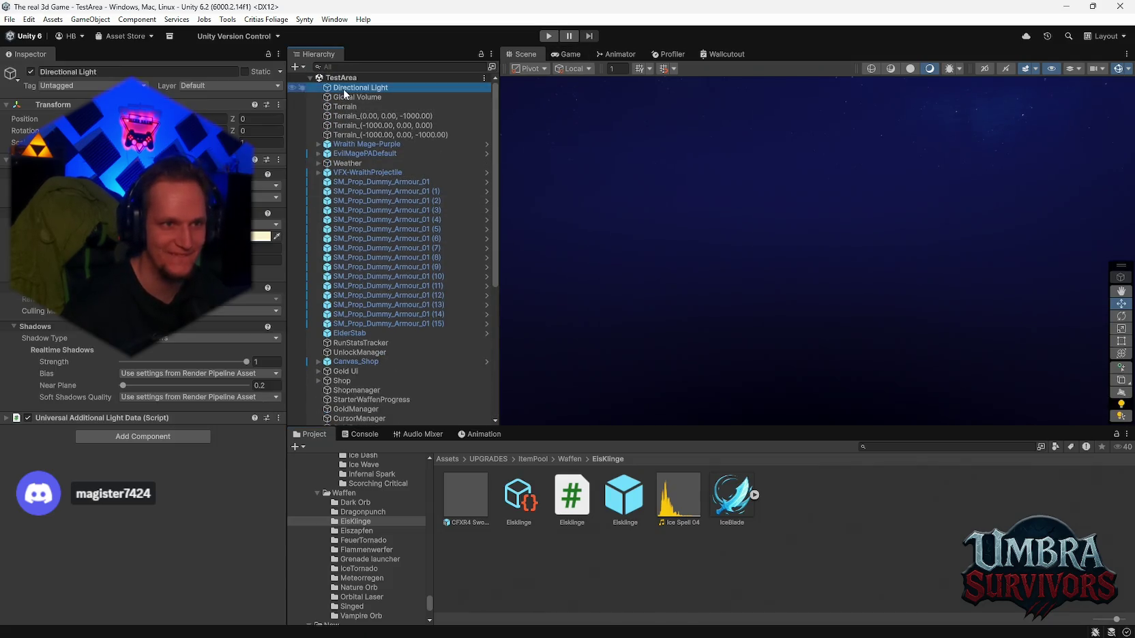
pyautogui.press('f')
pyautogui.rightClick(680, 212)
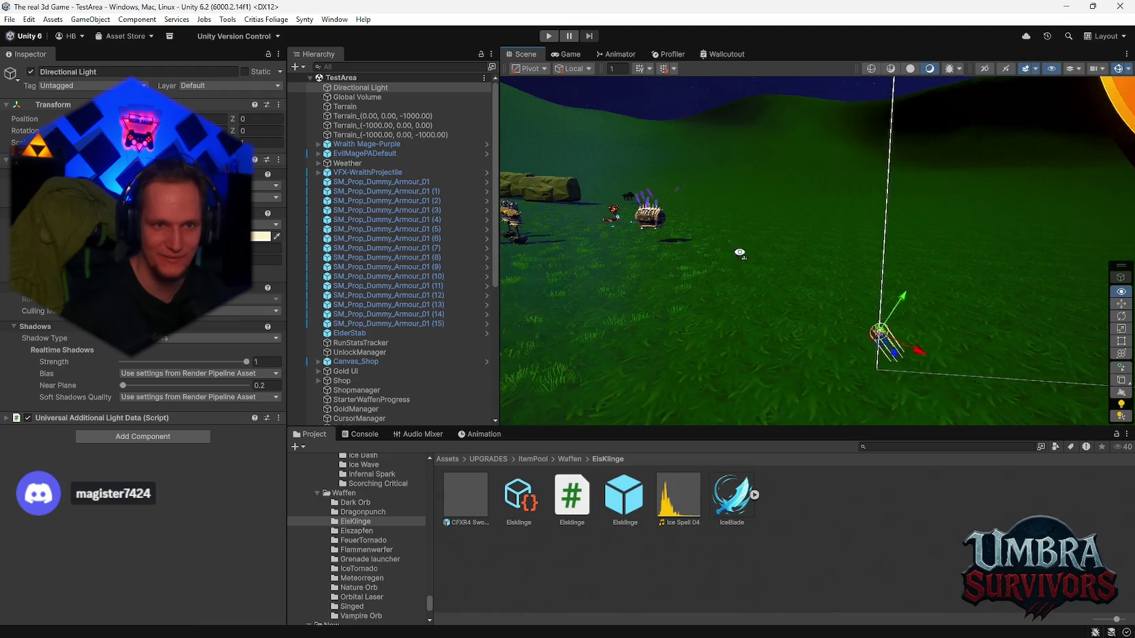
pyautogui.press('w')
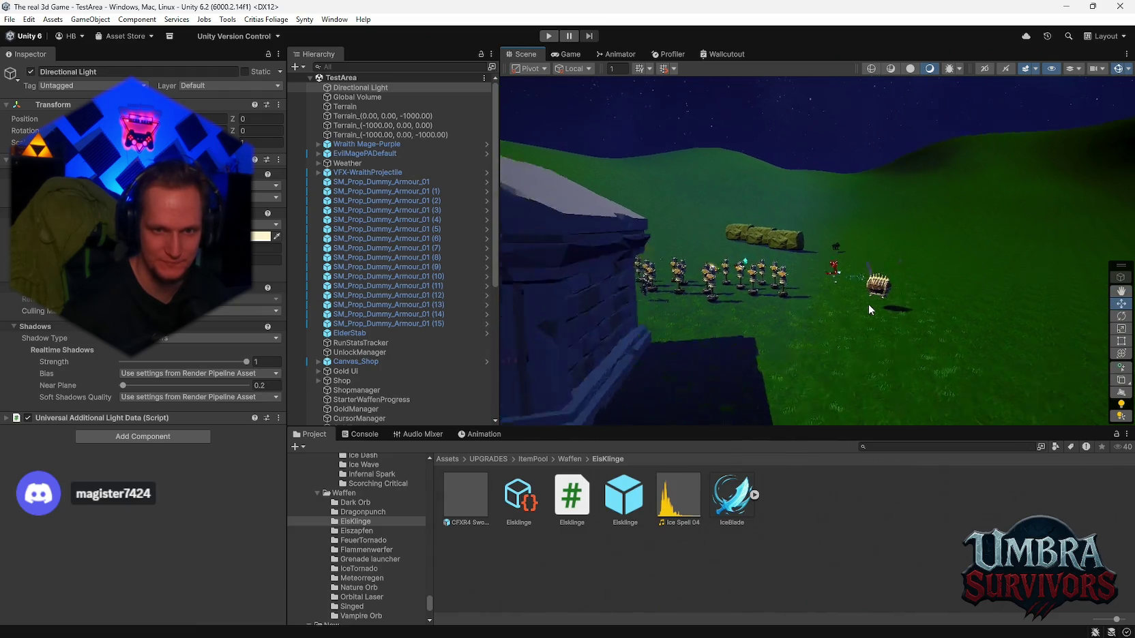
pyautogui.press('e')
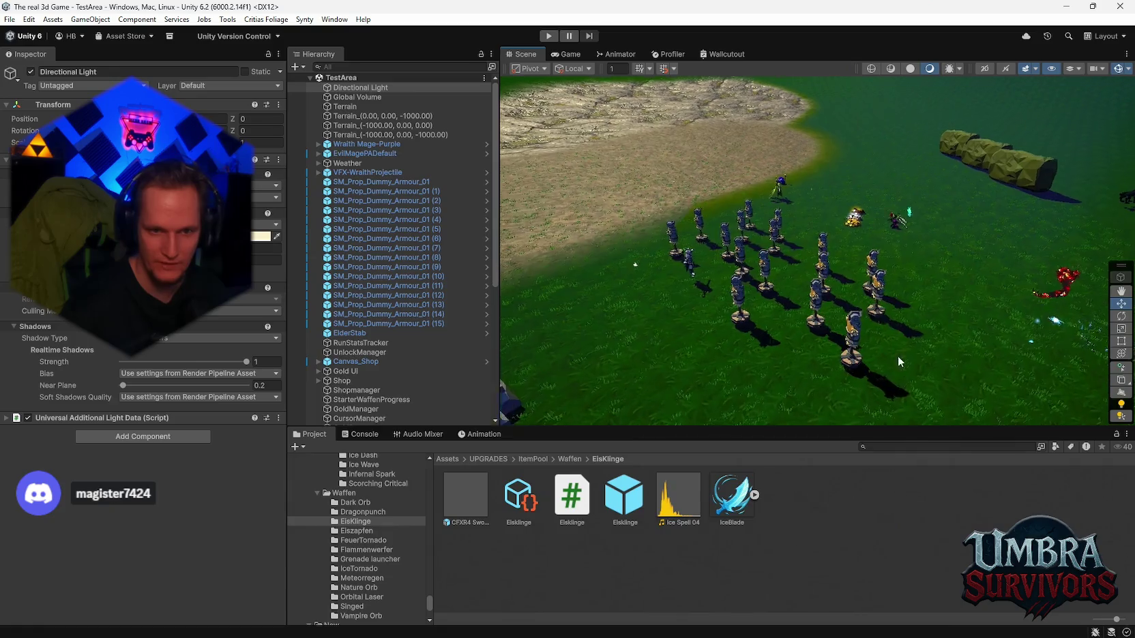
pyautogui.press('d')
pyautogui.scroll(-3, 378, 550)
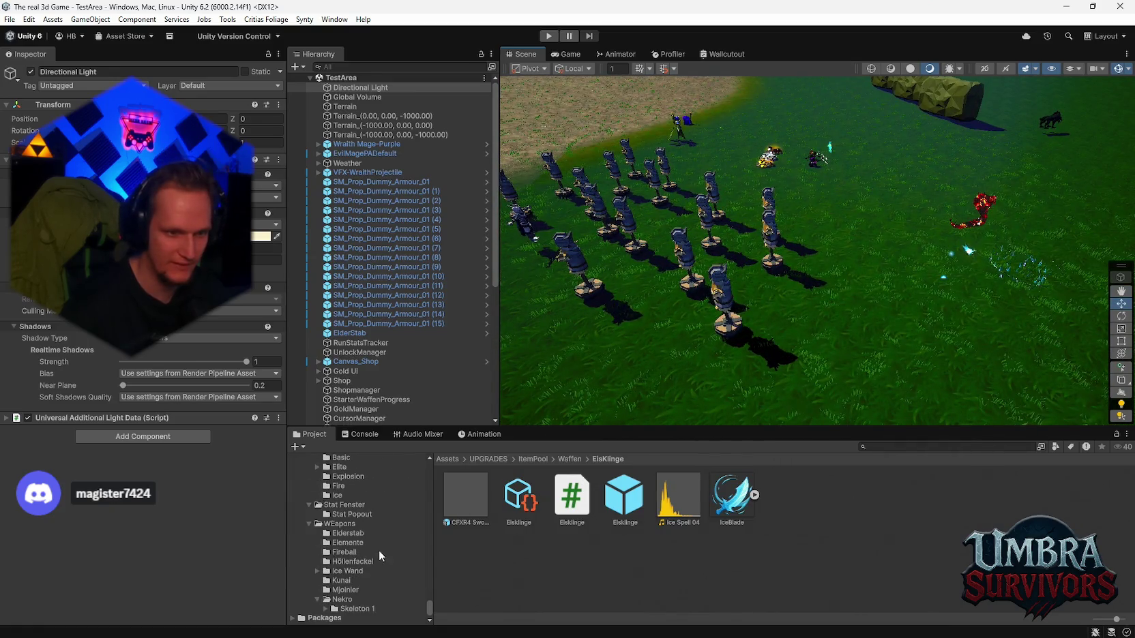
# Step: Browse the weapon folders to the Passive Scorching Critical folder
pyautogui.click(360, 476)
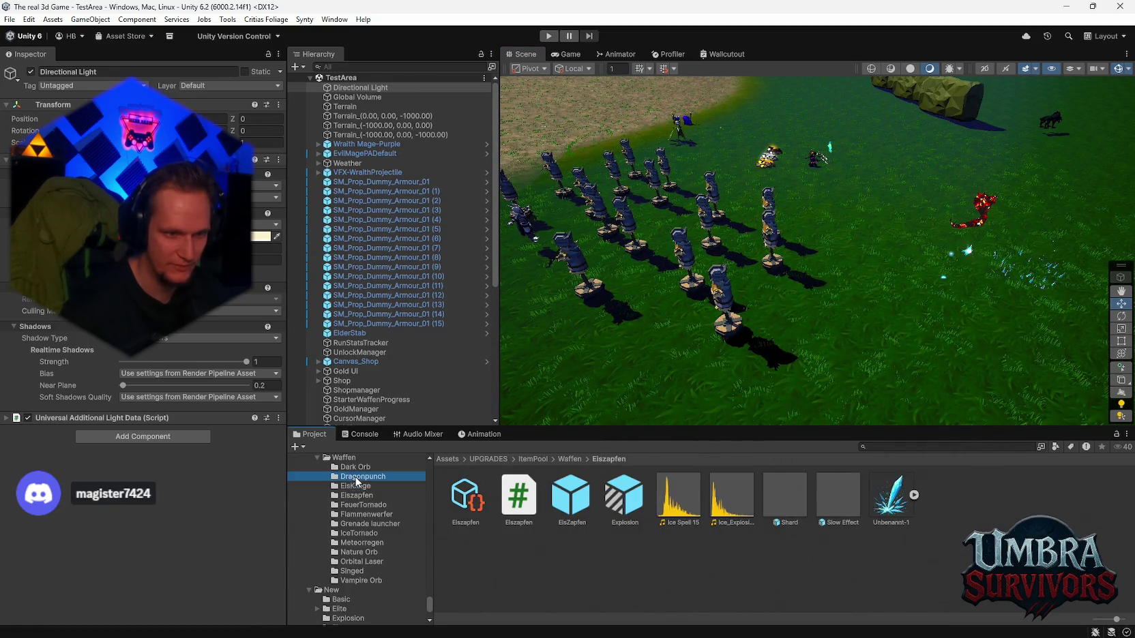
pyautogui.click(359, 467)
pyautogui.click(352, 571)
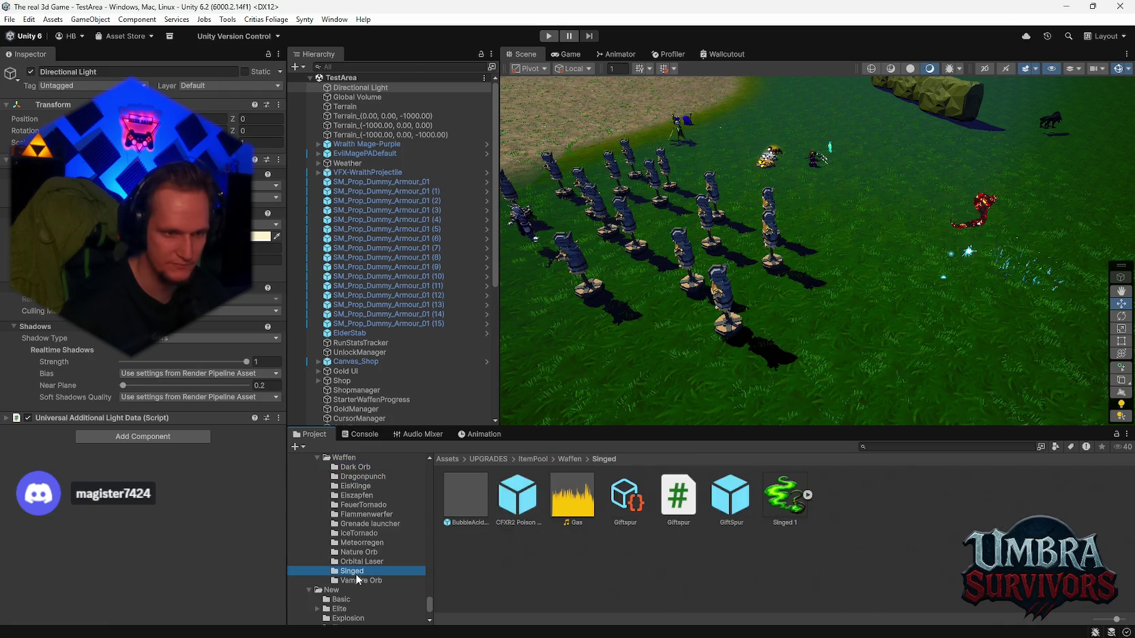
pyautogui.click(362, 505)
pyautogui.scroll(3, 375, 534)
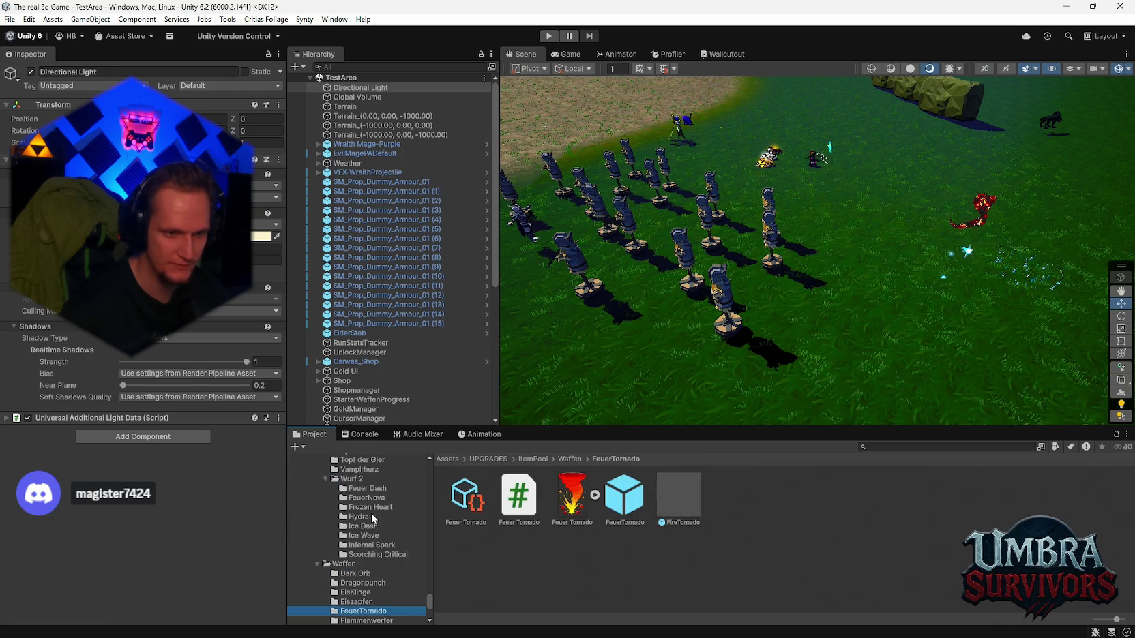
pyautogui.click(369, 553)
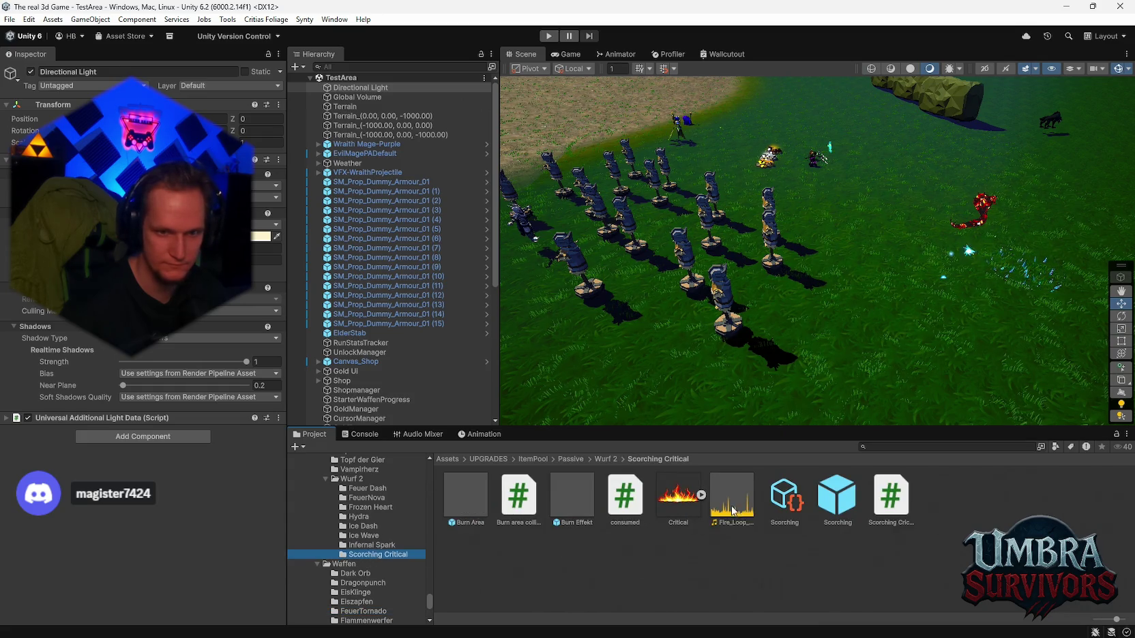
pyautogui.scroll(5, 813, 281)
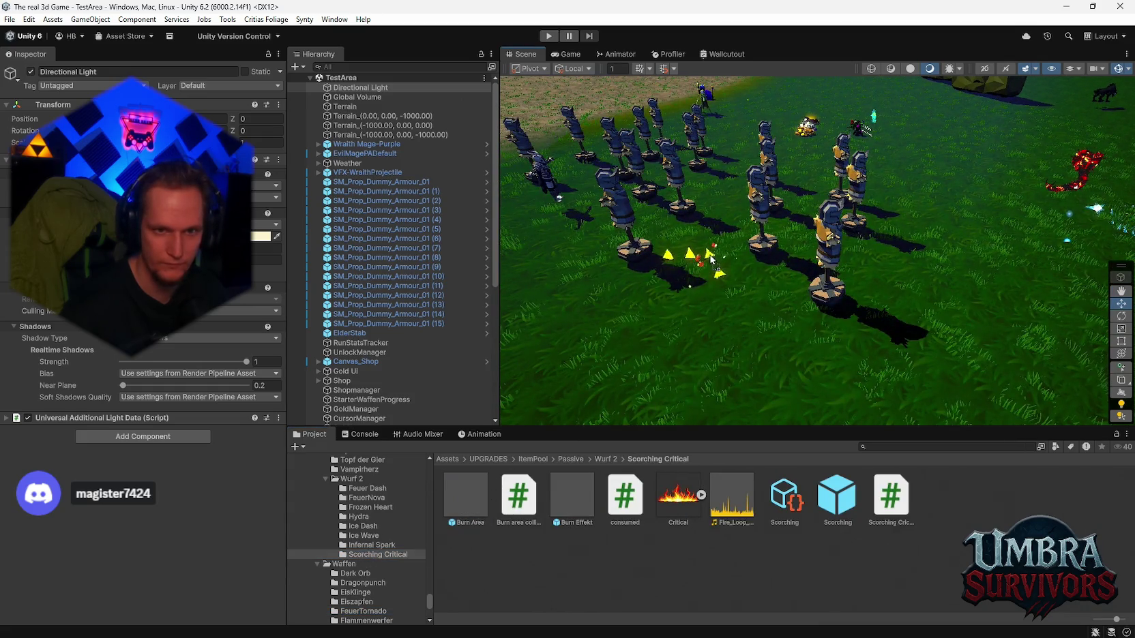
# Step: Nudge the Burn Area object among the dummies, then play the TestArea scene
pyautogui.click(833, 298)
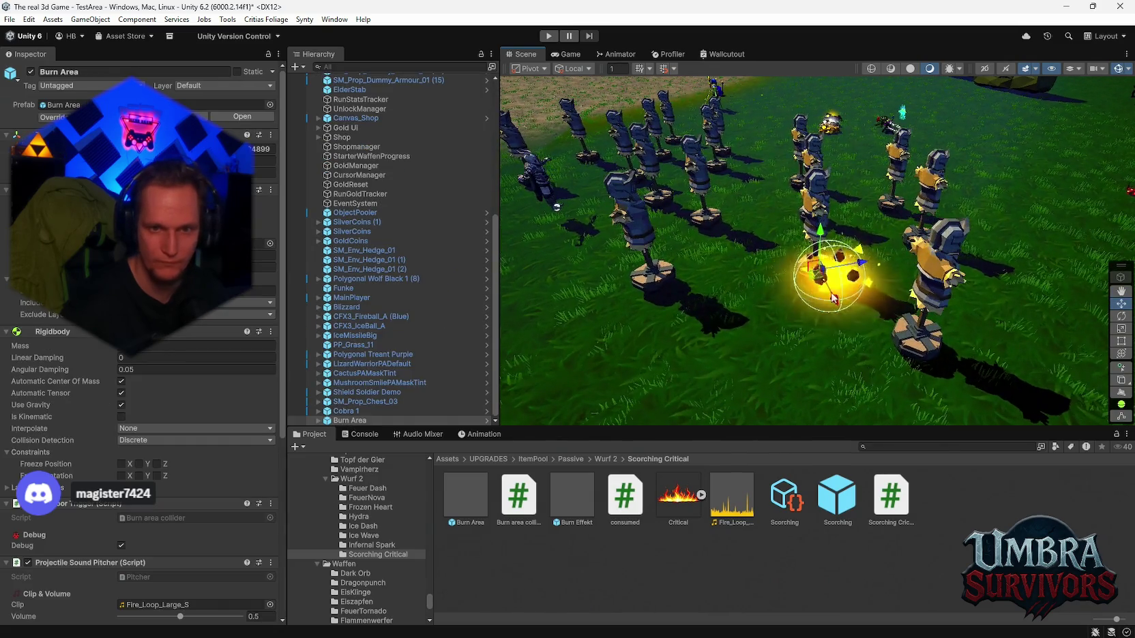
pyautogui.moveTo(833, 298); pyautogui.dragTo(827, 285)
pyautogui.moveTo(699, 193)
pyautogui.mouseDown()
pyautogui.moveTo(787, 271)
pyautogui.moveTo(798, 319)
pyautogui.mouseUp()
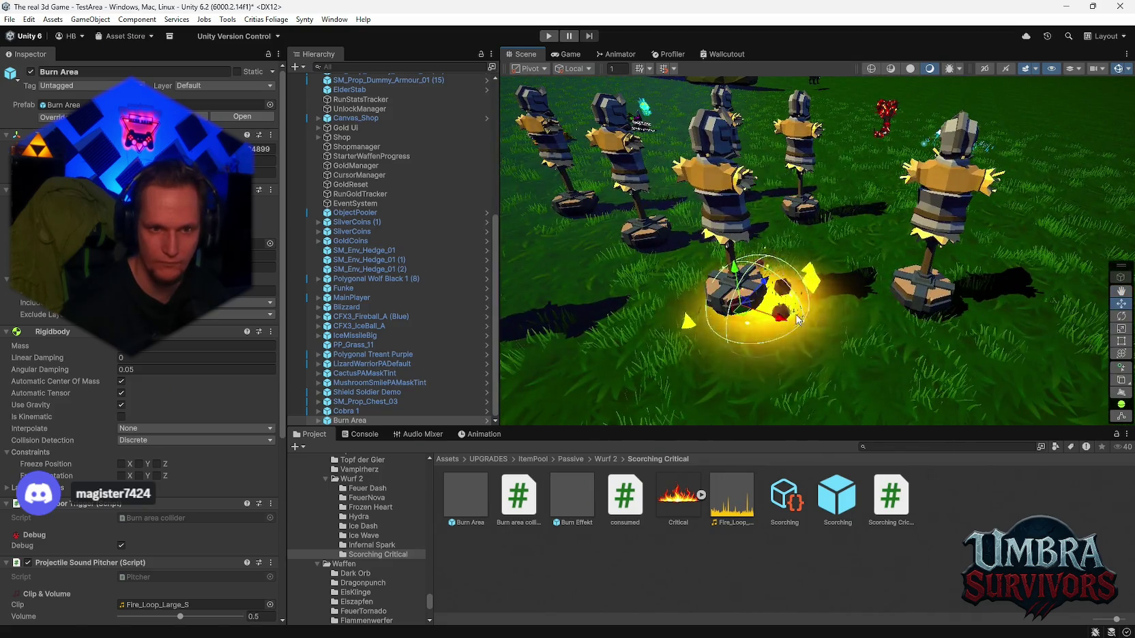
pyautogui.hotkey('ctrl', 'p')
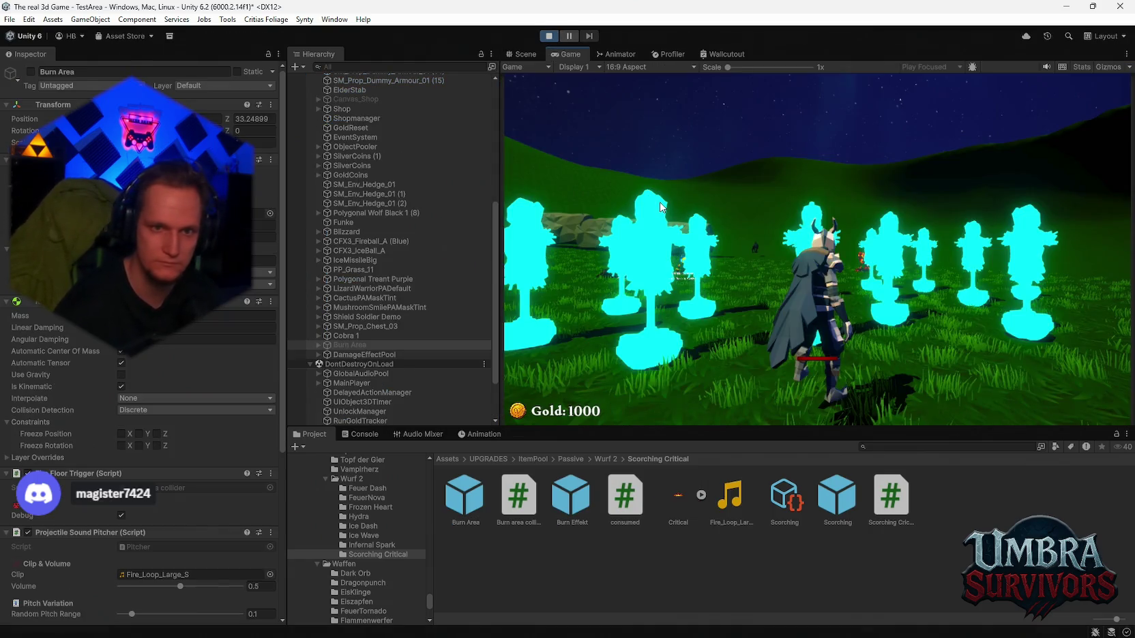
# Step: Walk the character forward and turn it around in the Game view, then go back to the Scene view
pyautogui.click(723, 152)
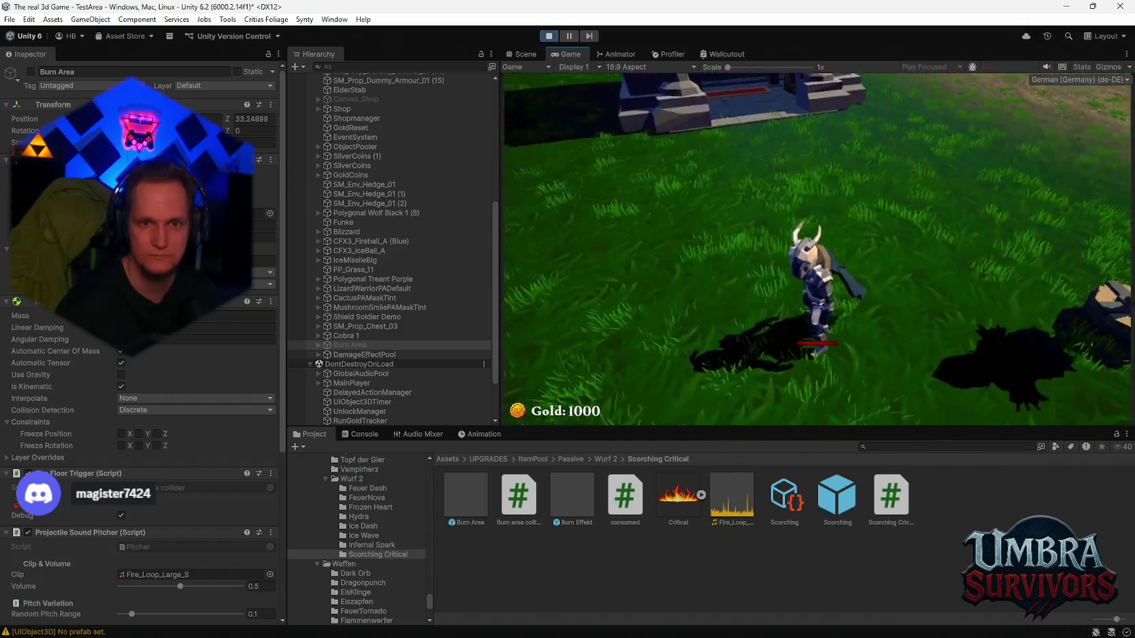
pyautogui.press('w')
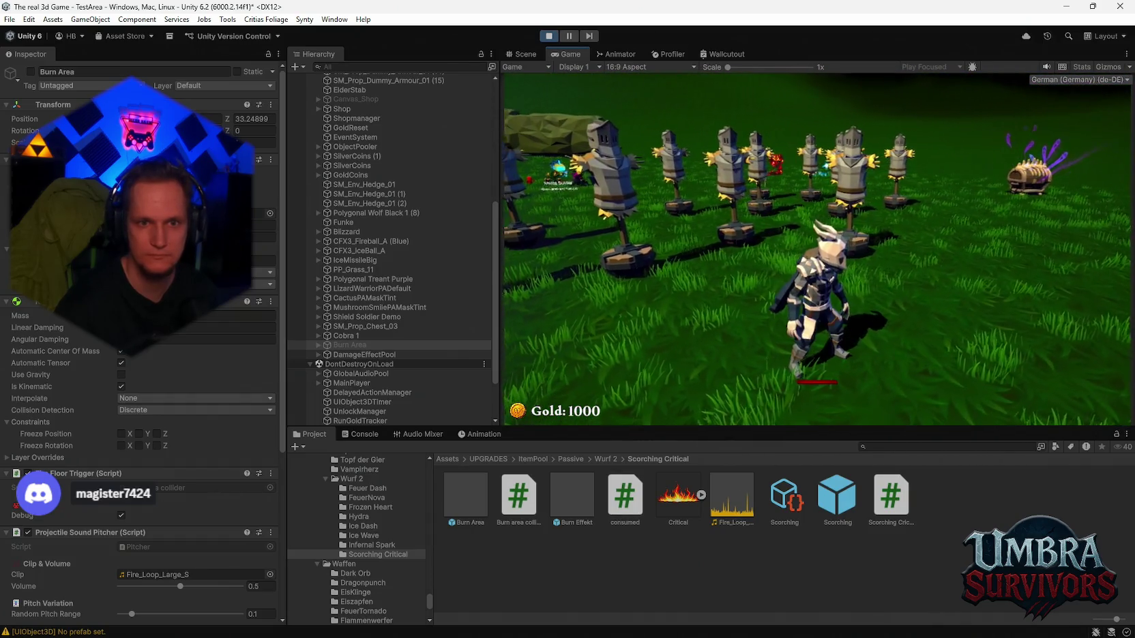
pyautogui.press('w')
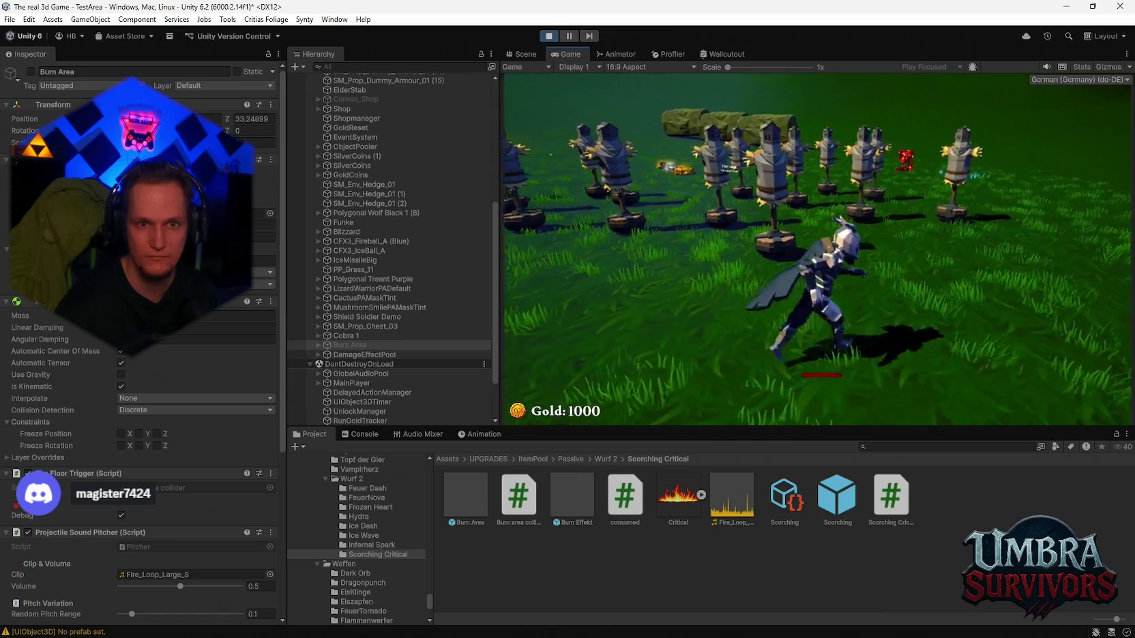
pyautogui.hotkey('ctrl', '1')
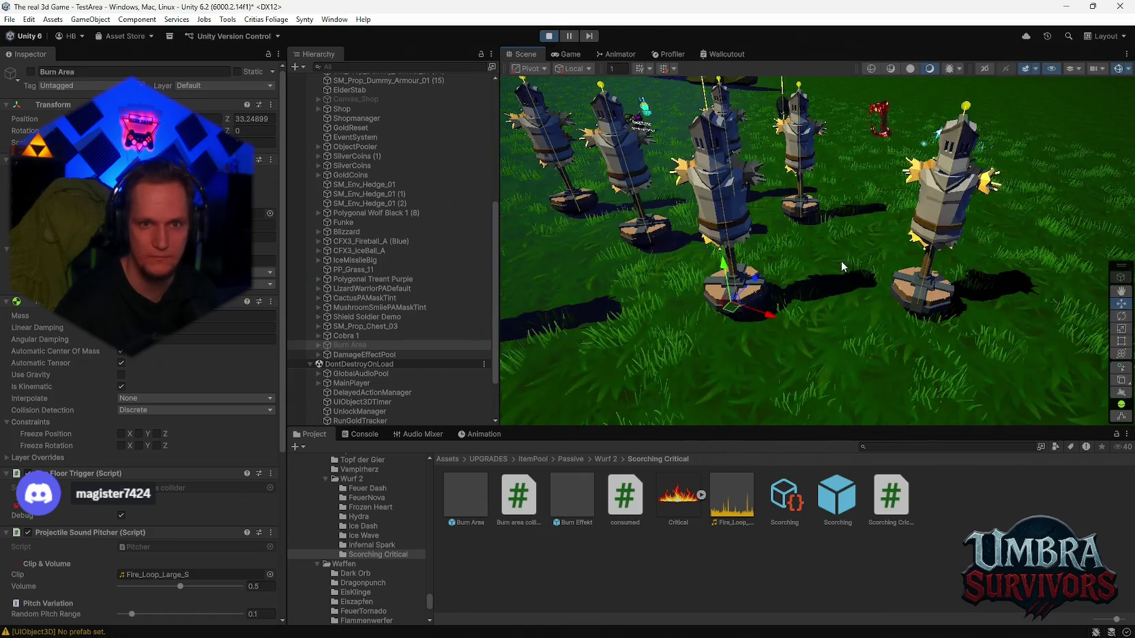
# Step: Zoom the Scene view, select the Burn Effekt(Clone) and Burn Area(Clone) objects, and show the Console warnings
pyautogui.scroll(-2, 851, 299)
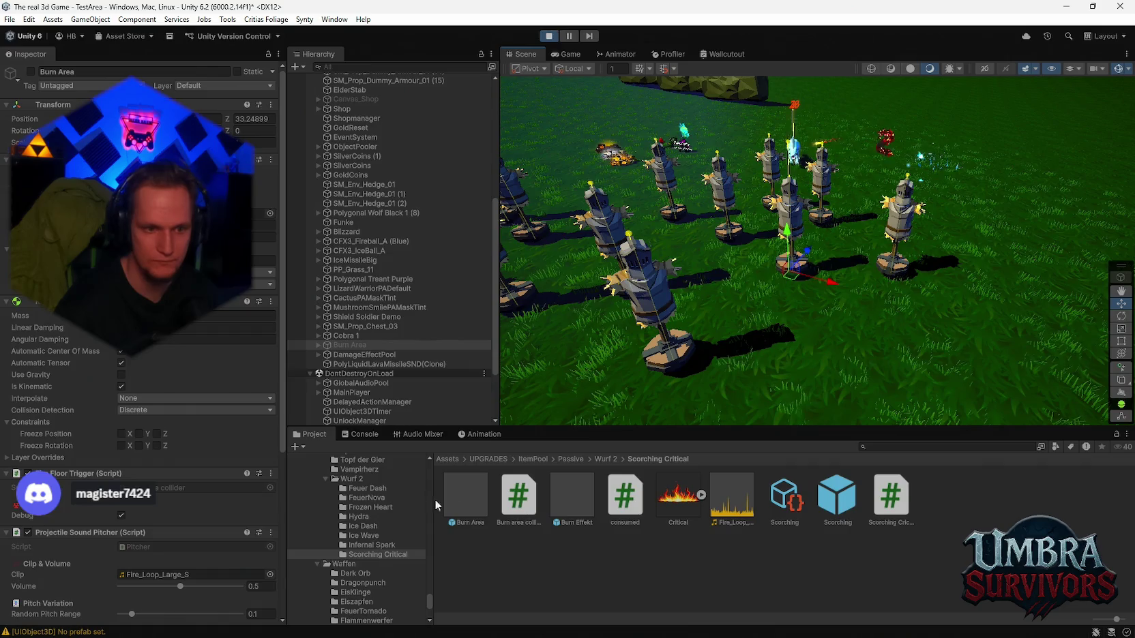
pyautogui.scroll(2, 825, 294)
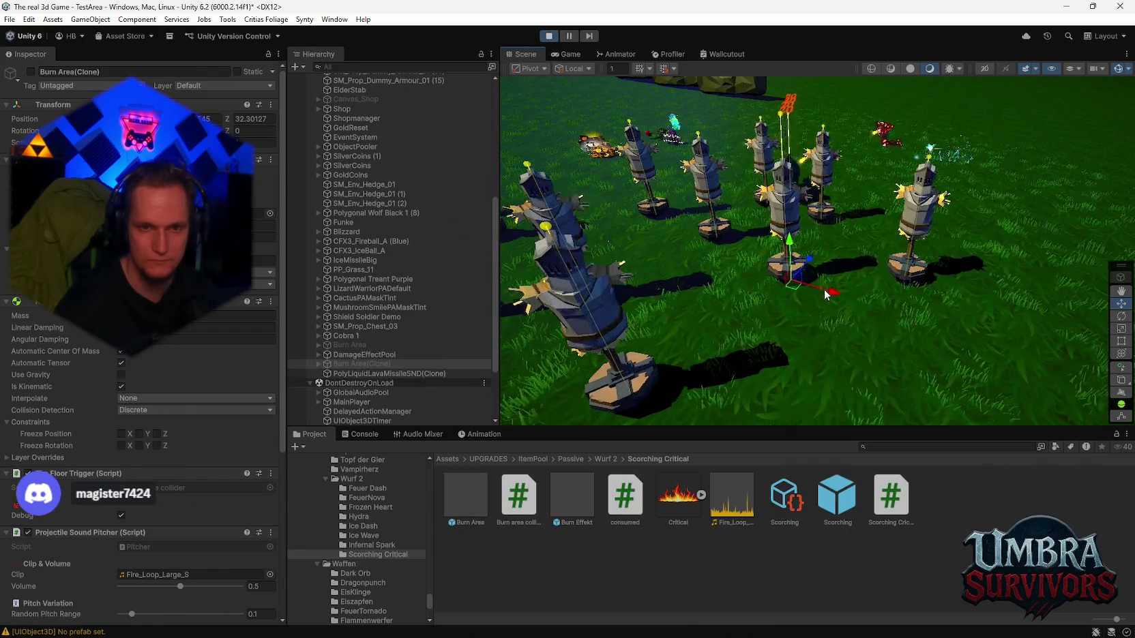
pyautogui.scroll(2, 825, 293)
pyautogui.scroll(3, 585, 340)
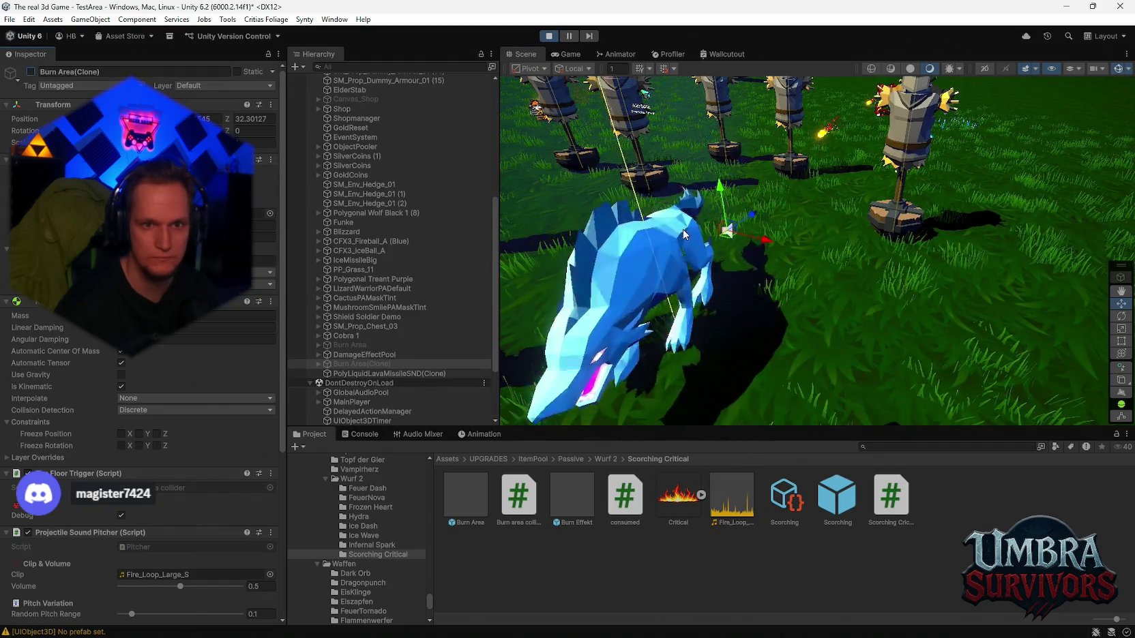
pyautogui.scroll(-5, 744, 260)
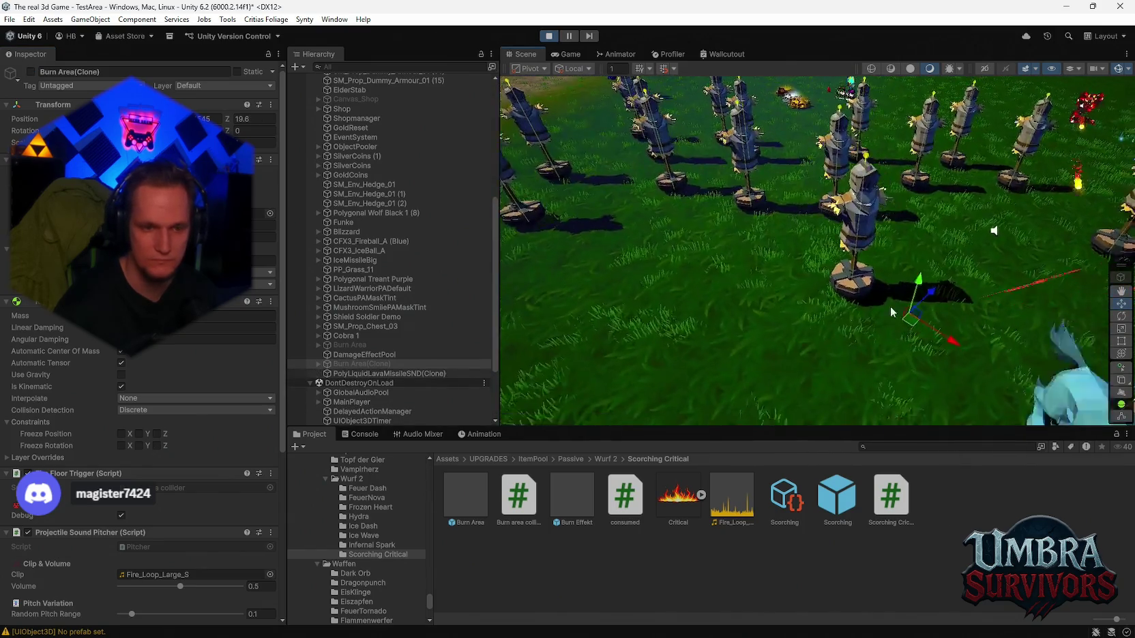
pyautogui.click(762, 280)
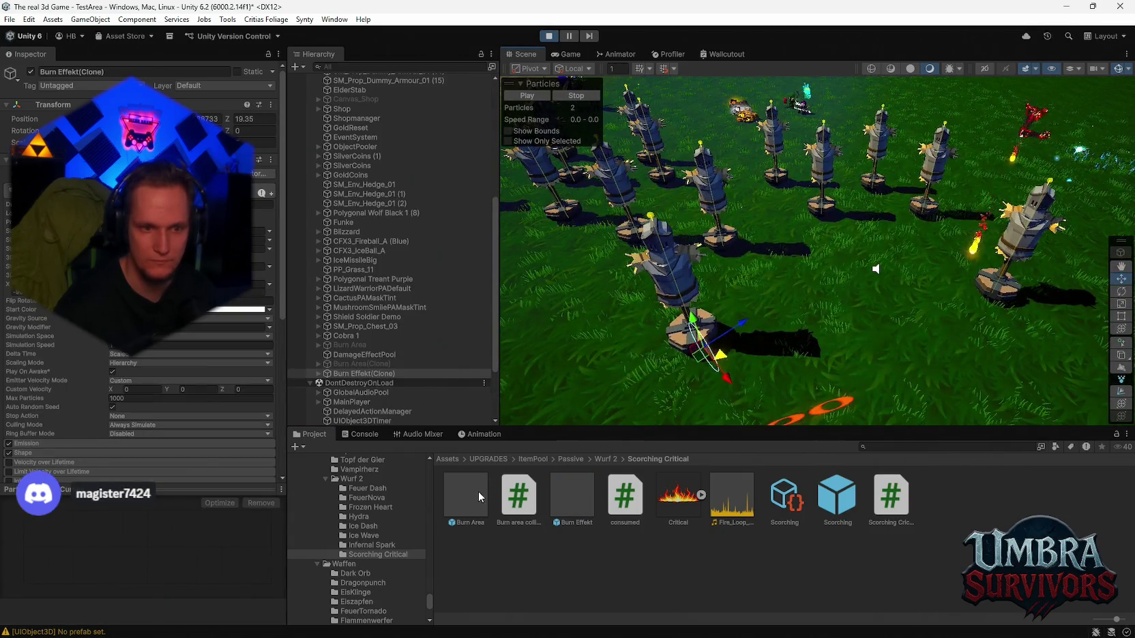
pyautogui.click(361, 382)
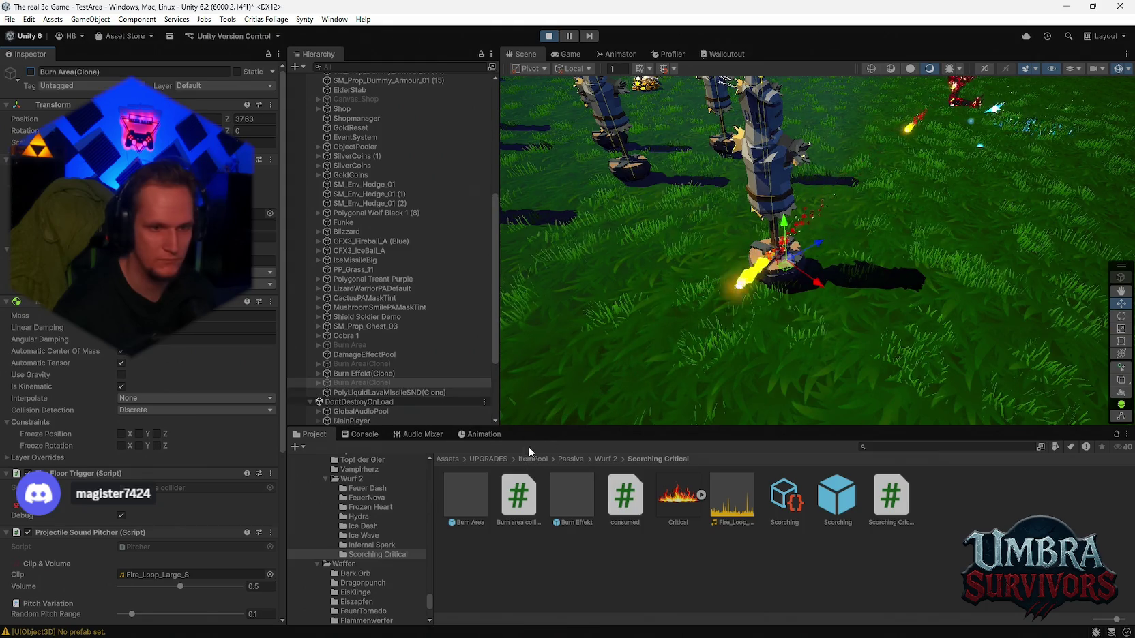
pyautogui.click(368, 434)
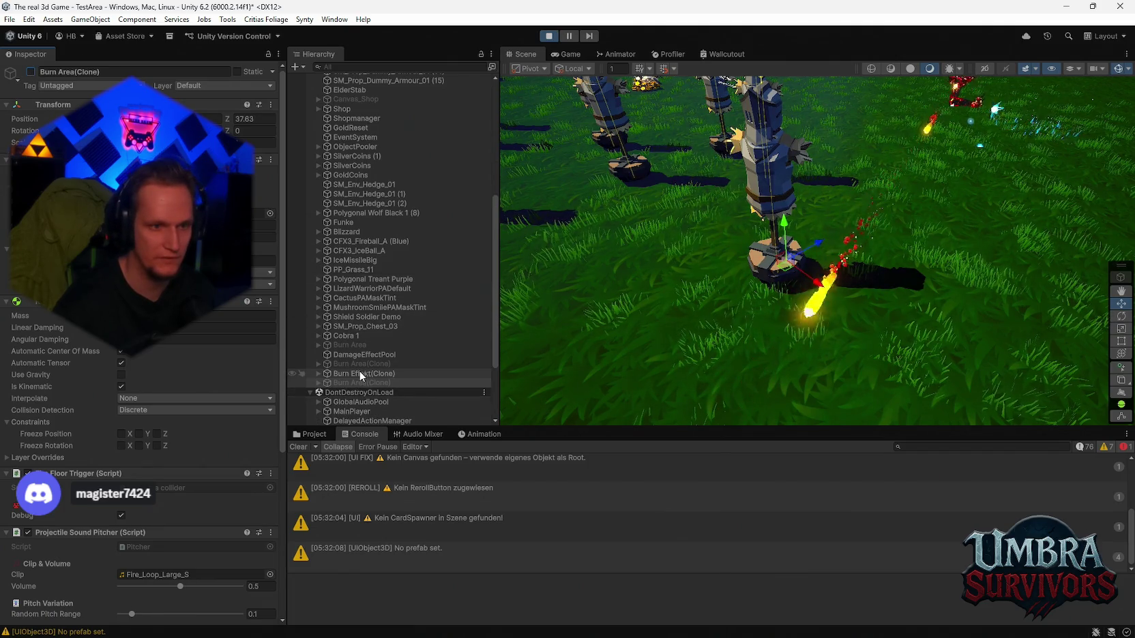
# Step: Select the original Burn Area, scroll its Inspector to the bottom, and show the Project files
pyautogui.click(357, 343)
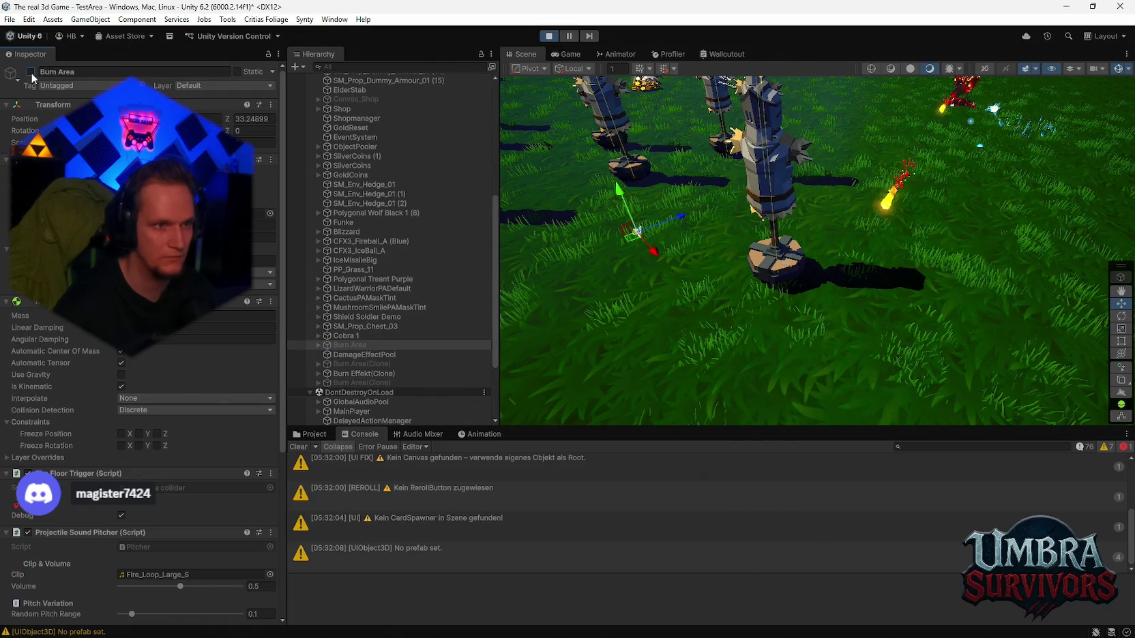
pyautogui.scroll(-3, 152, 346)
pyautogui.scroll(-1, 152, 346)
pyautogui.scroll(-1, 151, 346)
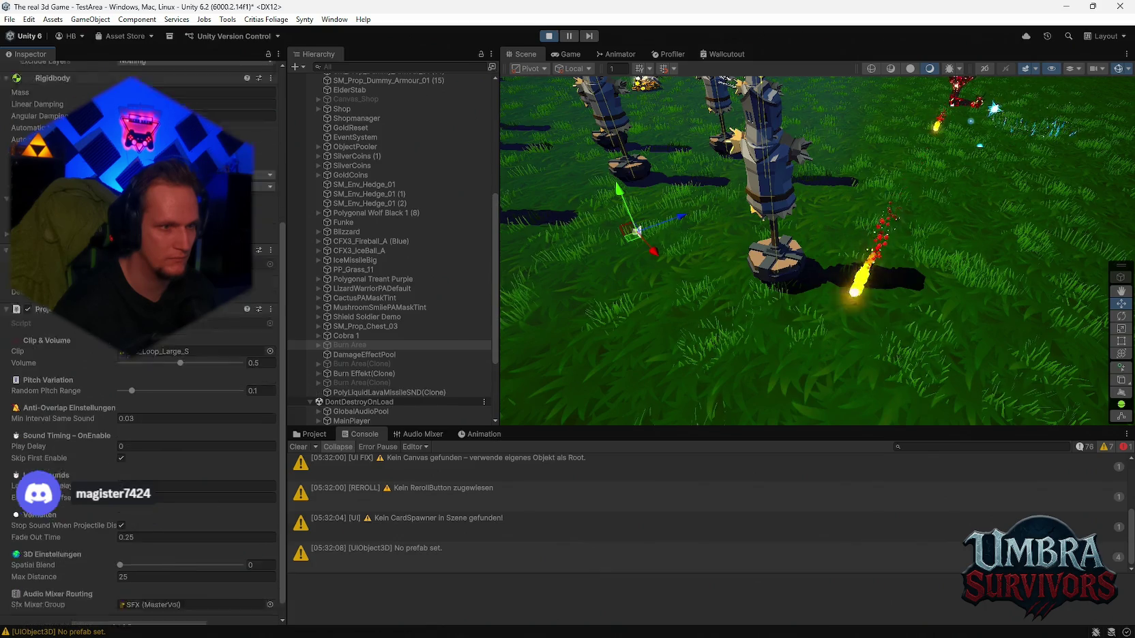
pyautogui.scroll(-1, 151, 346)
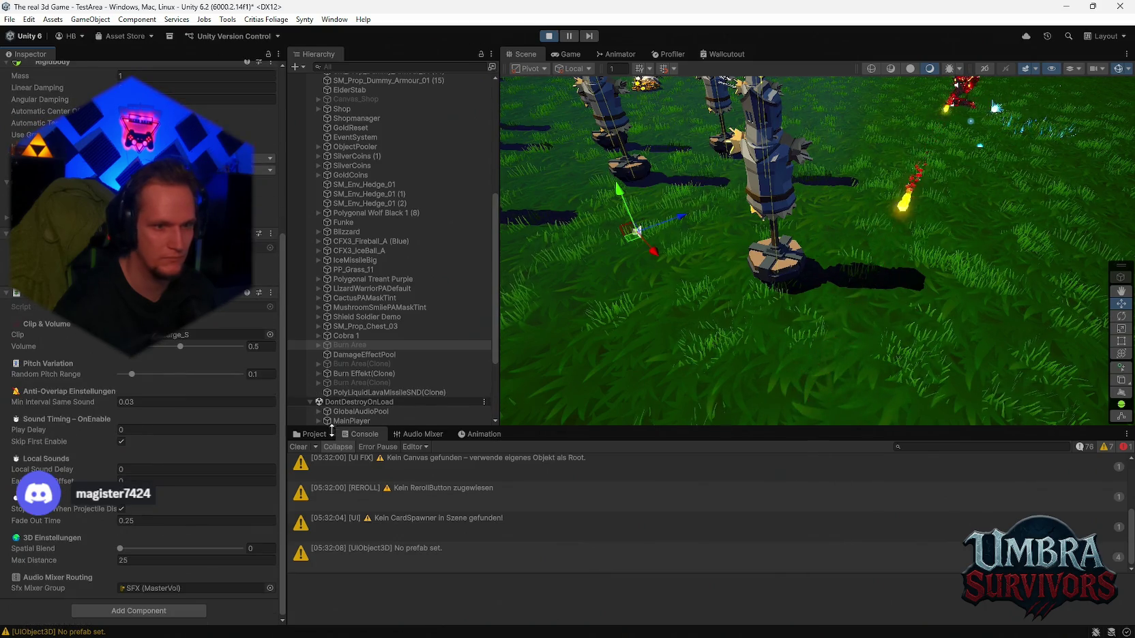
pyautogui.click(311, 434)
# Step: Pan the Scene view over the dummies toward the blue wall, then switch to the Notepad bug notes
pyautogui.moveTo(634, 362)
pyautogui.mouseDown()
pyautogui.moveTo(749, 387)
pyautogui.moveTo(860, 312)
pyautogui.moveTo(847, 252)
pyautogui.moveTo(813, 244)
pyautogui.moveTo(755, 281)
pyautogui.moveTo(824, 235)
pyautogui.moveTo(764, 280)
pyautogui.moveTo(866, 239)
pyautogui.moveTo(840, 242)
pyautogui.mouseUp()
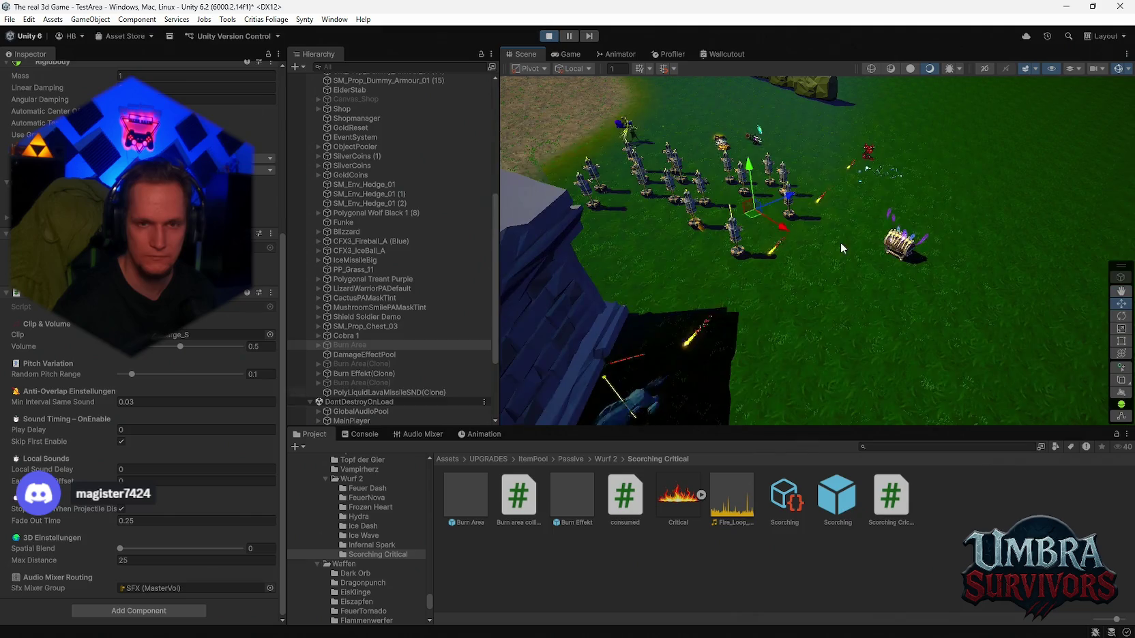
pyautogui.moveTo(789, 270); pyautogui.dragTo(868, 212)
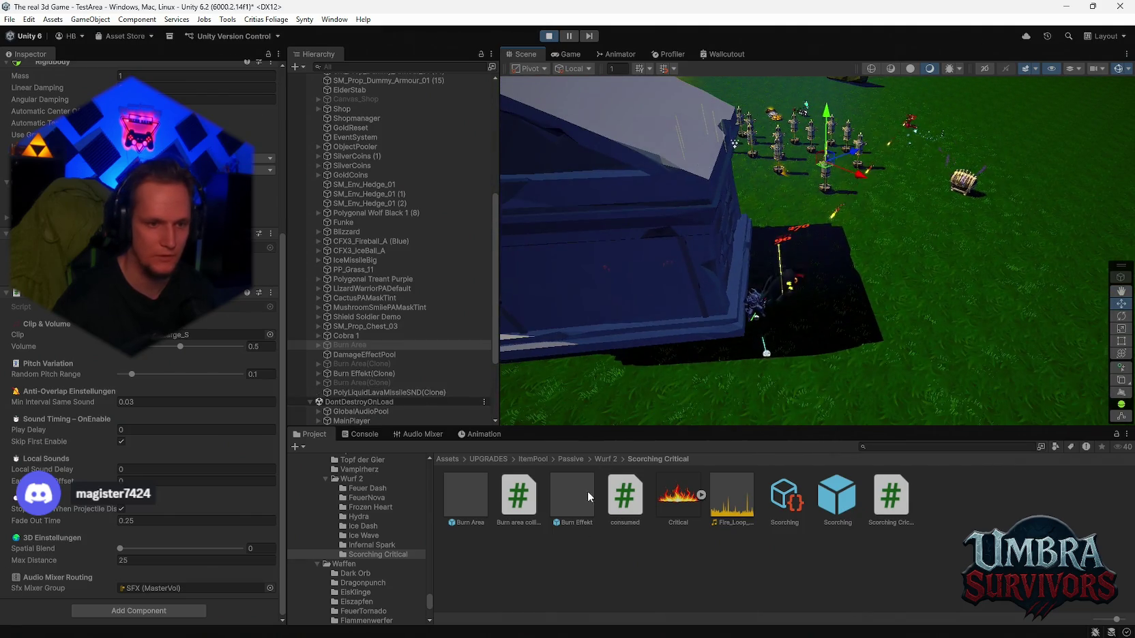
pyautogui.moveTo(759, 634)
pyautogui.click(289, 400)
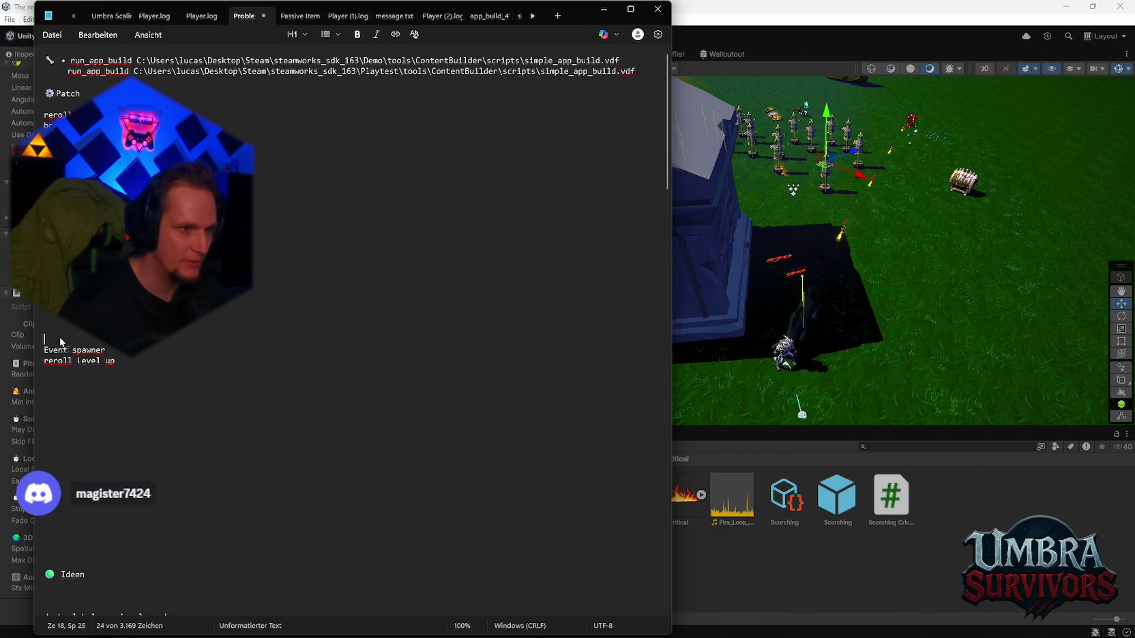
pyautogui.click(604, 9)
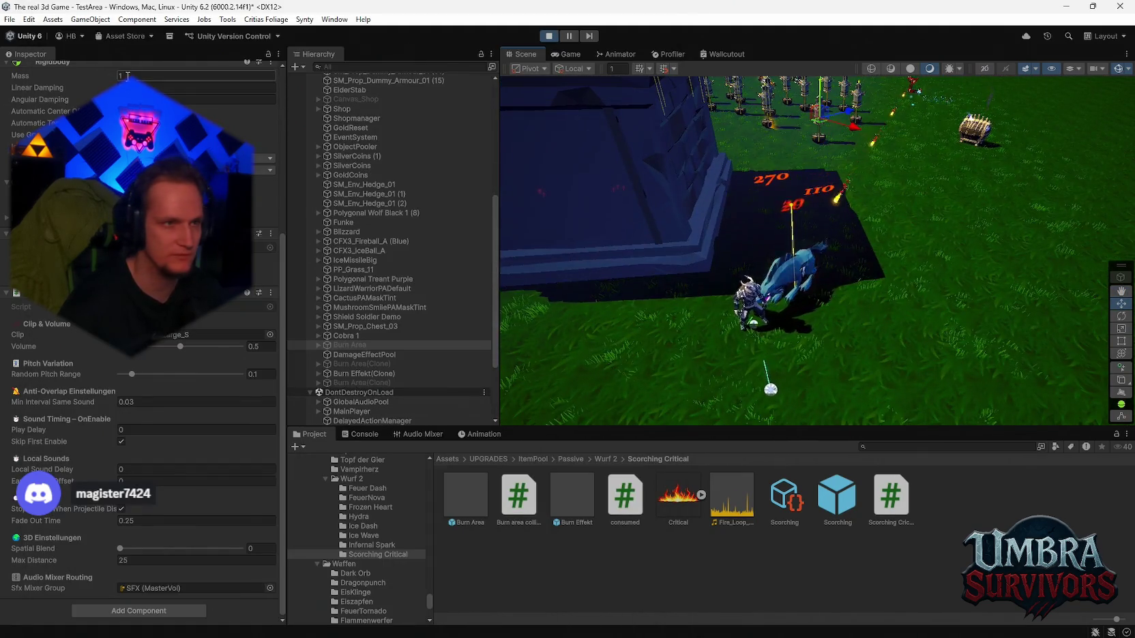
# Step: Stop the TestArea playtest and load the recent Stage_Forest scene, answering the save prompt
pyautogui.click(549, 36)
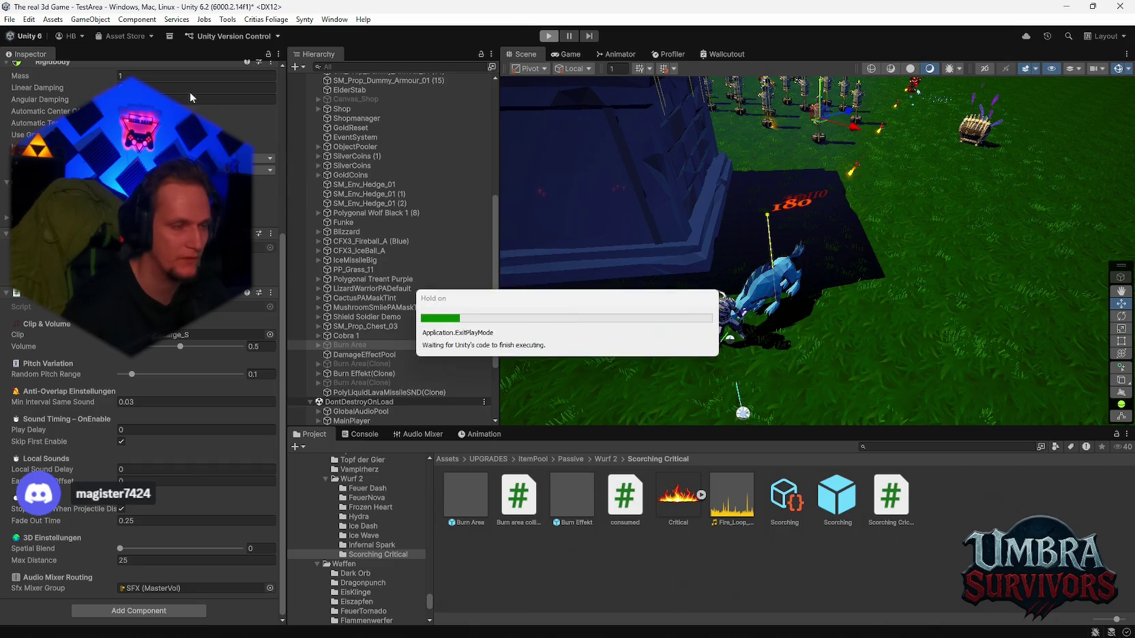
pyautogui.click(10, 19)
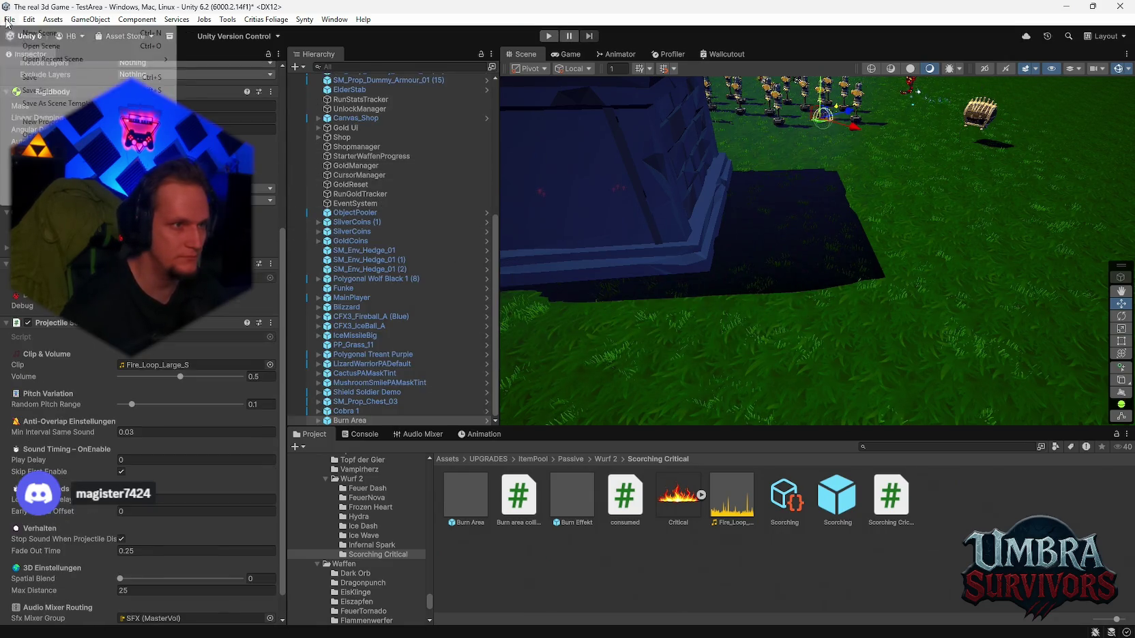
pyautogui.moveTo(46, 62)
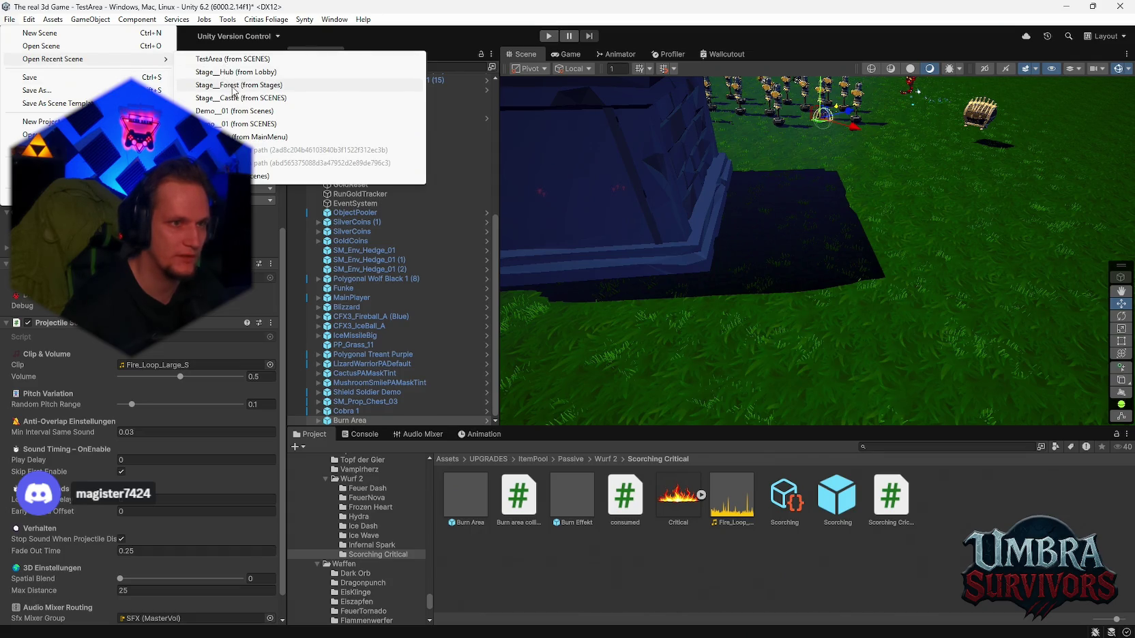
pyautogui.click(233, 84)
pyautogui.click(559, 348)
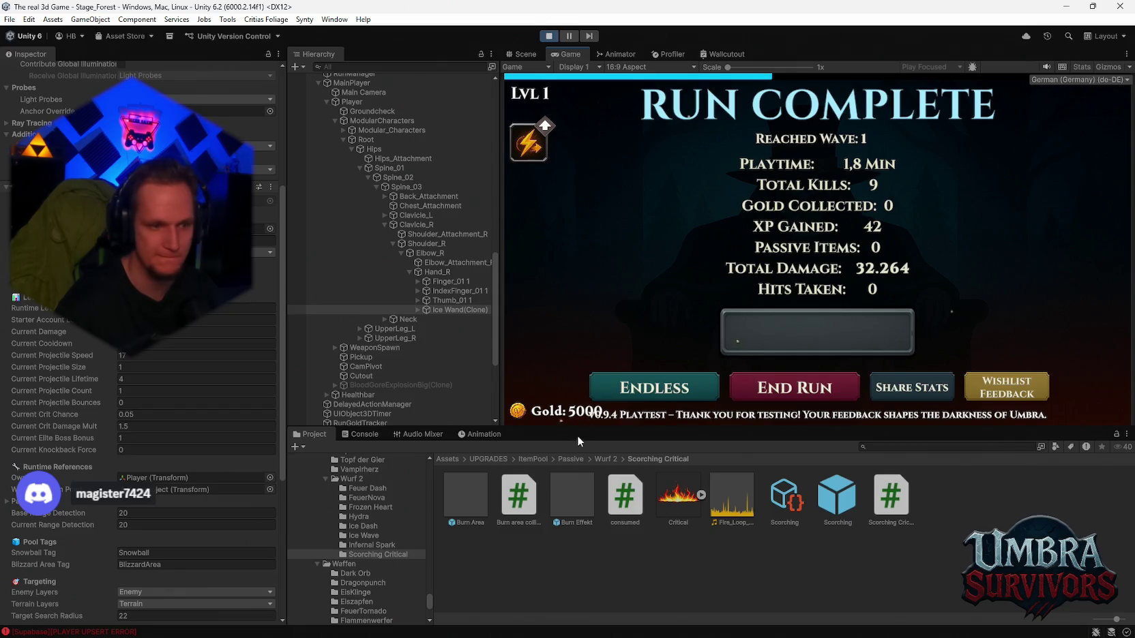
# Step: Continue in endless mode and take Poison Trail, Composter, and four Shadowstride upgrades
pyautogui.click(691, 390)
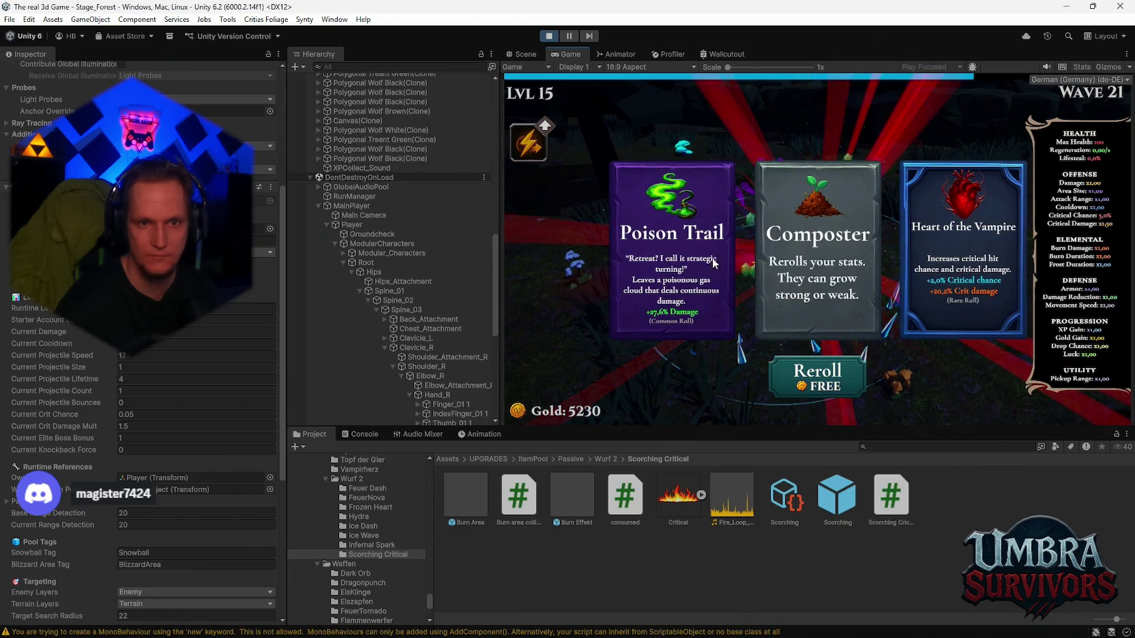
pyautogui.click(666, 254)
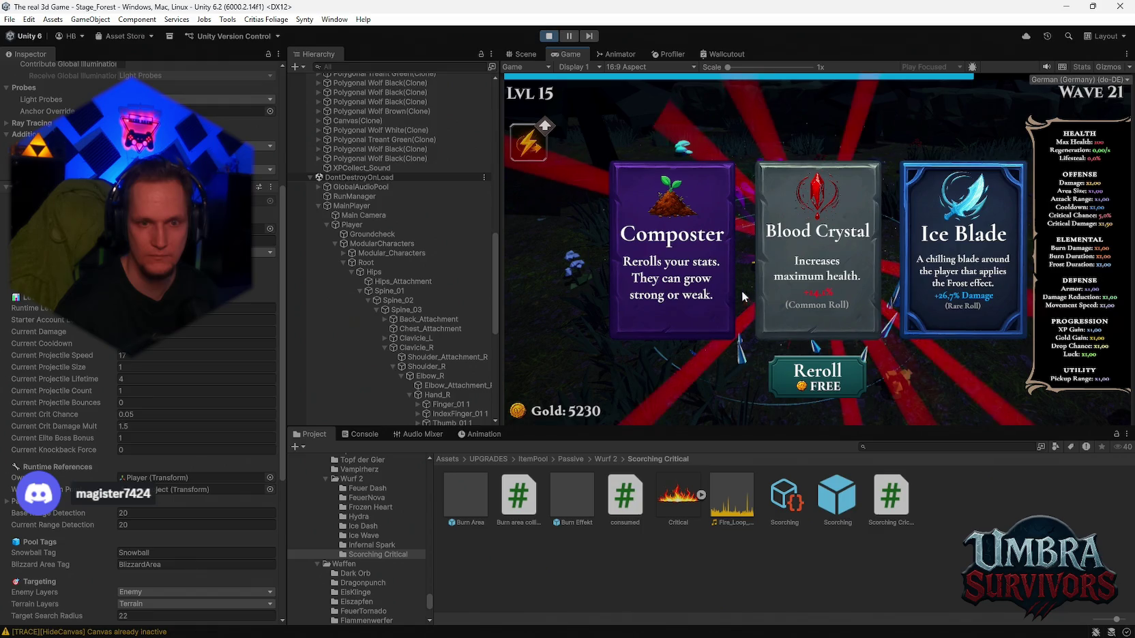
pyautogui.click(724, 286)
pyautogui.click(785, 264)
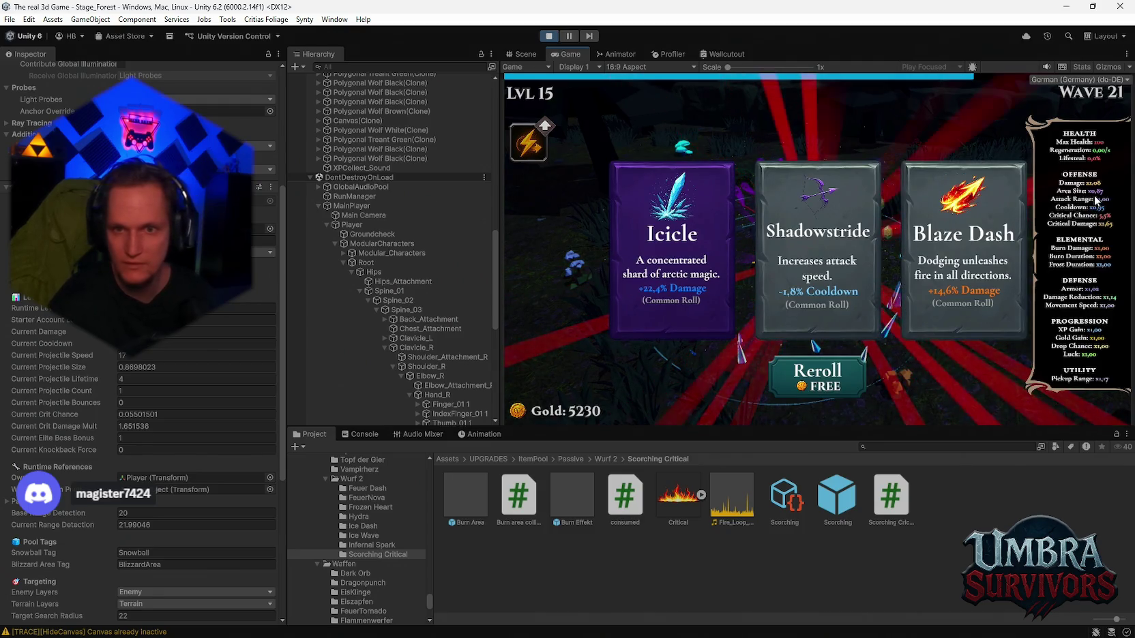
pyautogui.click(868, 240)
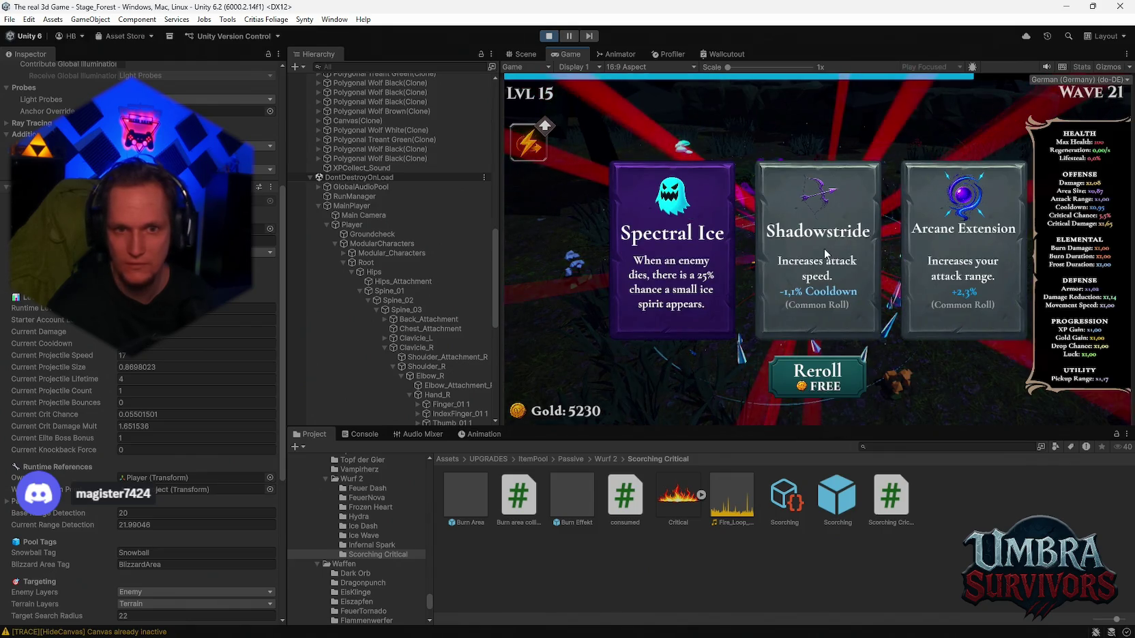
pyautogui.click(825, 254)
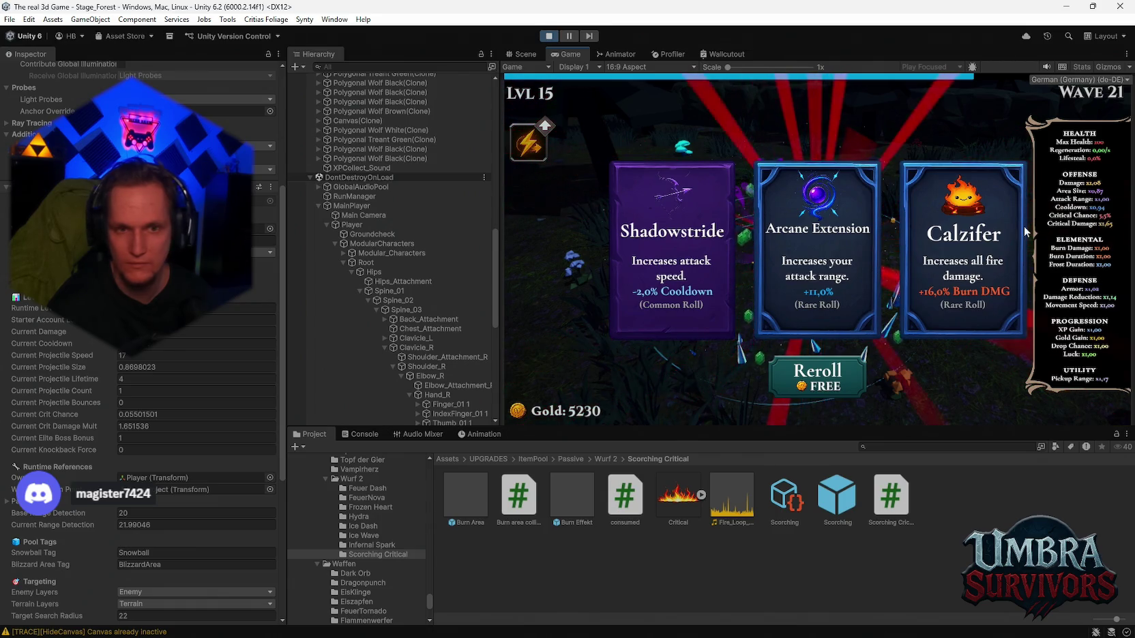
pyautogui.click(674, 257)
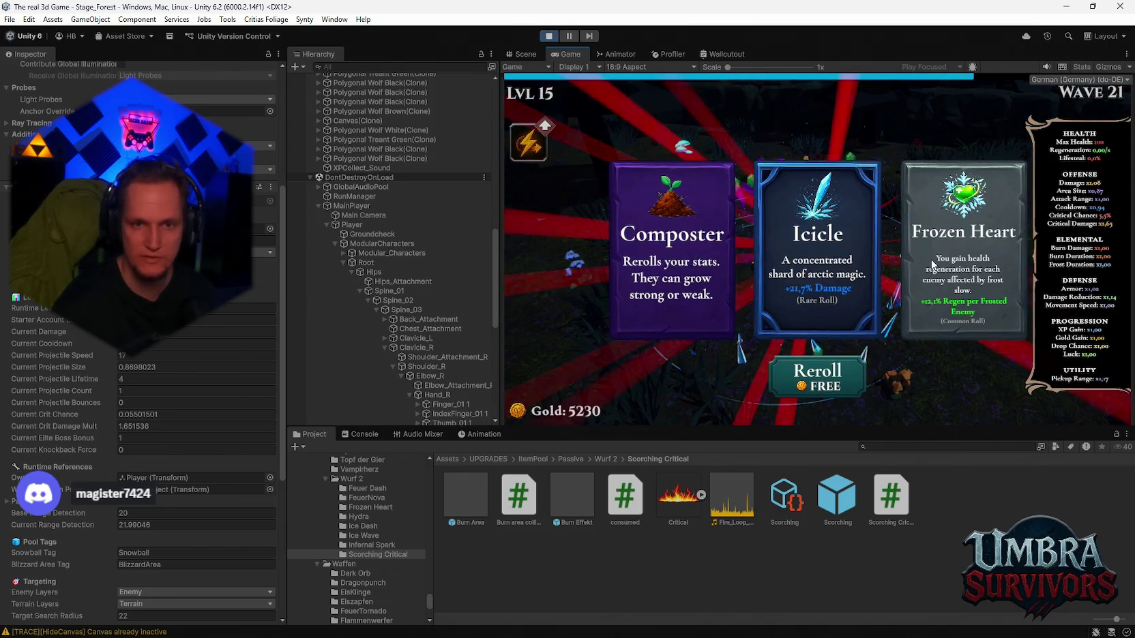
# Step: Reroll the card offers for free, 50 gold and 100 gold, taking Shadowstride twice more
pyautogui.click(820, 380)
pyautogui.click(820, 379)
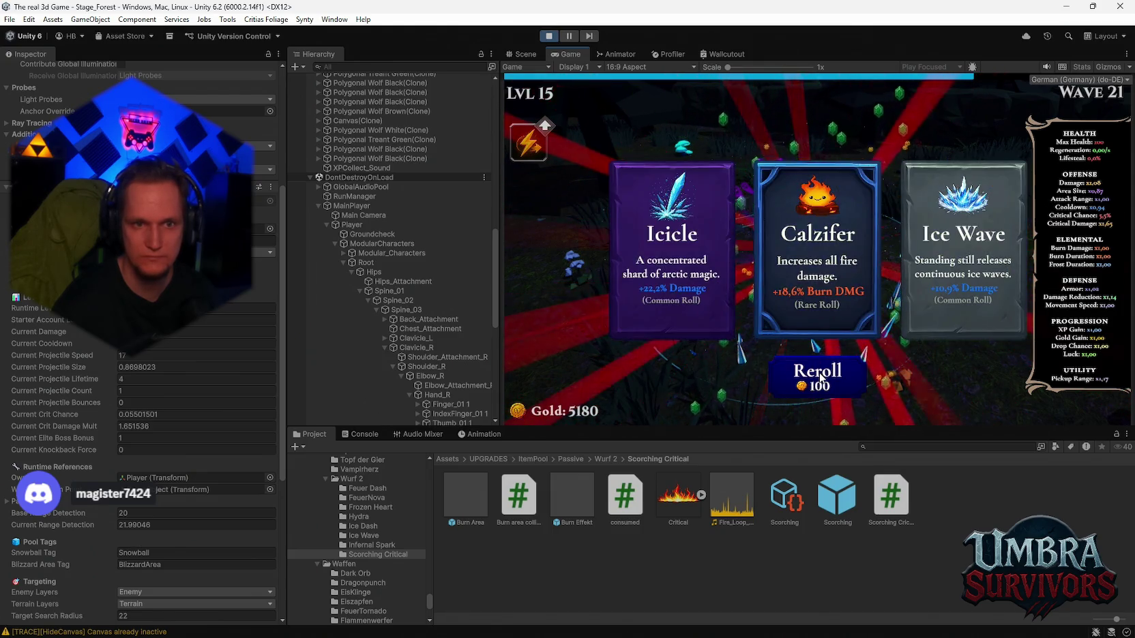
pyautogui.click(820, 378)
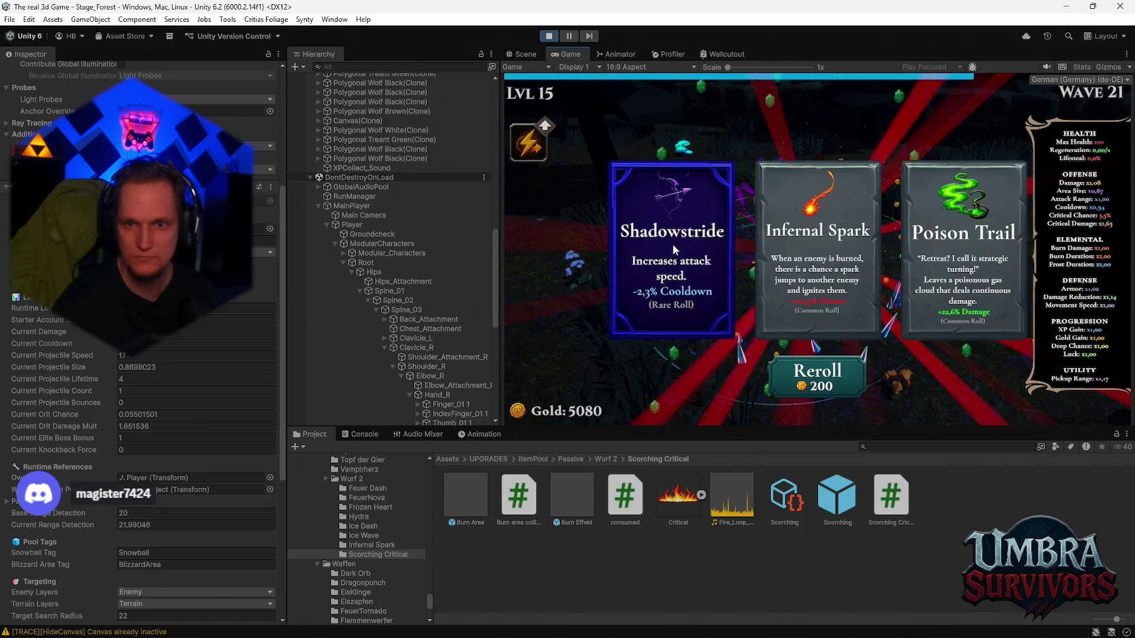
pyautogui.click(673, 251)
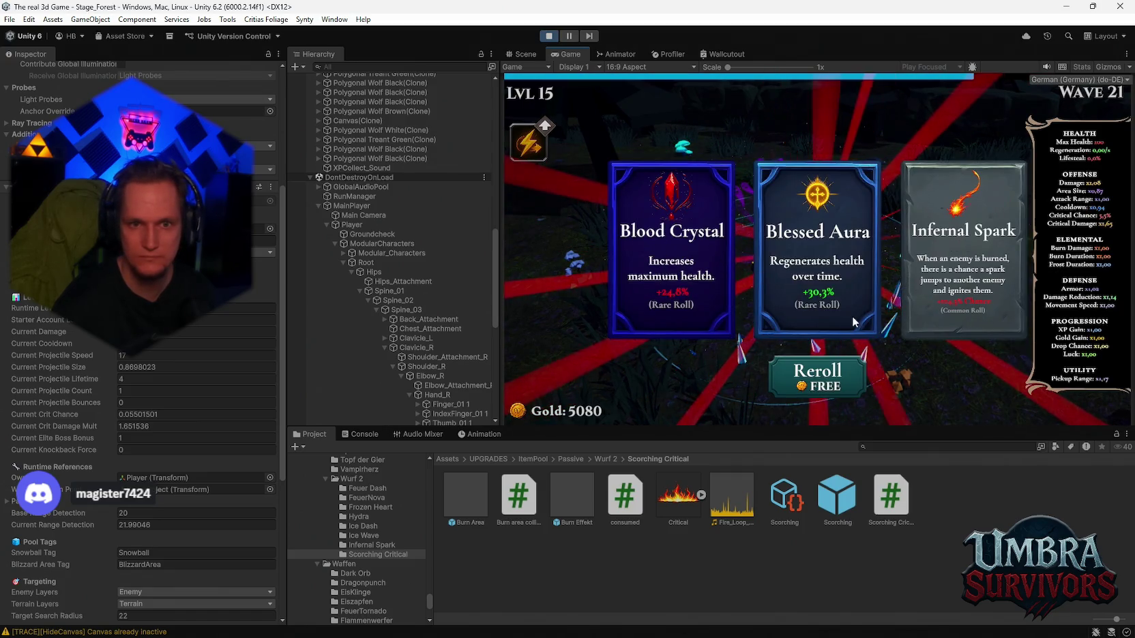
pyautogui.click(822, 378)
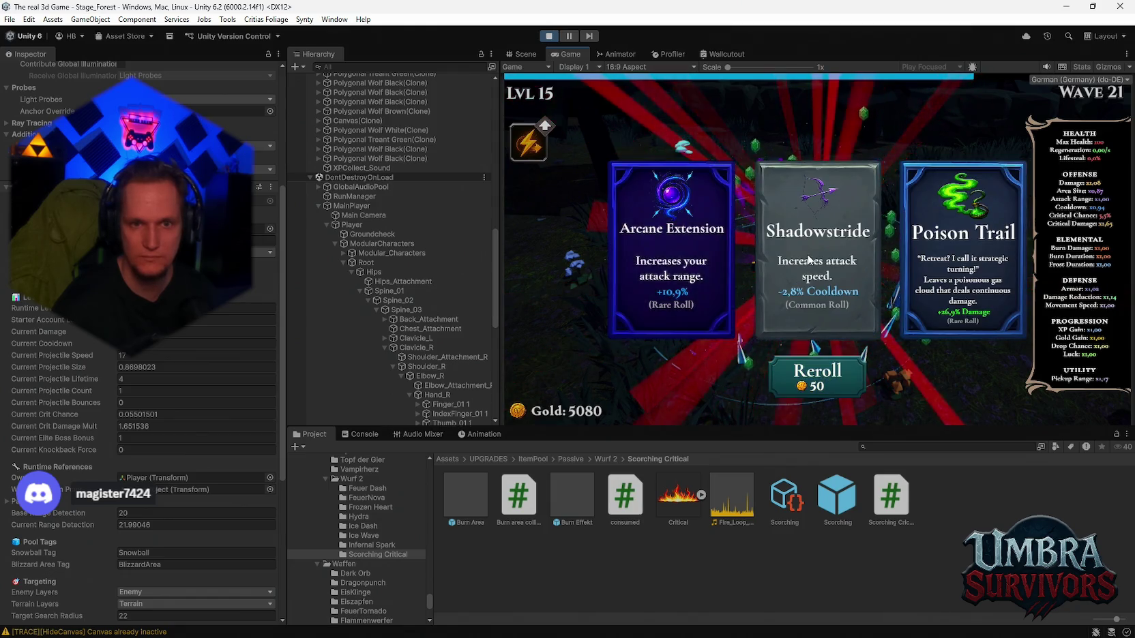
pyautogui.click(823, 259)
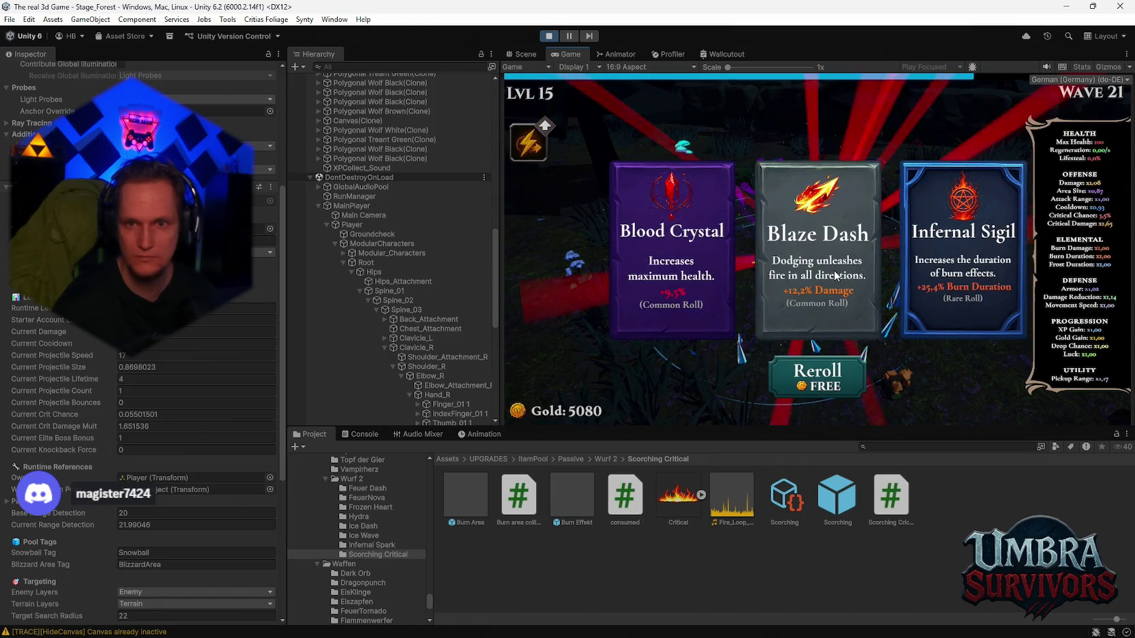
# Step: Reroll the Blood Crystal offer, then take Heart of the Vampire, Blessed Aura and Icicle
pyautogui.click(817, 375)
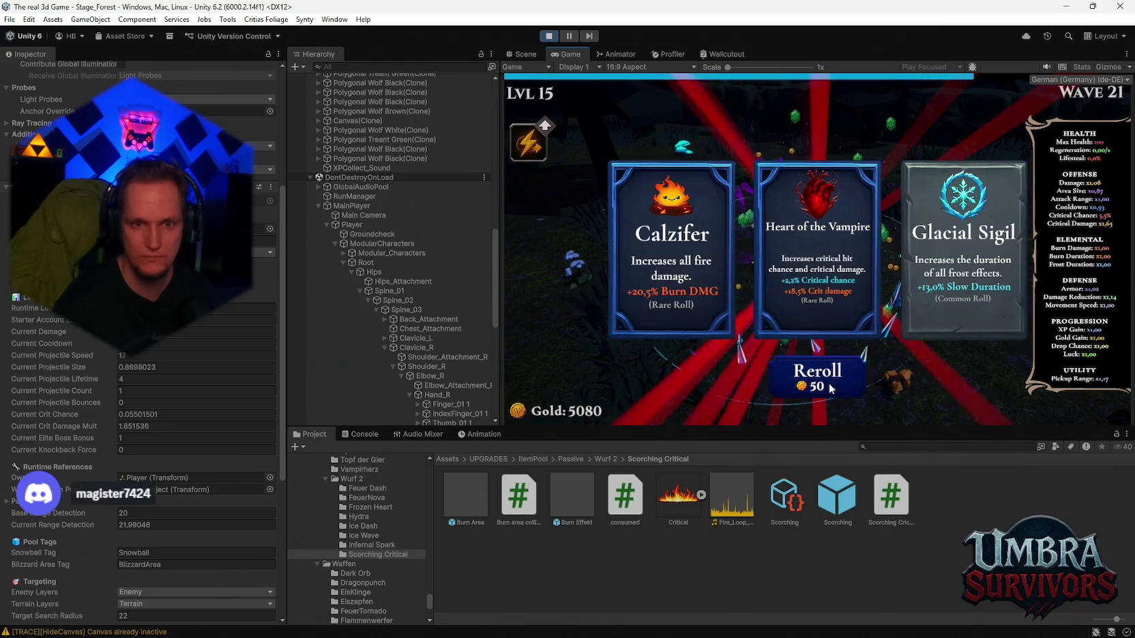
pyautogui.click(826, 275)
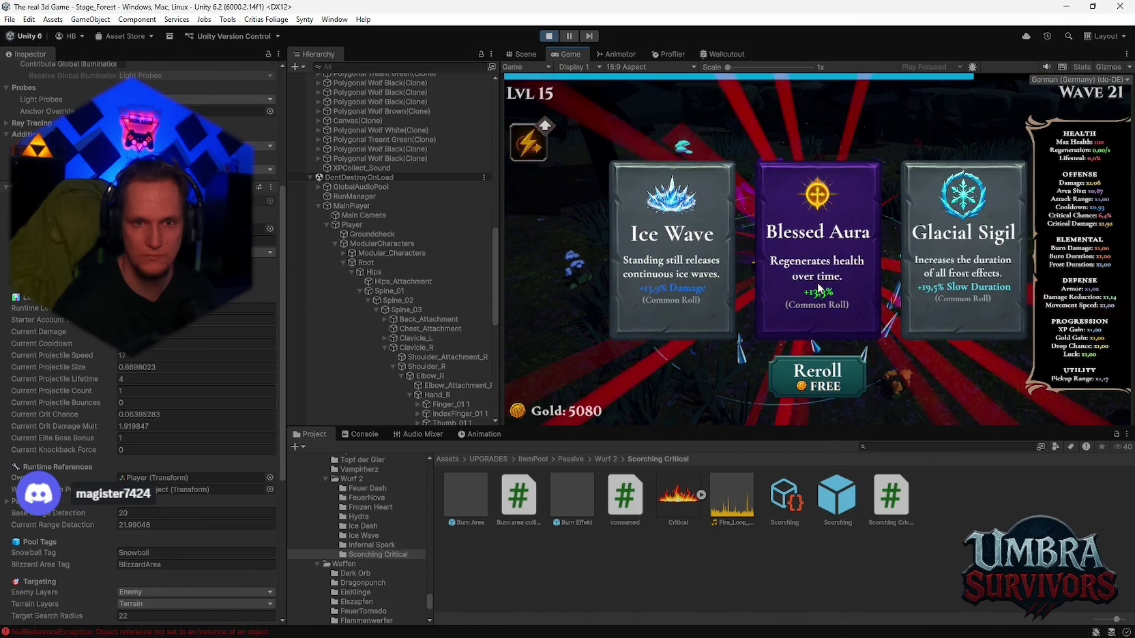
pyautogui.click(819, 287)
pyautogui.click(838, 268)
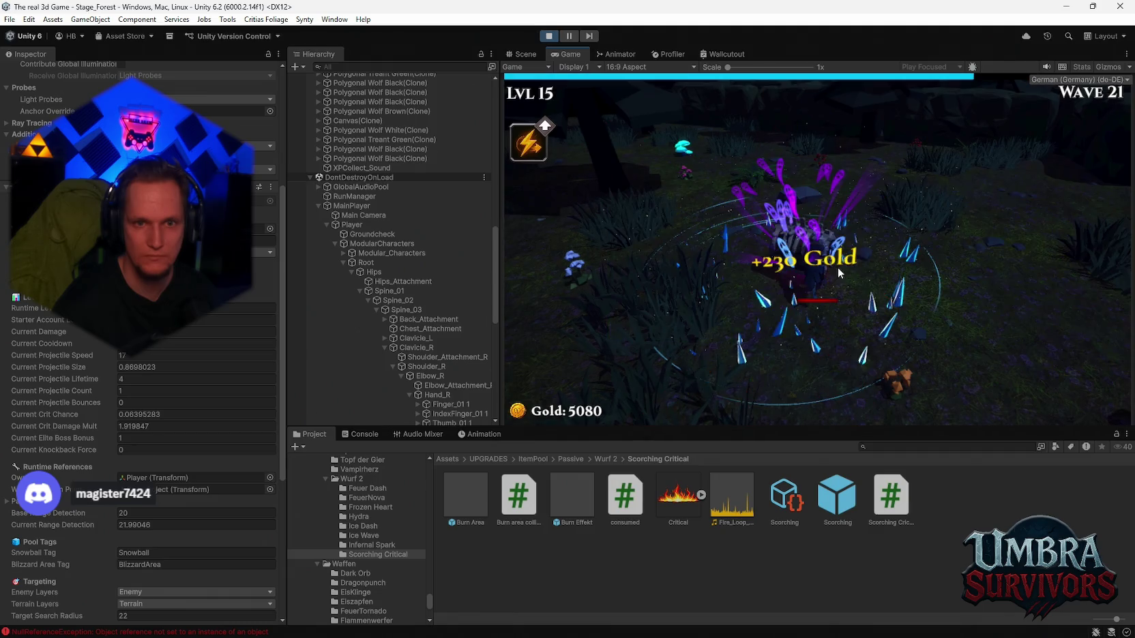
# Step: Take the Icicle and Darkstep cards and collect the Darkstep movement-speed reward to resume wave 21
pyautogui.click(803, 256)
pyautogui.click(853, 249)
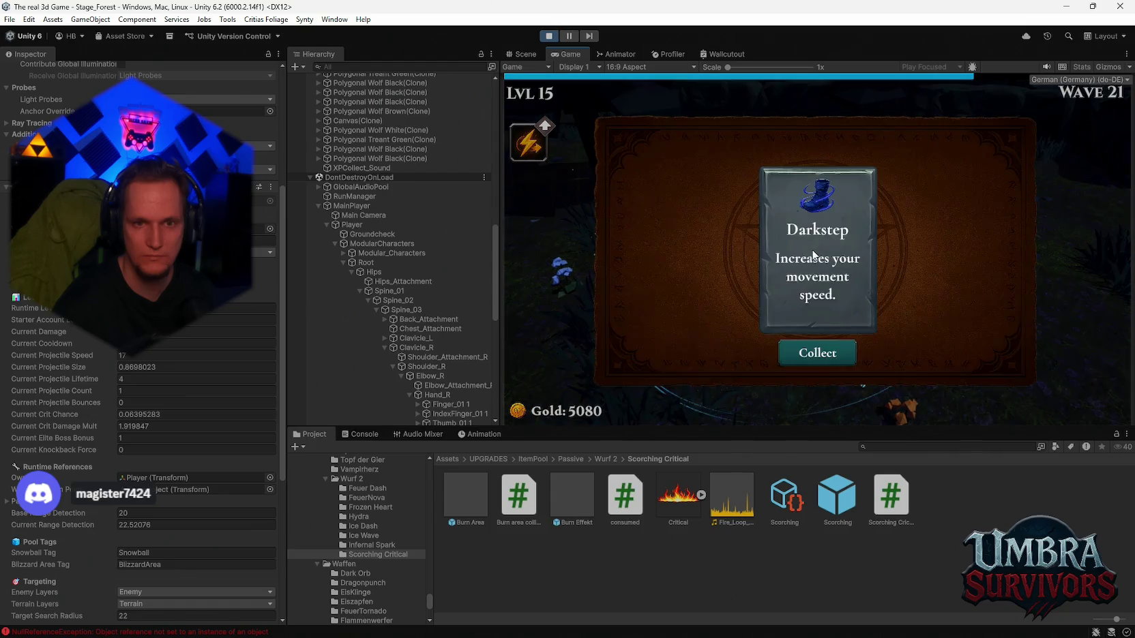
pyautogui.click(850, 351)
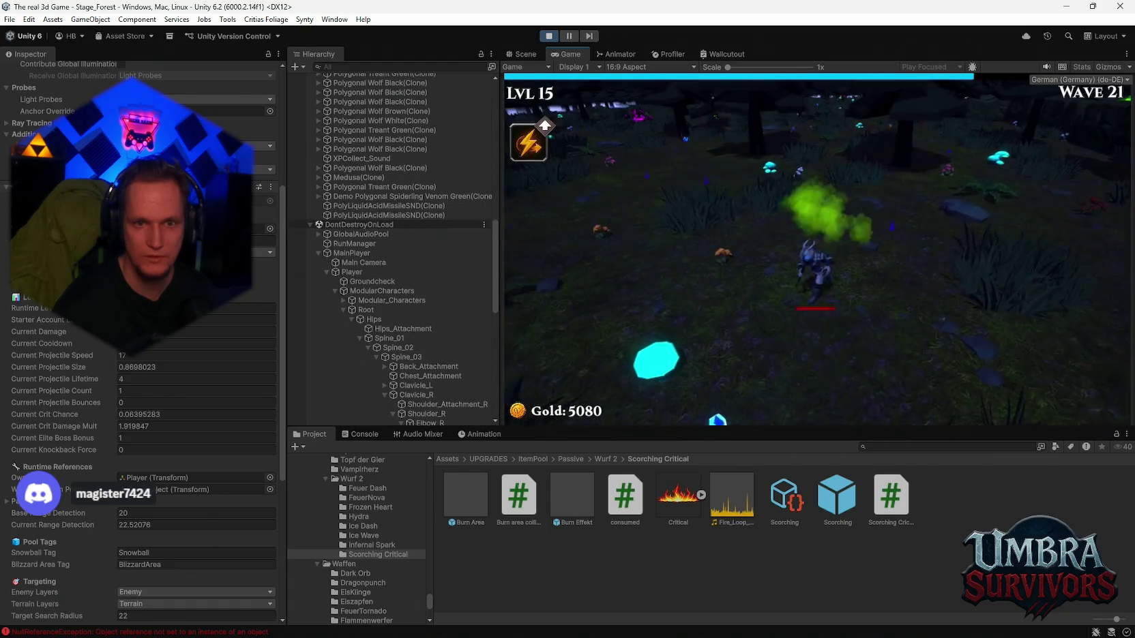
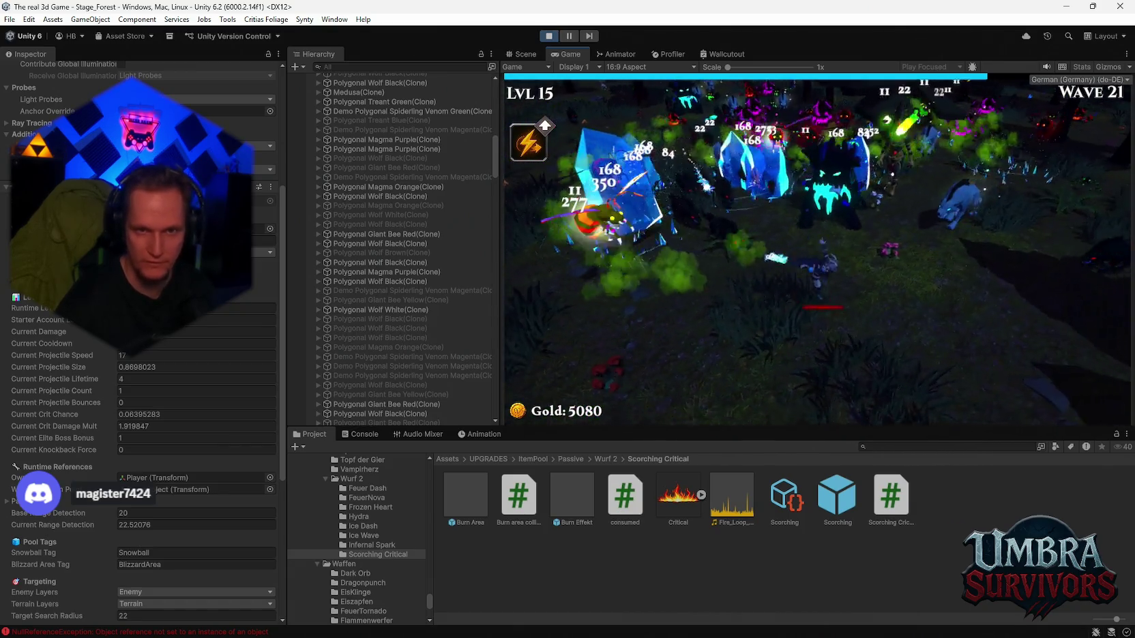
# Step: Pause the wave 21 forest run, resume, pause again, then exit Play Mode with Ctrl+P
pyautogui.press('Escape')
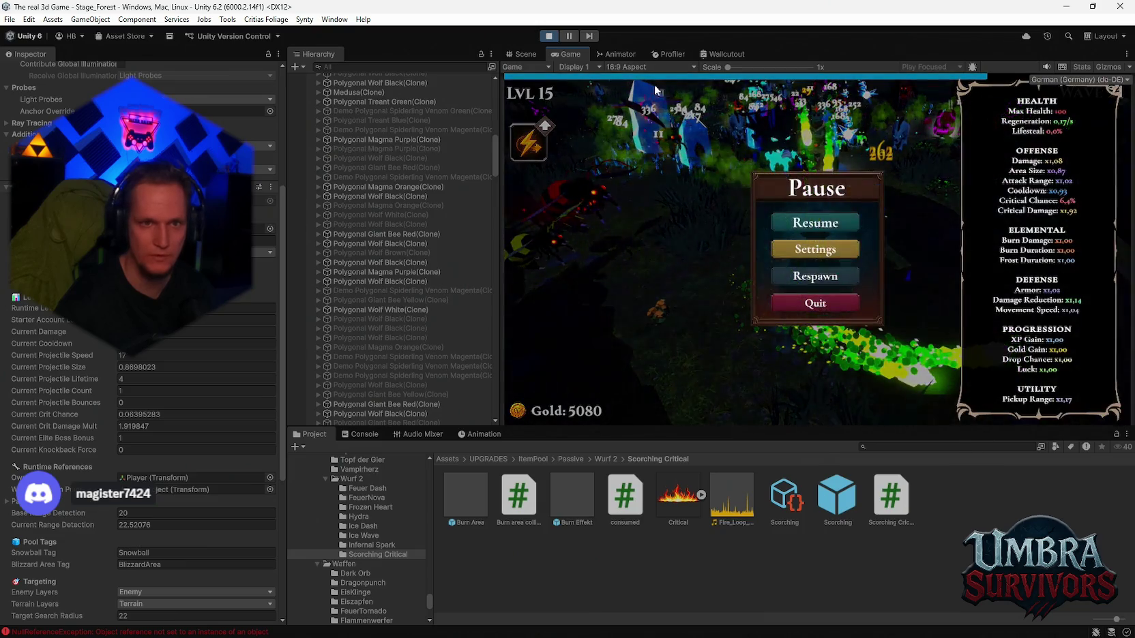
pyautogui.press('Escape')
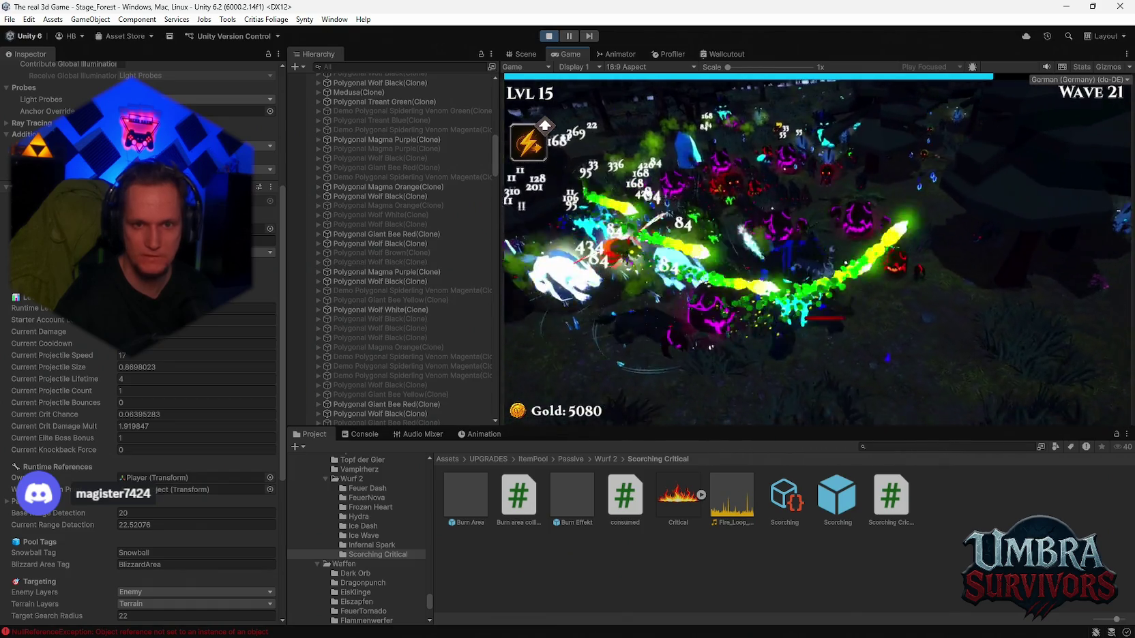
pyautogui.press('Escape')
pyautogui.hotkey('ctrl', 'p')
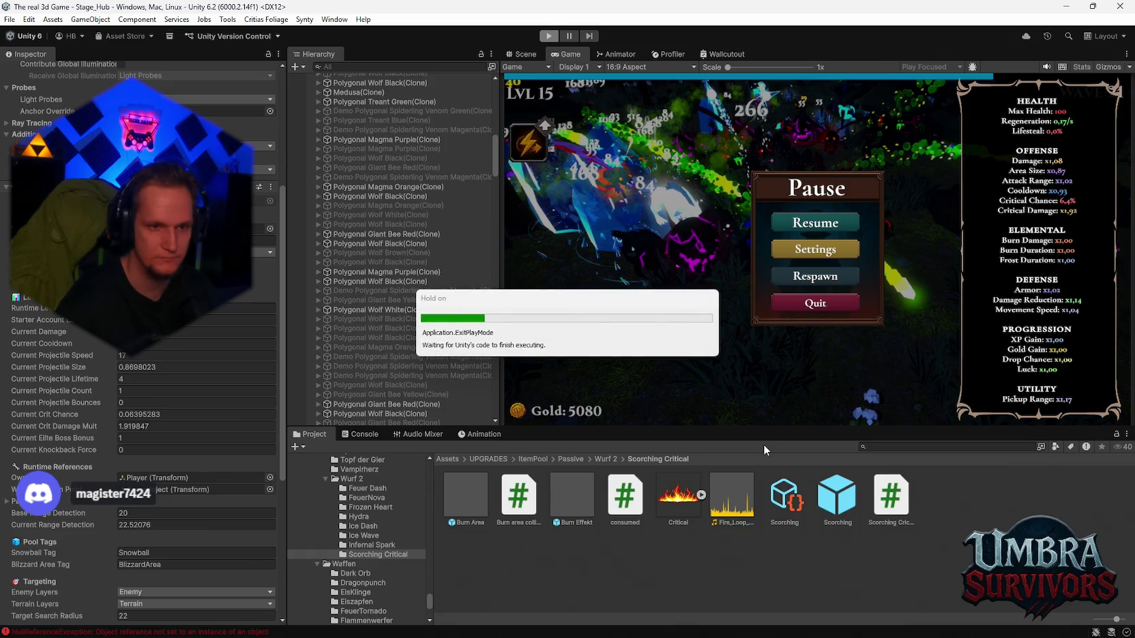
# Step: Search the Project assets to find the Character_SpiritDemon_01 boss prefab
pyautogui.scroll(6, 425, 313)
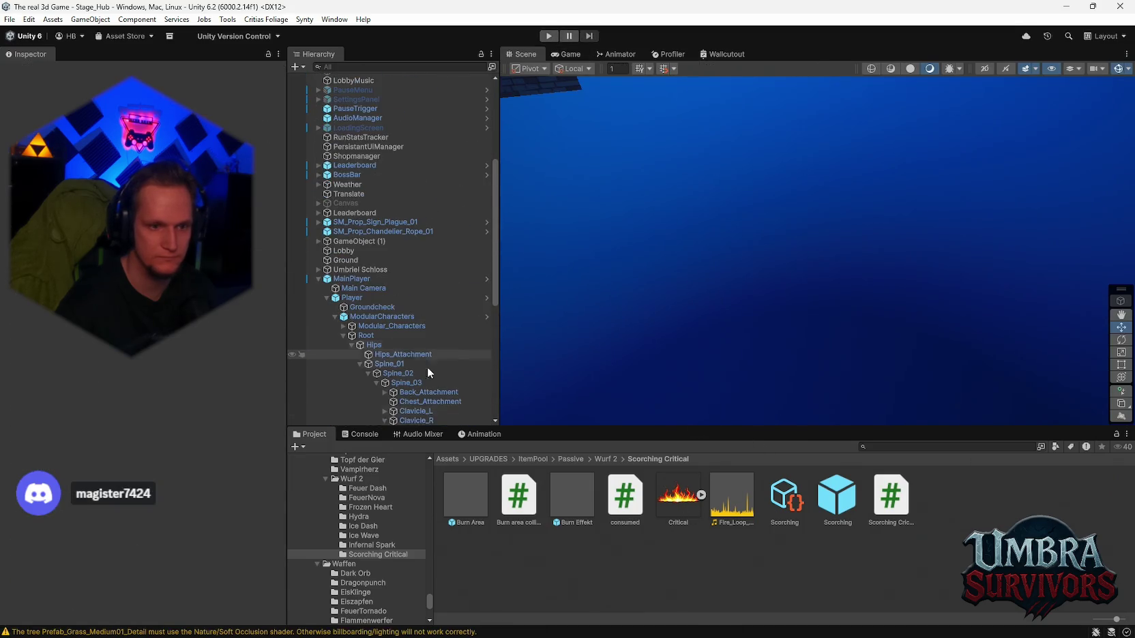
pyautogui.scroll(10, 379, 559)
pyautogui.scroll(15, 391, 555)
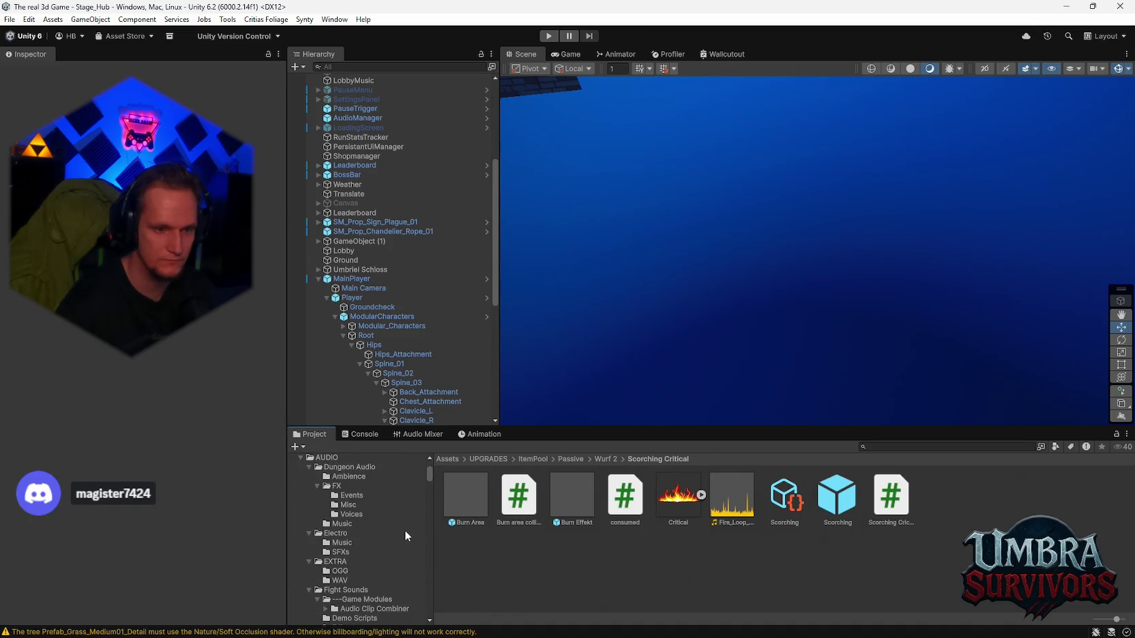
pyautogui.scroll(5, 405, 530)
pyautogui.scroll(-8, 403, 537)
pyautogui.click(892, 444)
pyautogui.write('m')
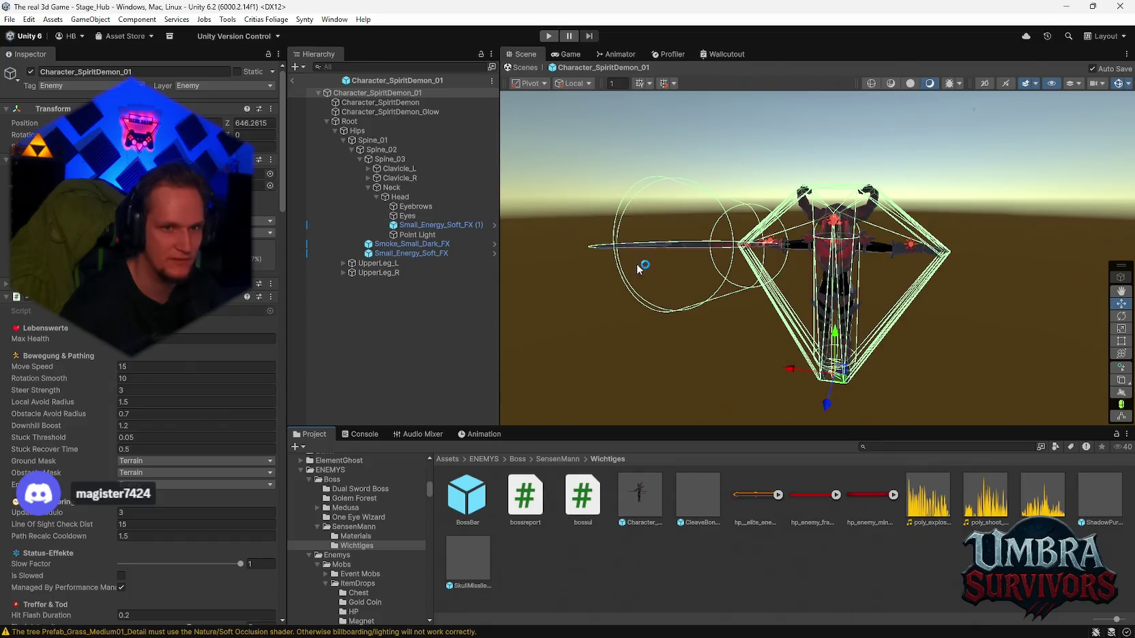
# Step: Open the Boss Reporter script via Edit Script, then open the BossBar prefab
pyautogui.scroll(-20, 196, 414)
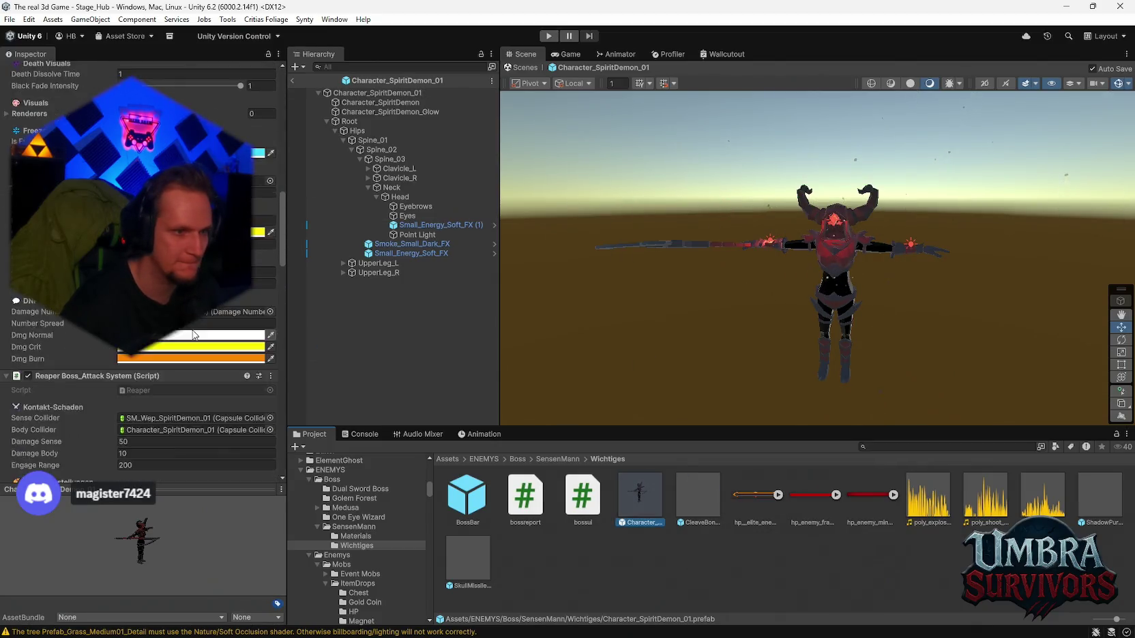
pyautogui.scroll(-15, 198, 348)
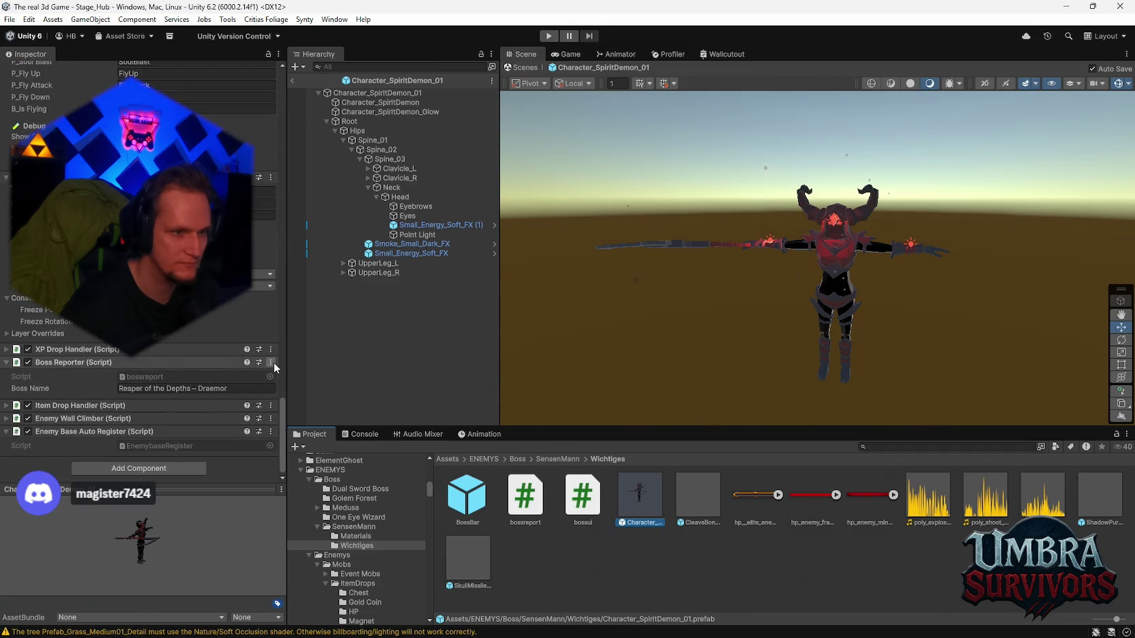
pyautogui.click(271, 362)
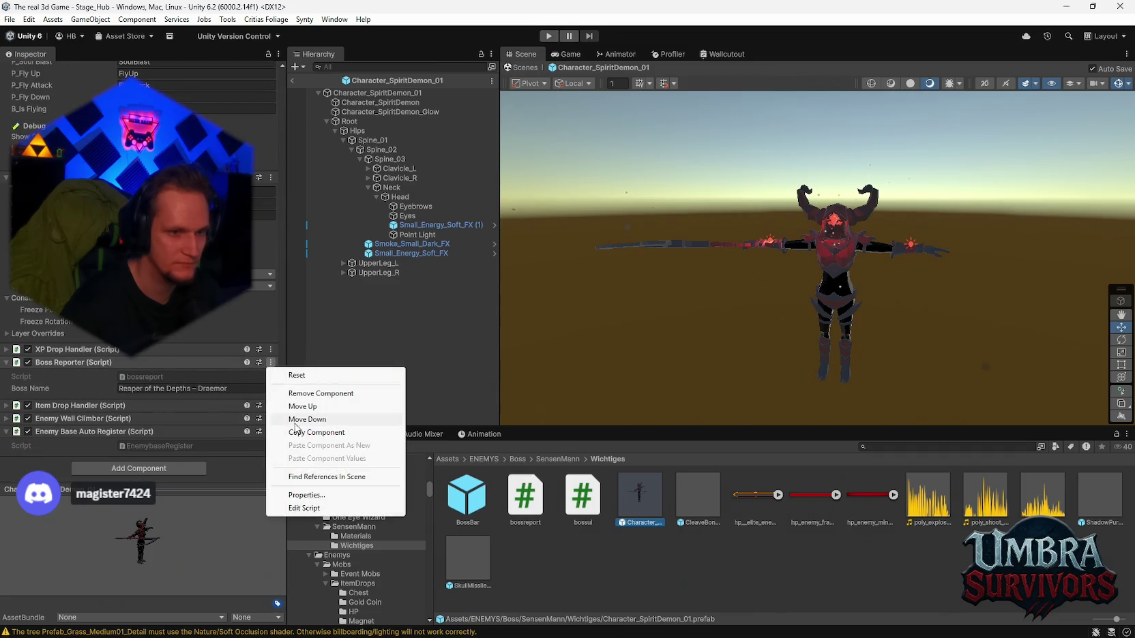
pyautogui.click(297, 509)
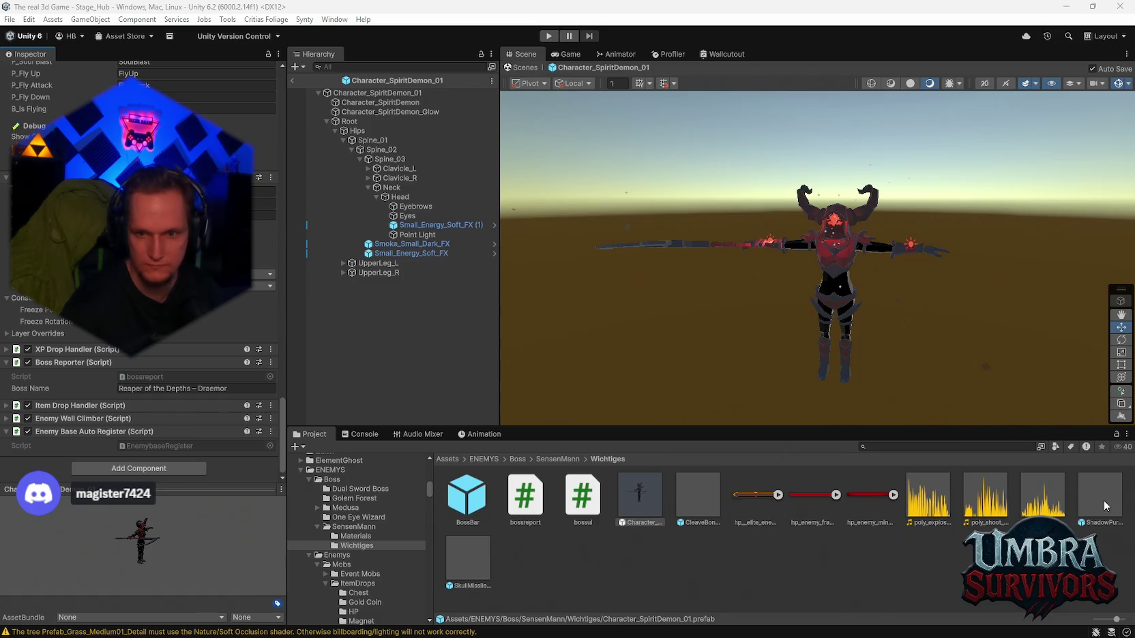
pyautogui.doubleClick(481, 498)
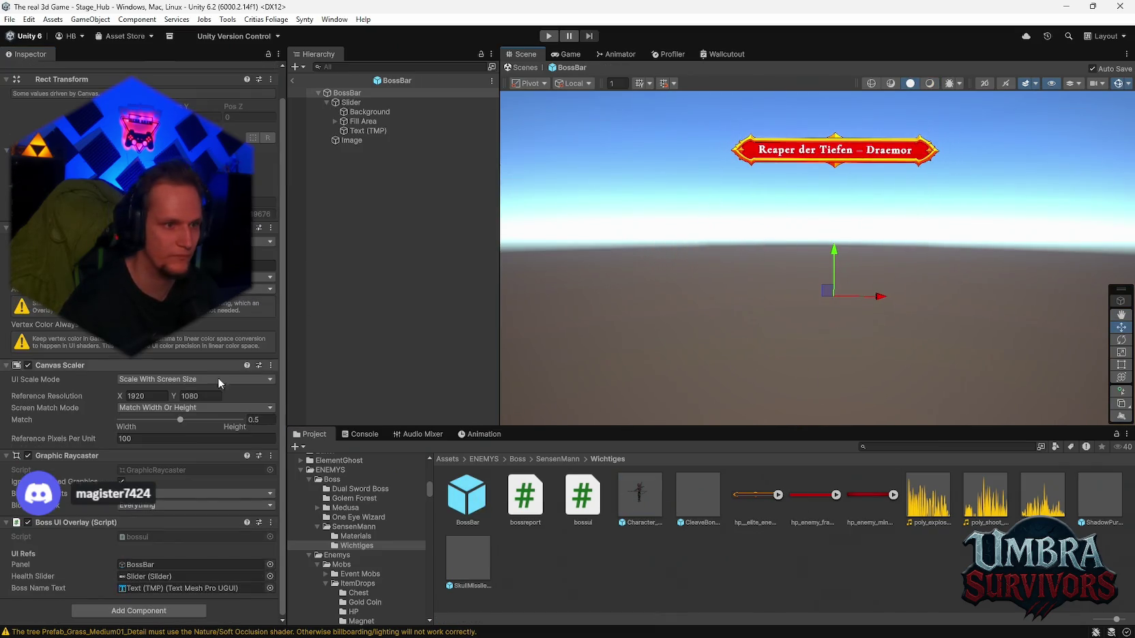
# Step: Open the BossBar prefab's Boss UI Overlay script through its component menu's Edit Script
pyautogui.scroll(-2, 225, 464)
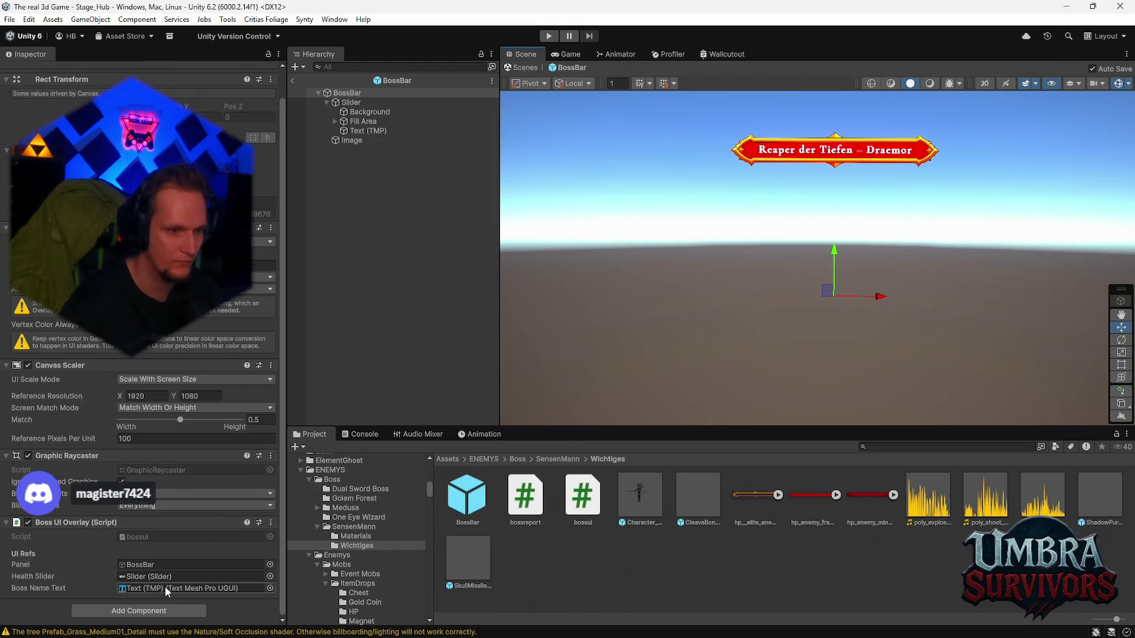
pyautogui.click(271, 522)
pyautogui.click(303, 517)
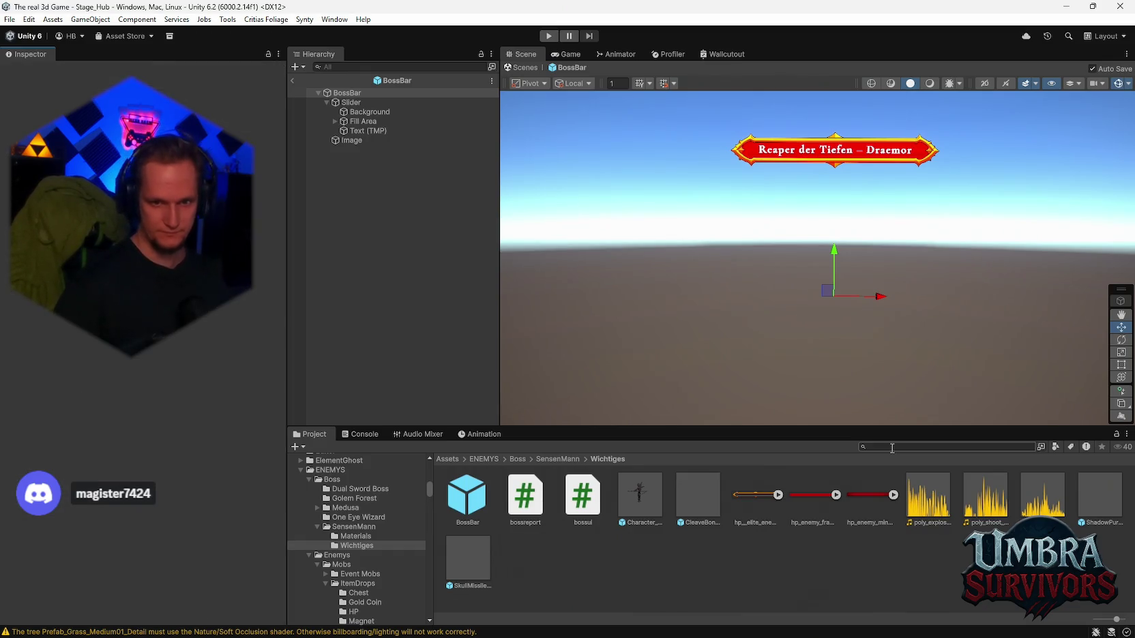
# Step: Search 'enemy base', view EnemyBase.cs code, then show the Console's warnings and error
pyautogui.click(891, 448)
pyautogui.write('enemy base')
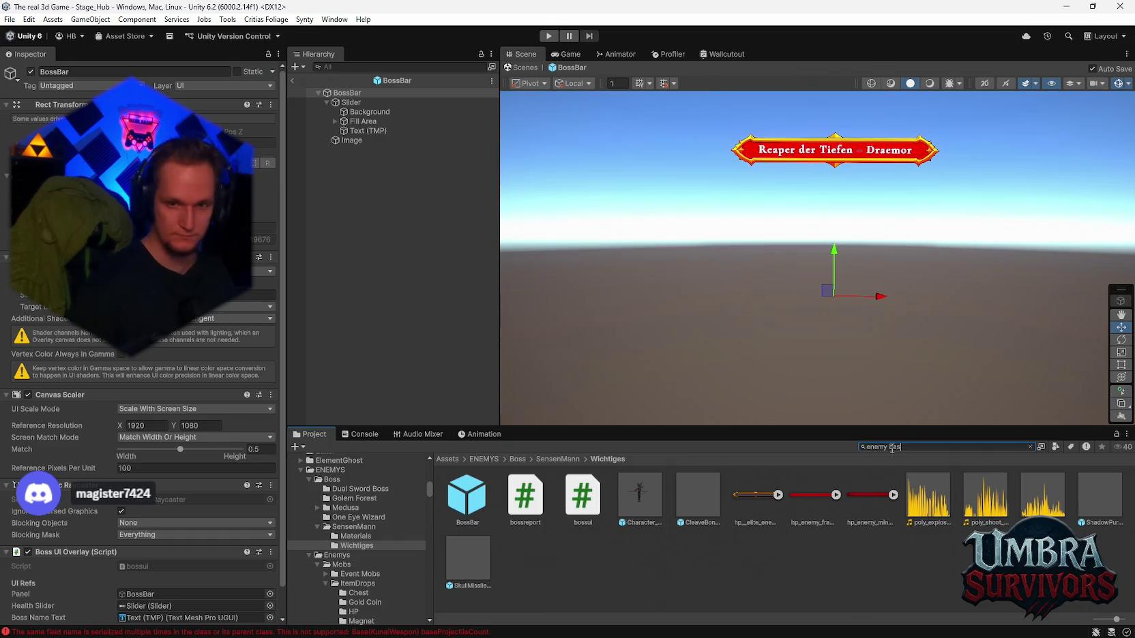
pyautogui.click(484, 499)
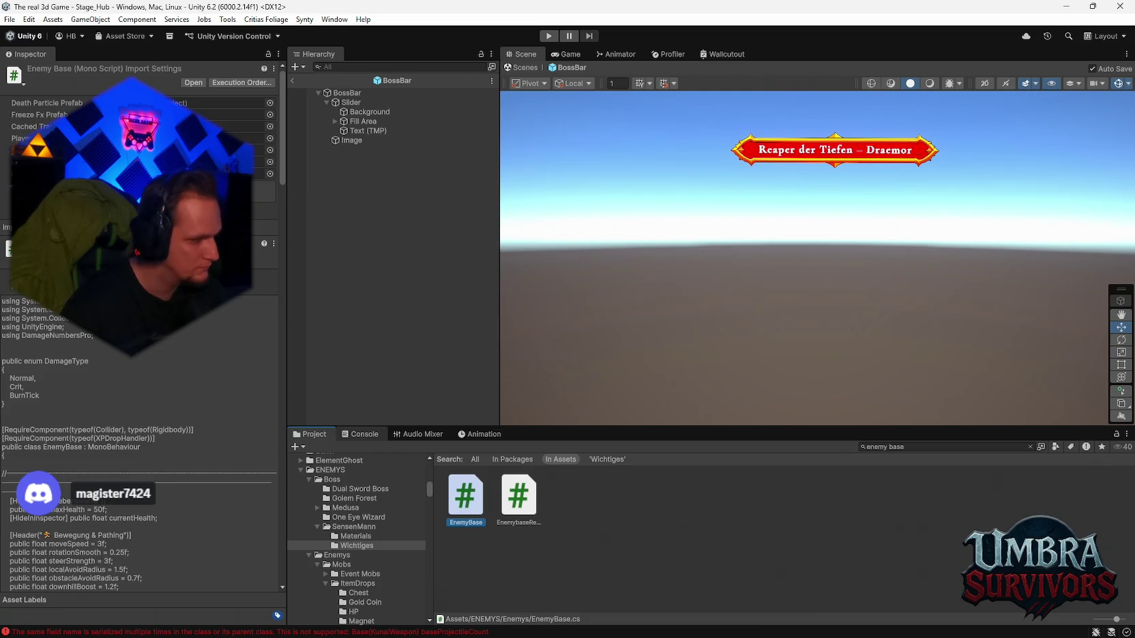
pyautogui.click(360, 434)
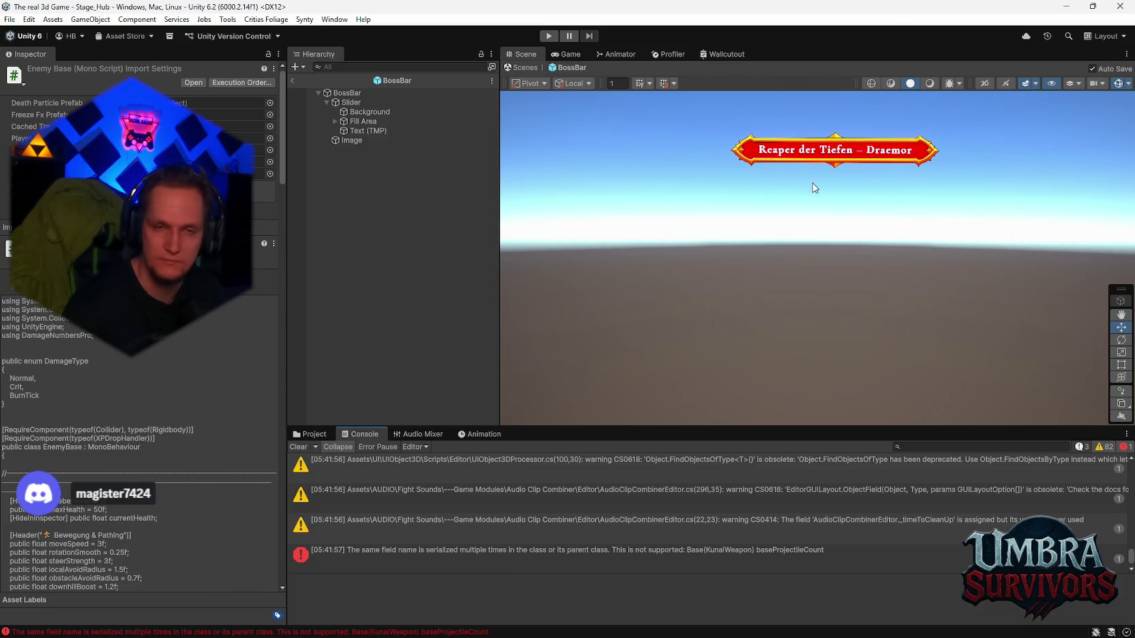
# Step: Clear the Console, return to the EnemyBase search results, and select the BossBar root
pyautogui.click(300, 447)
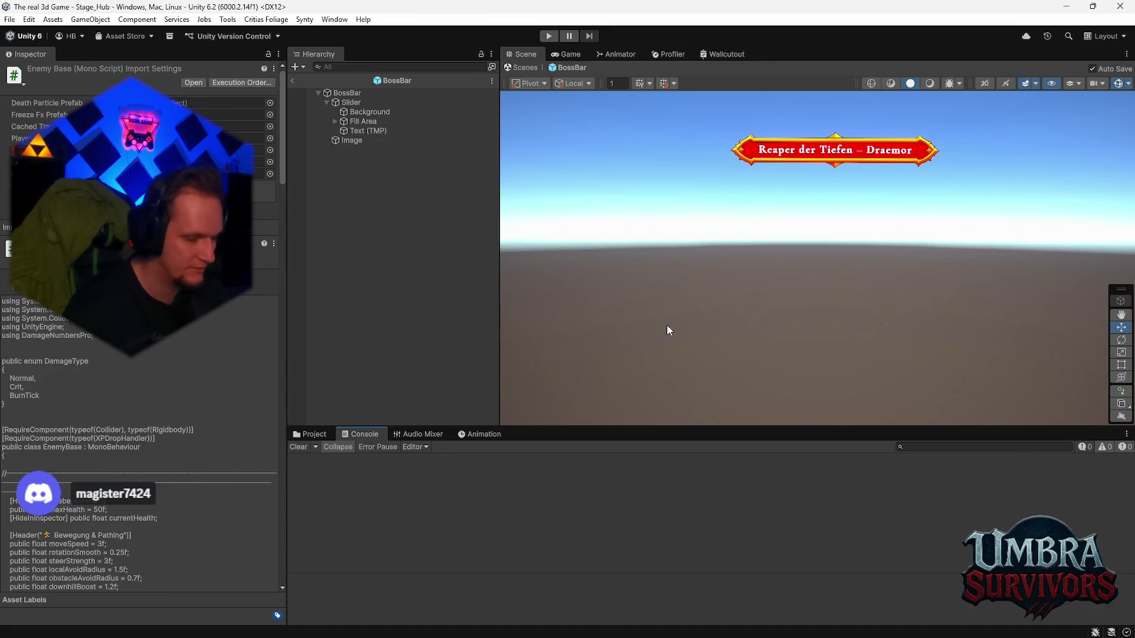
pyautogui.click(314, 435)
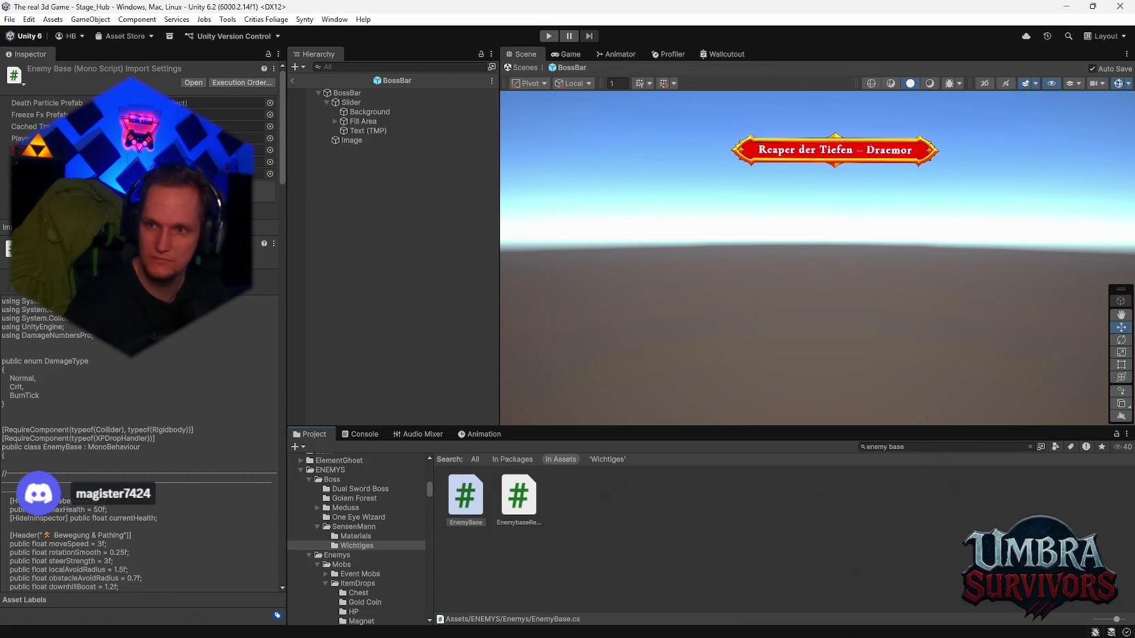
pyautogui.click(351, 434)
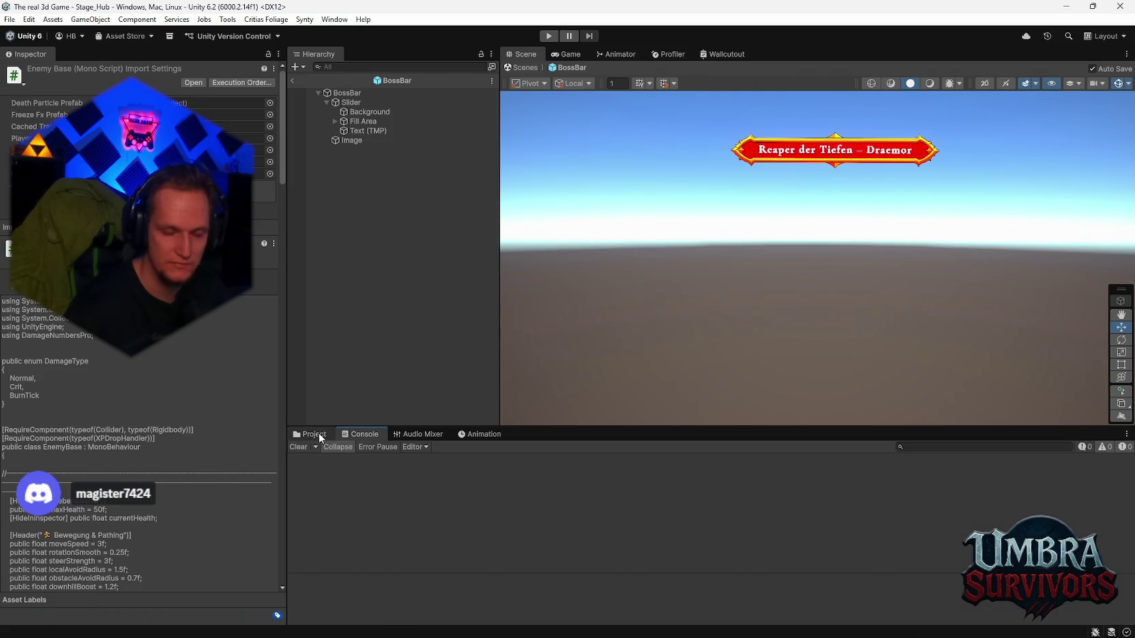
pyautogui.click(318, 437)
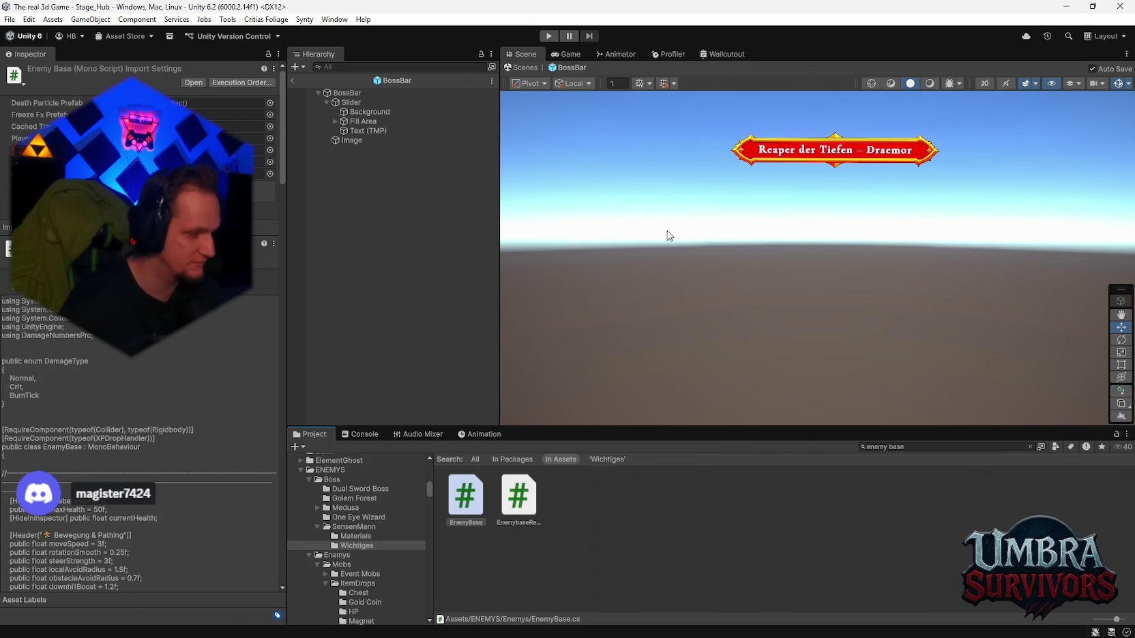
pyautogui.click(360, 95)
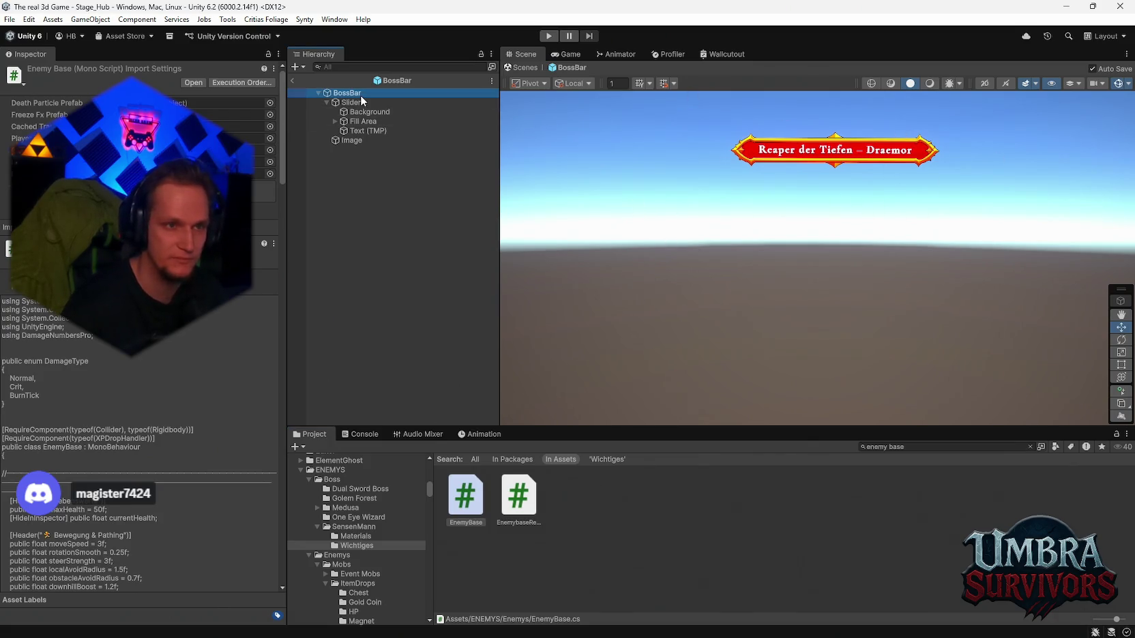
# Step: Clear the search, open the Wichtiges folder, and inspect Character_SpiritDemon_01's Boss Reporter components
pyautogui.scroll(1, 196, 346)
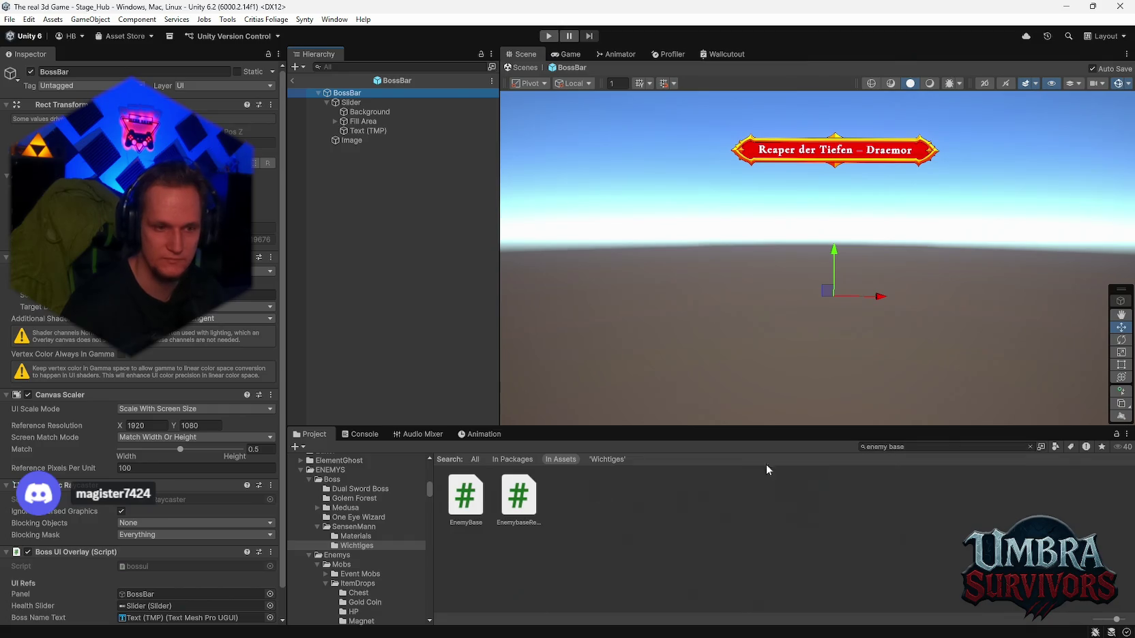
pyautogui.click(360, 536)
pyautogui.click(357, 546)
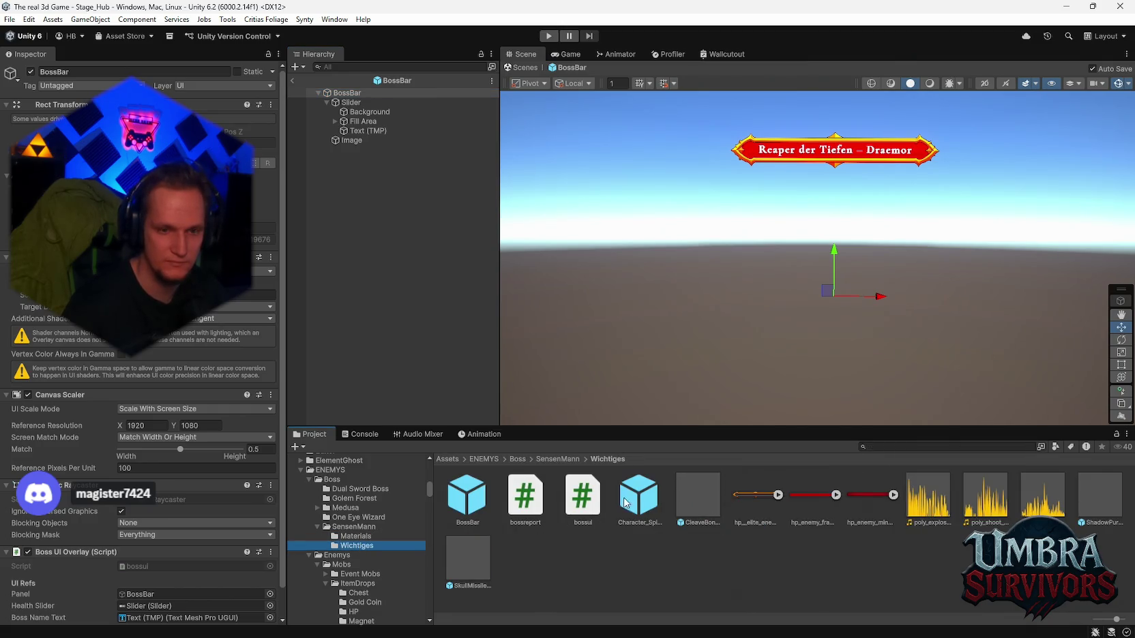
pyautogui.click(624, 504)
pyautogui.scroll(-15, 171, 406)
pyautogui.scroll(-15, 179, 396)
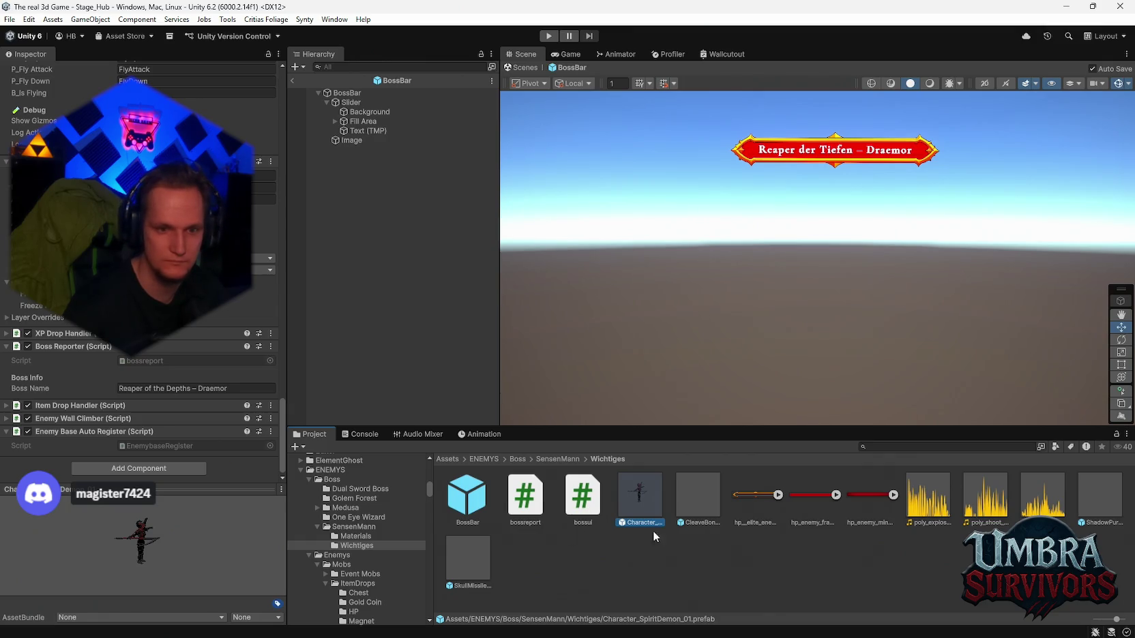
pyautogui.click(478, 515)
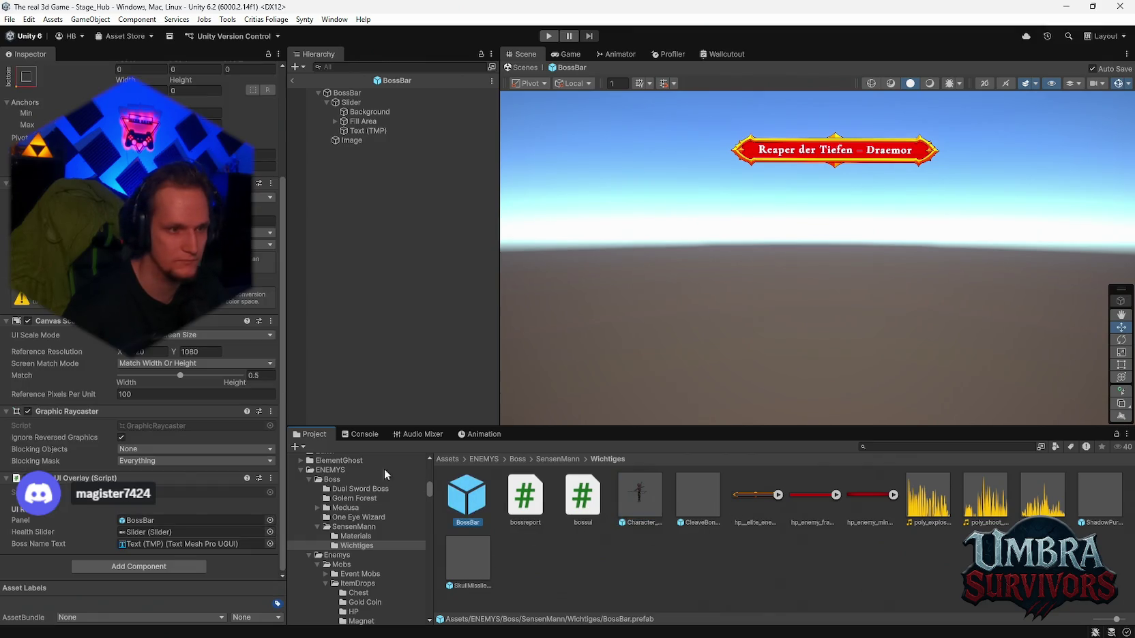
pyautogui.click(189, 532)
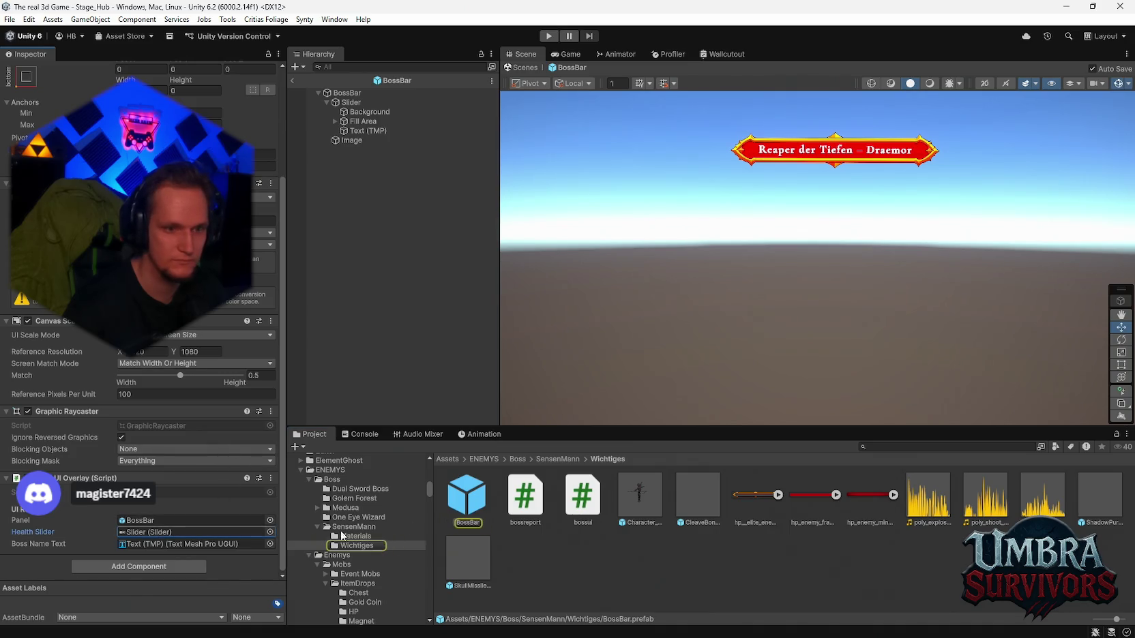
pyautogui.click(585, 375)
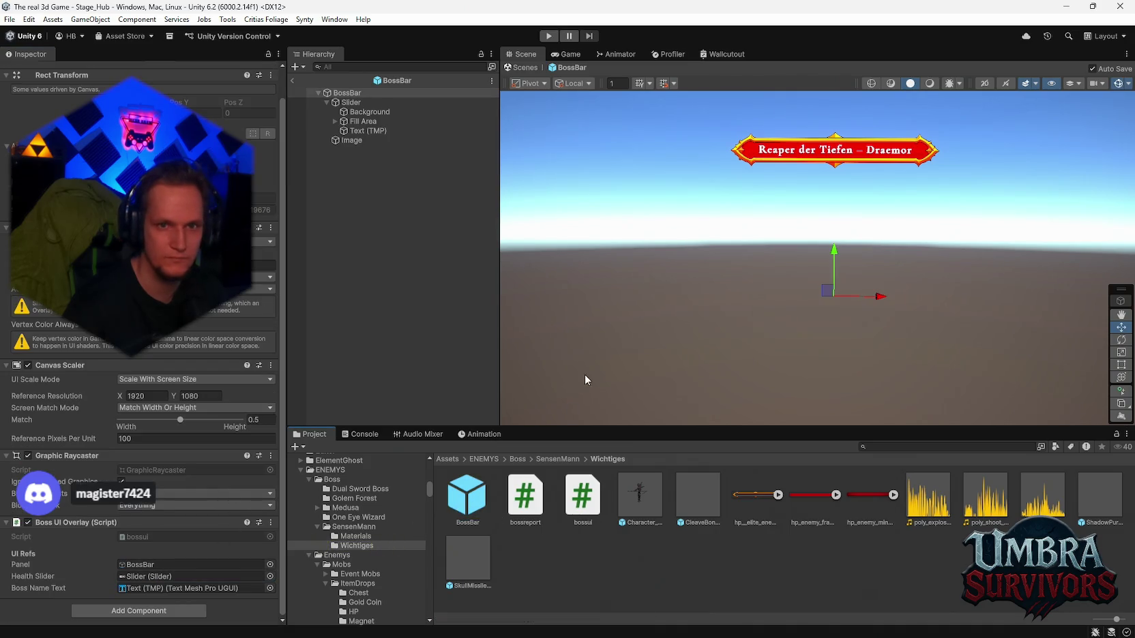
pyautogui.click(350, 121)
pyautogui.click(334, 122)
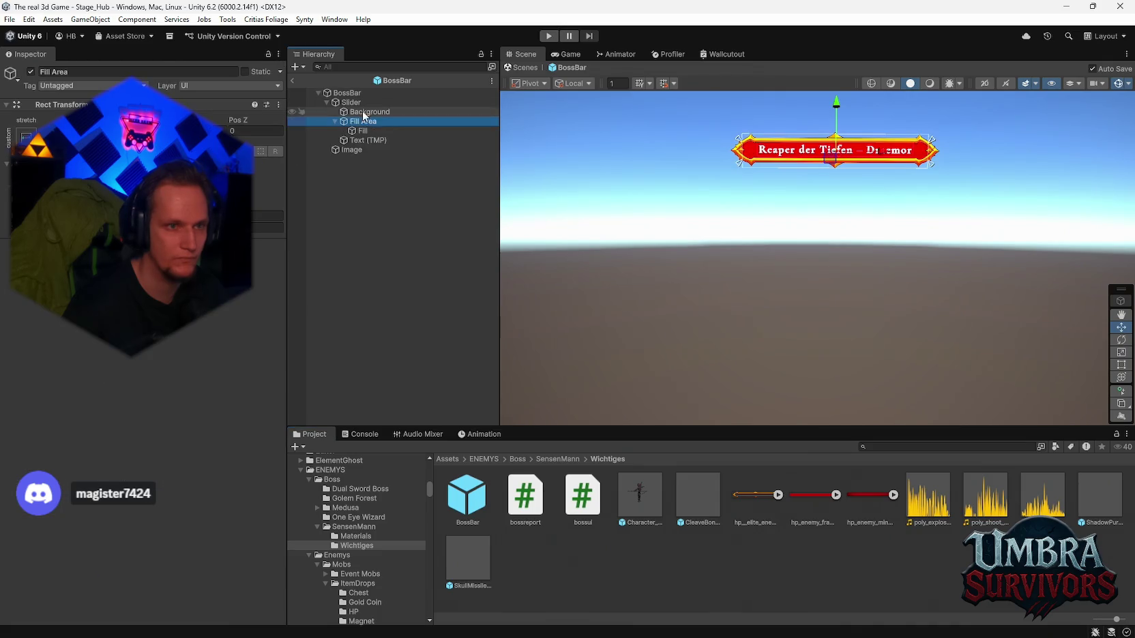
pyautogui.click(354, 104)
pyautogui.scroll(-5, 187, 358)
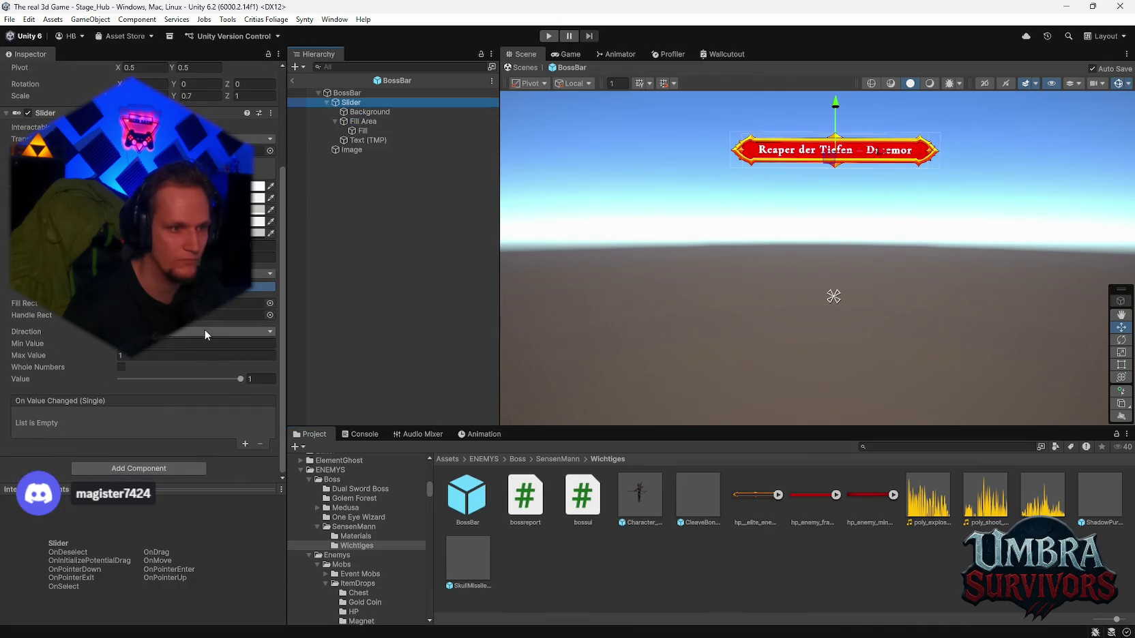
pyautogui.moveTo(227, 378)
pyautogui.mouseDown()
pyautogui.moveTo(126, 372)
pyautogui.moveTo(298, 374)
pyautogui.mouseUp()
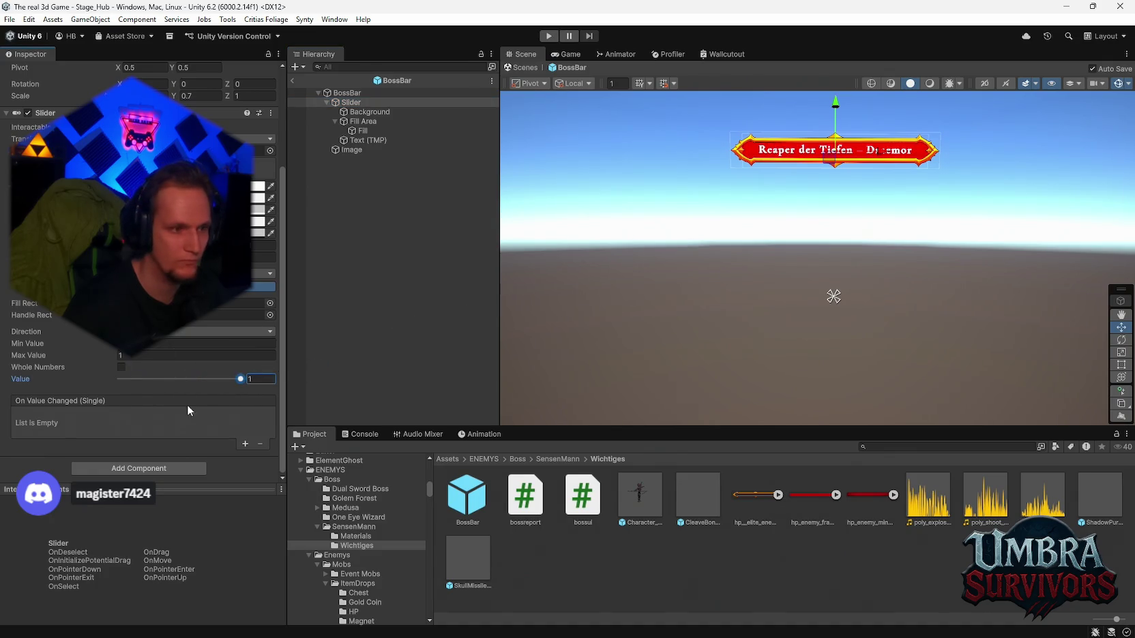
pyautogui.scroll(3, 165, 375)
pyautogui.scroll(-3, 166, 376)
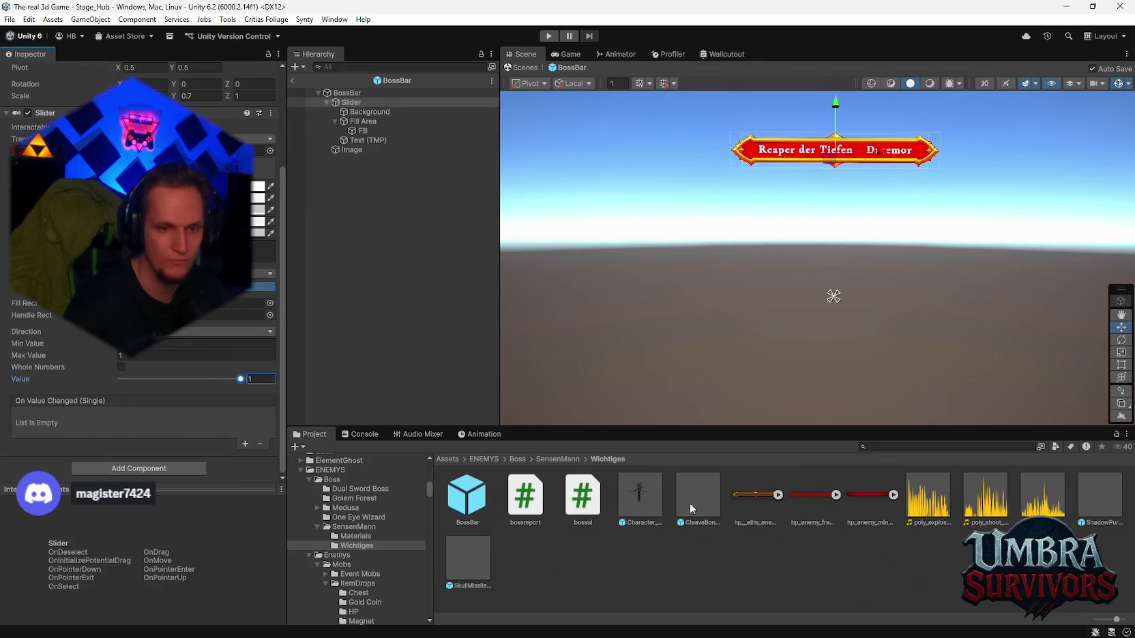
pyautogui.click(638, 494)
# Step: Expand the spirit demon's Enemy Wall Climber settings and check its Detect Range
pyautogui.scroll(-5, 199, 382)
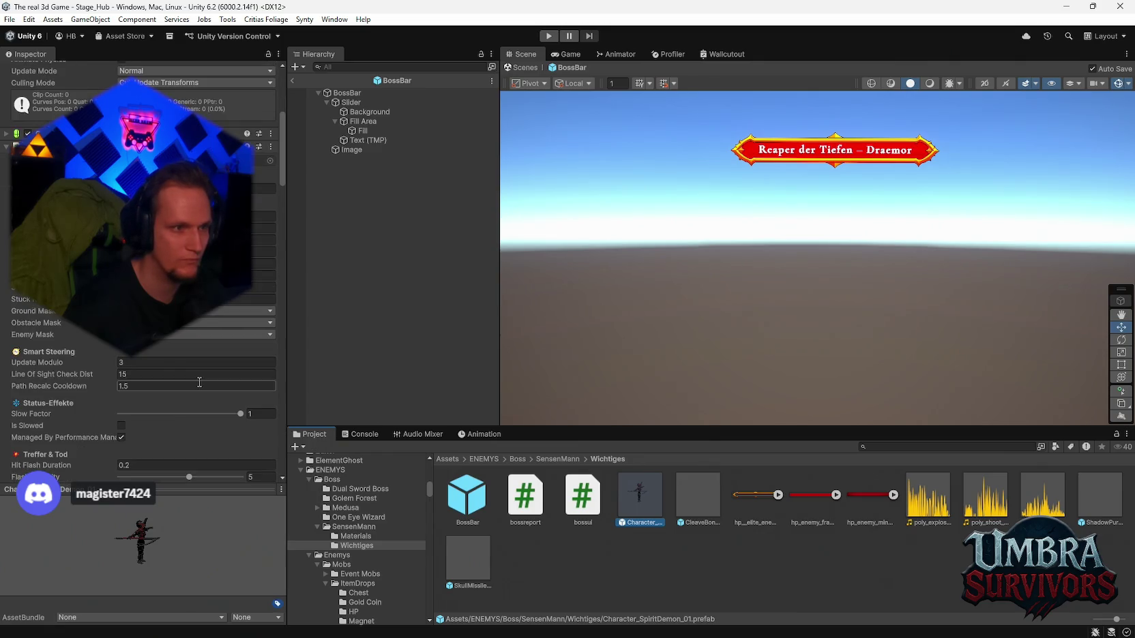
pyautogui.scroll(-6, 199, 382)
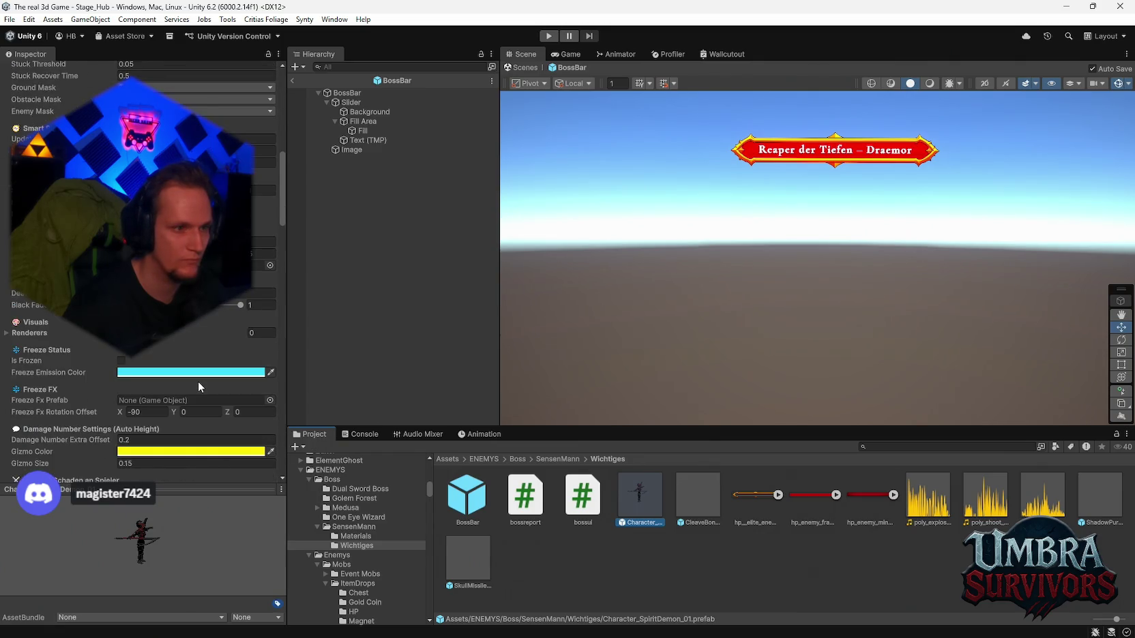
pyautogui.scroll(-1, 199, 384)
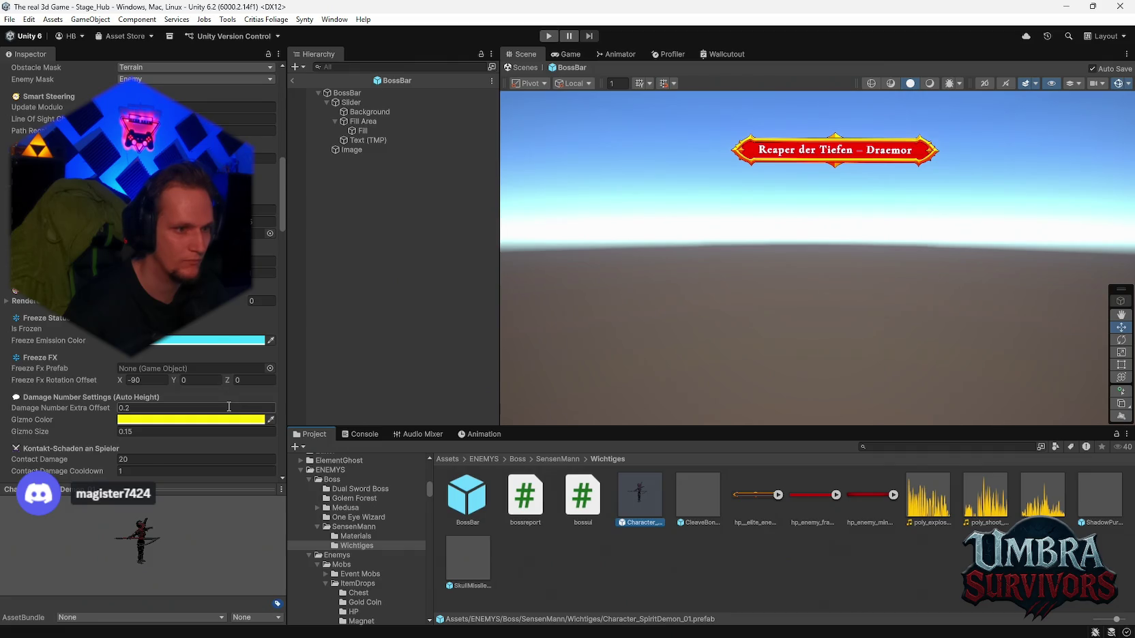
pyautogui.scroll(-12, 232, 404)
pyautogui.scroll(-15, 236, 403)
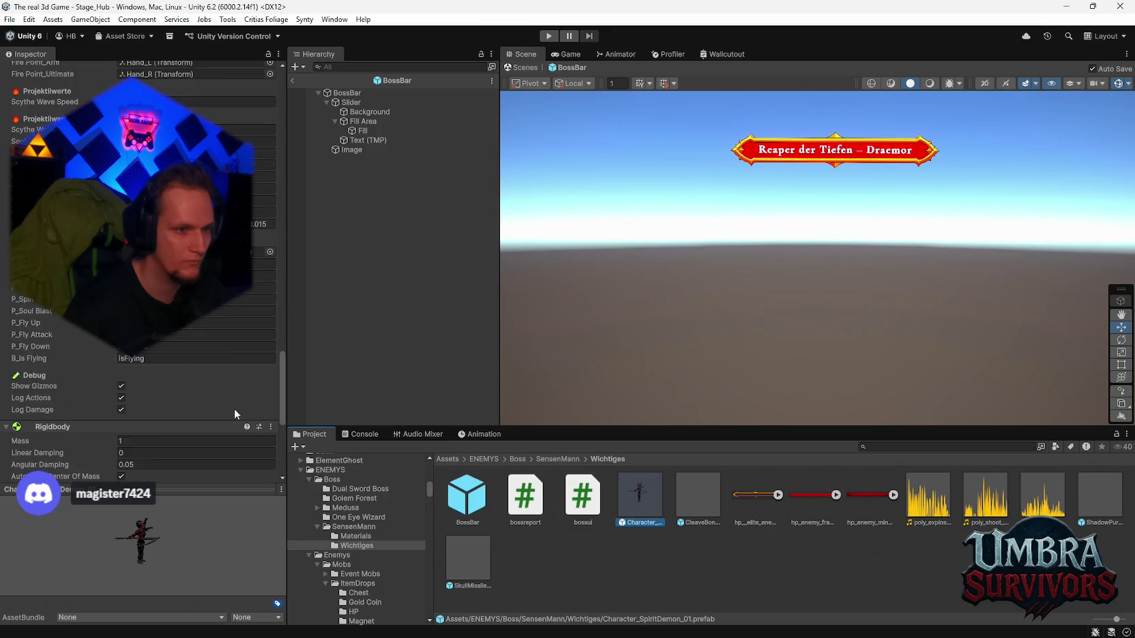
pyautogui.scroll(-8, 234, 408)
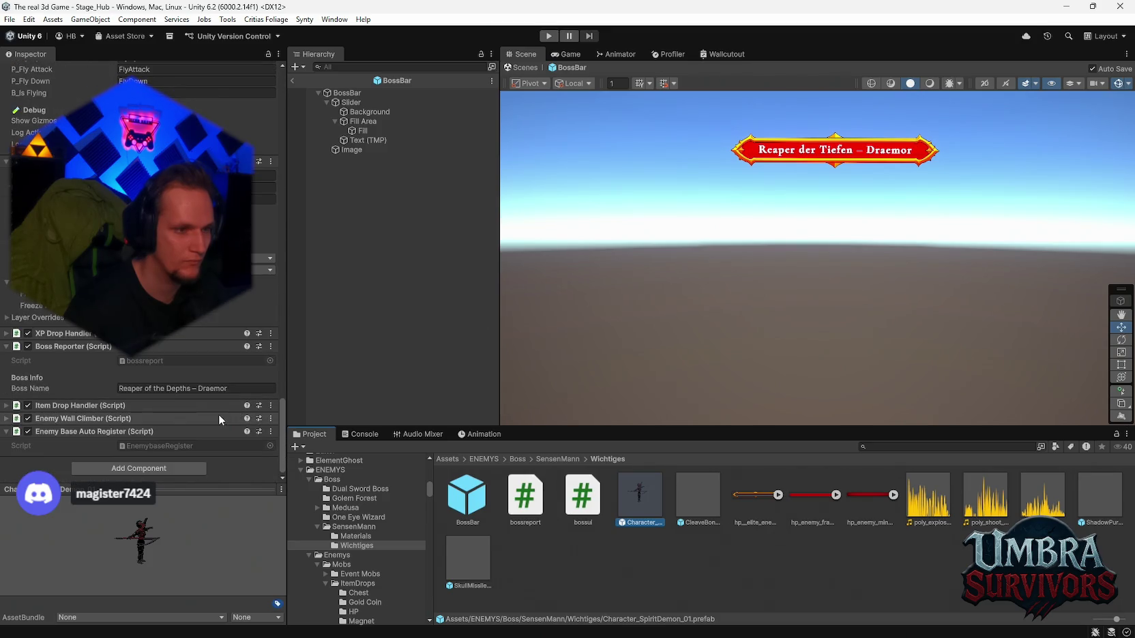
pyautogui.click(6, 419)
pyautogui.scroll(-4, 29, 409)
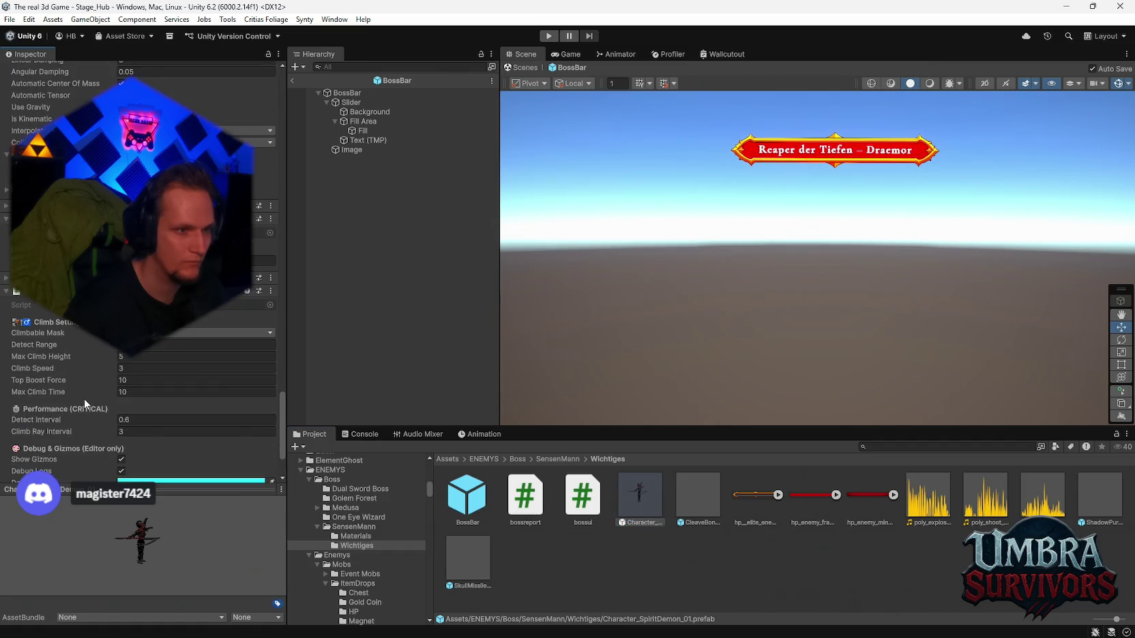
pyautogui.click(145, 345)
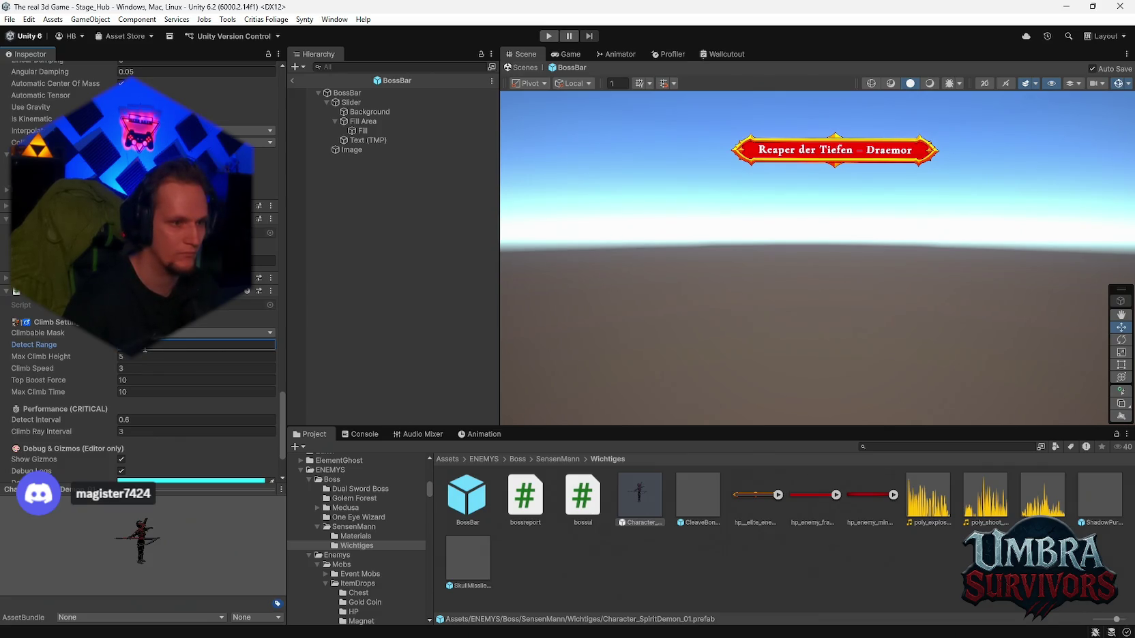
# Step: Check the wall climber's Detect Interval, then exit BossBar prefab mode to the scene
pyautogui.scroll(-1, 174, 372)
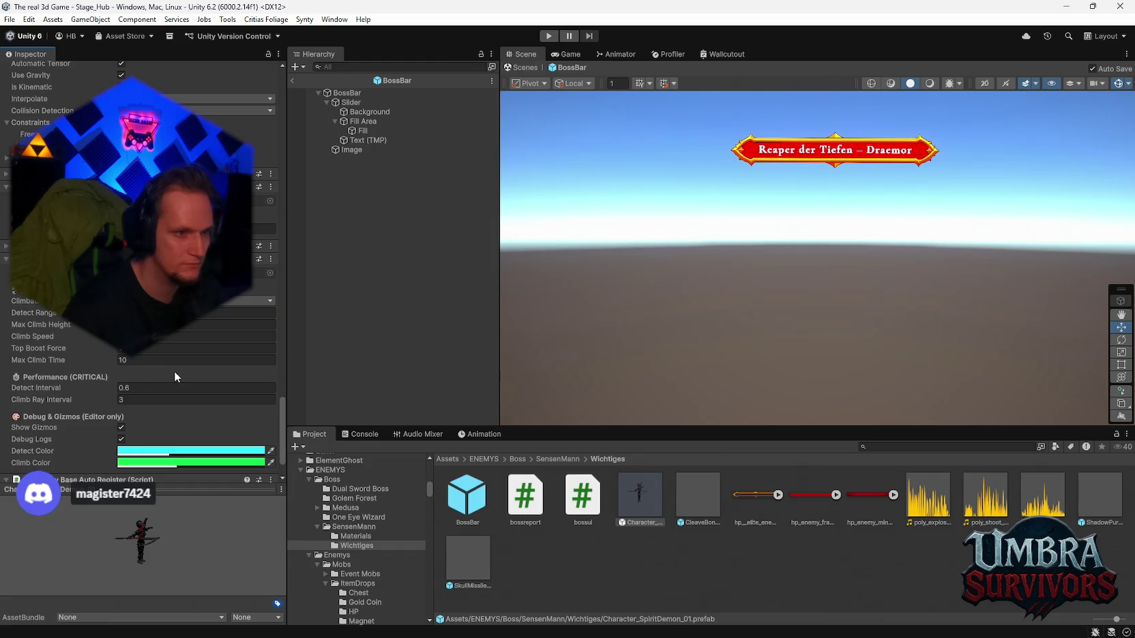
pyautogui.scroll(-1, 174, 370)
pyautogui.click(236, 359)
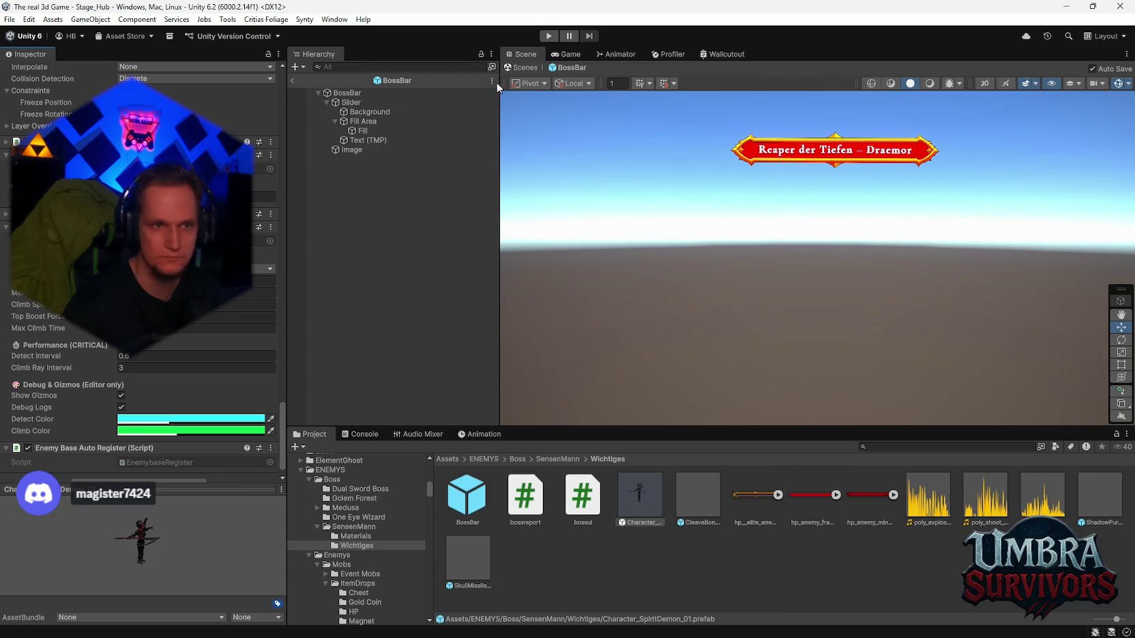
pyautogui.click(293, 79)
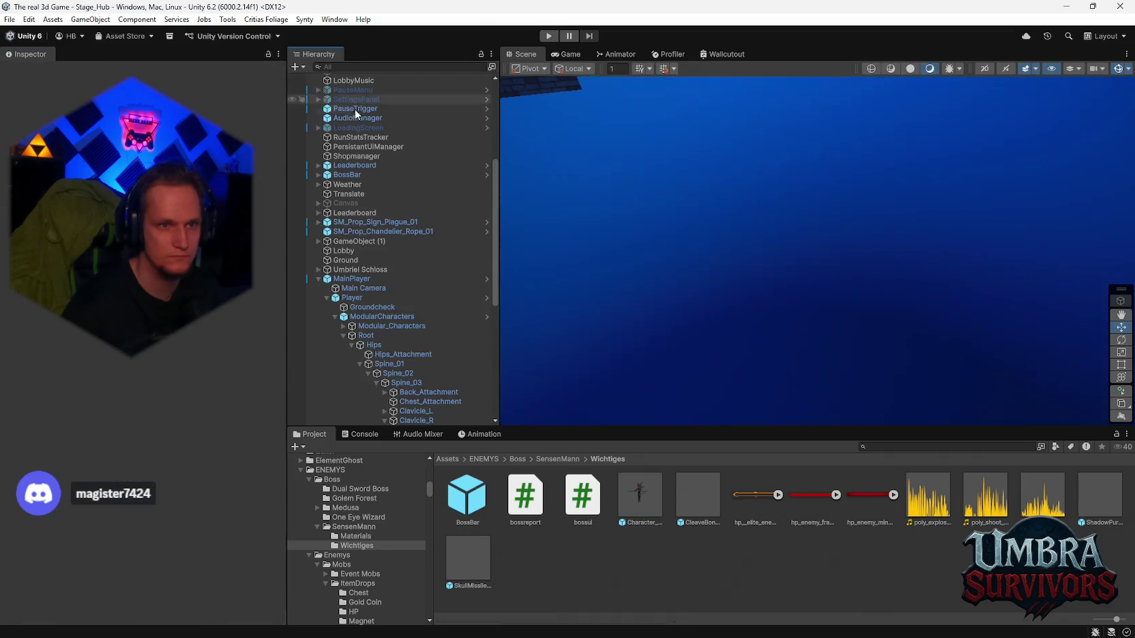
# Step: Start Play Mode, choose the Ice Wand in the hub spellbook, and begin the forest stage
pyautogui.click(547, 38)
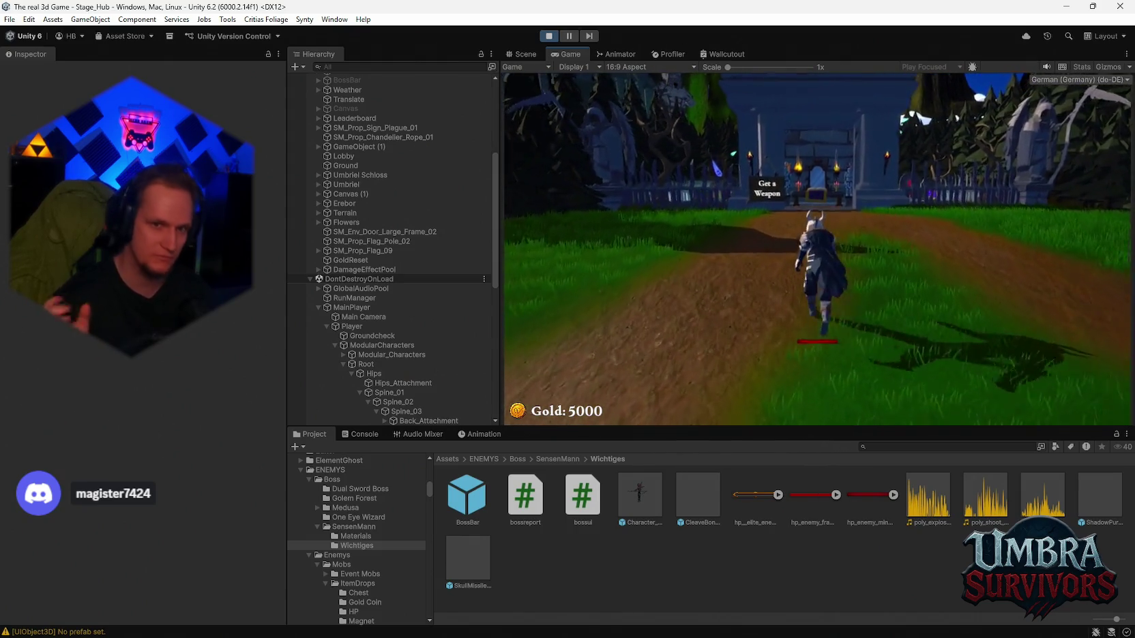
pyautogui.press('w')
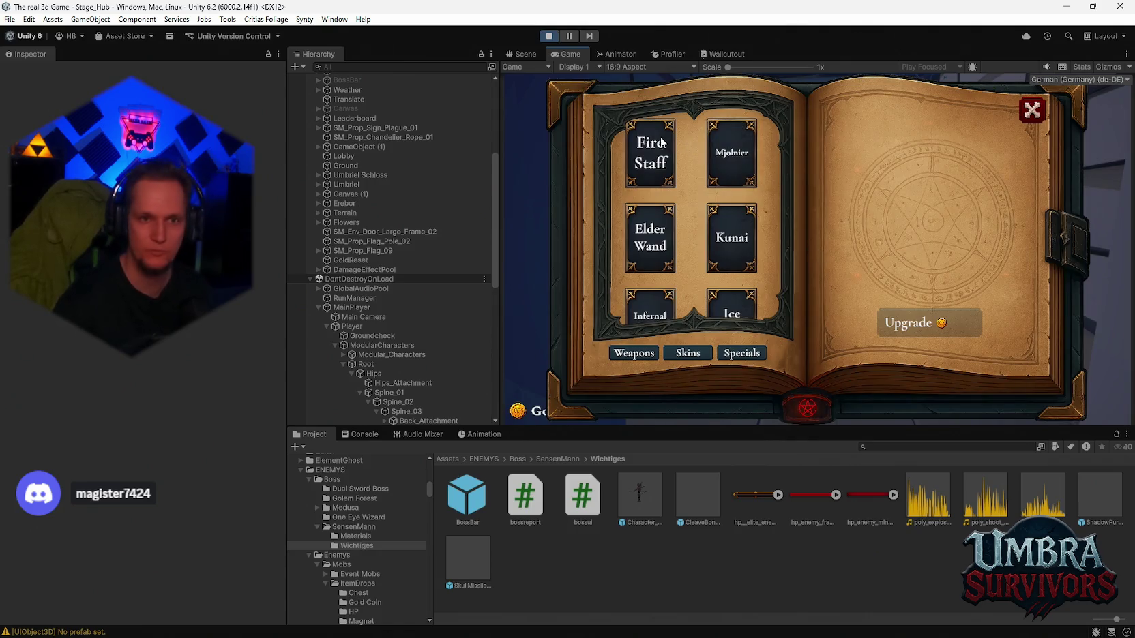
pyautogui.click(651, 147)
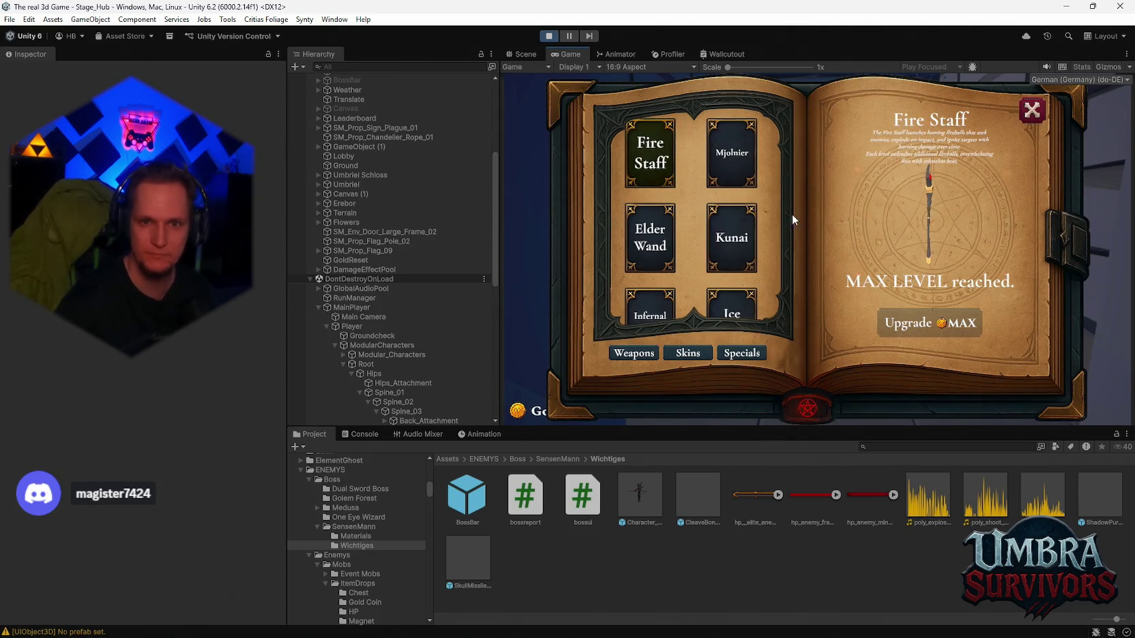
pyautogui.scroll(-2, 723, 218)
pyautogui.click(731, 287)
pyautogui.click(1033, 111)
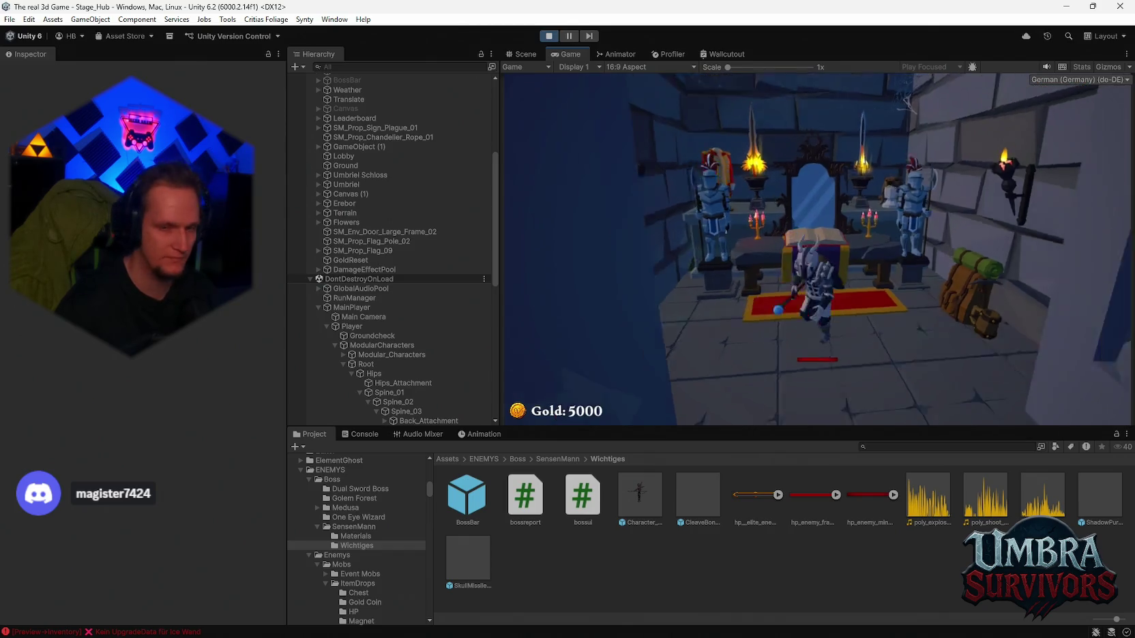
pyautogui.press('w')
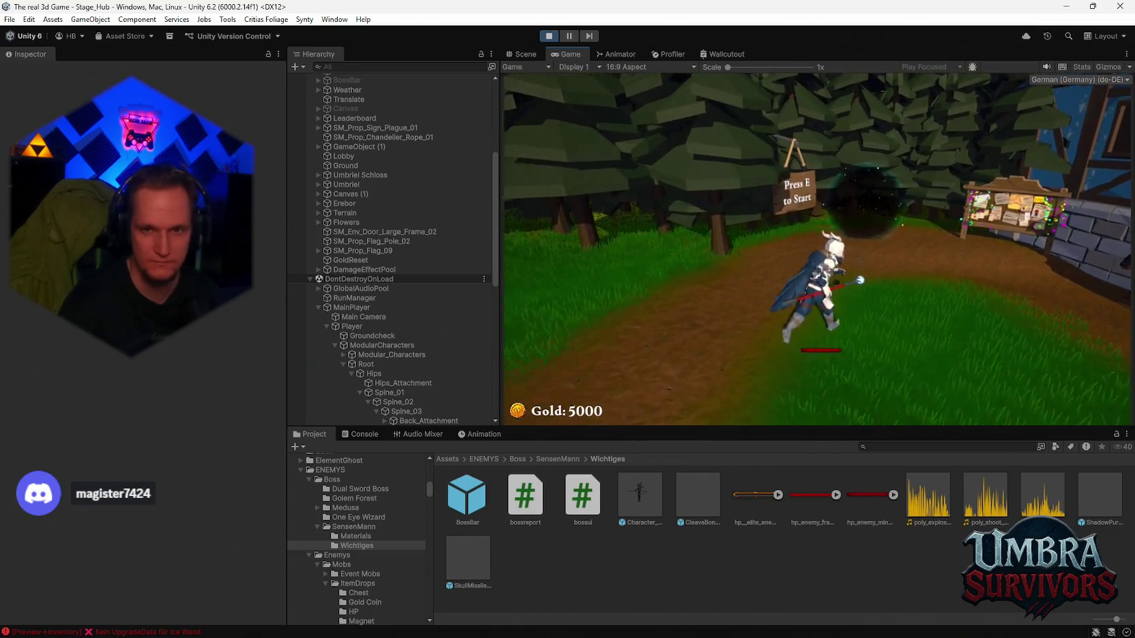
pyautogui.press('e')
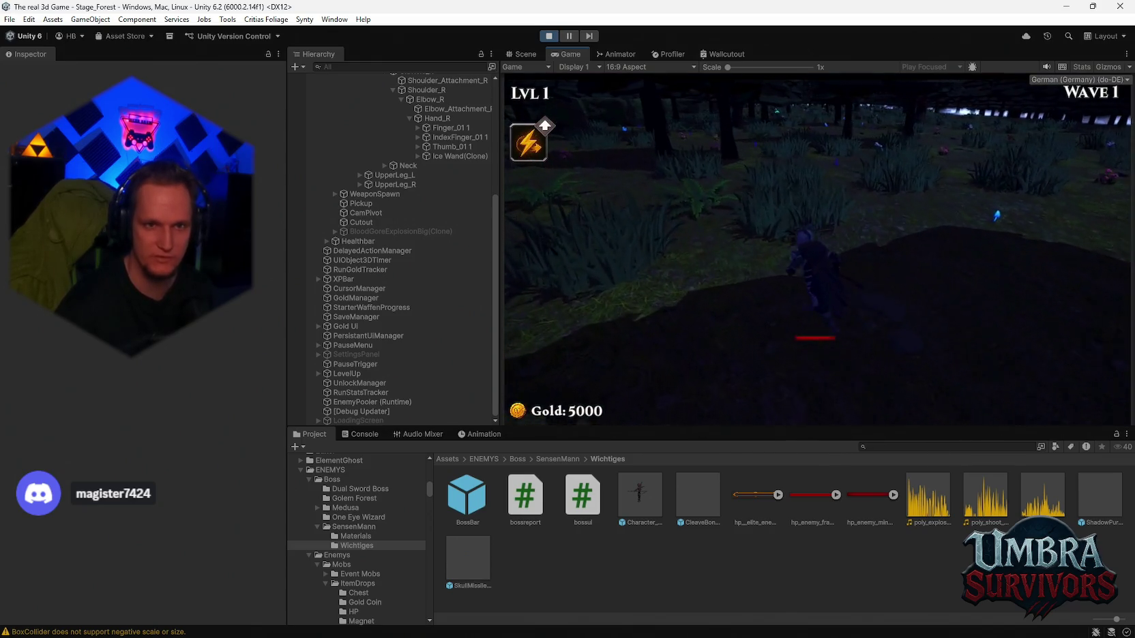
# Step: Pause the forest run, select Stage_Forest's Cheats object in the Hierarchy, then resume
pyautogui.press('w')
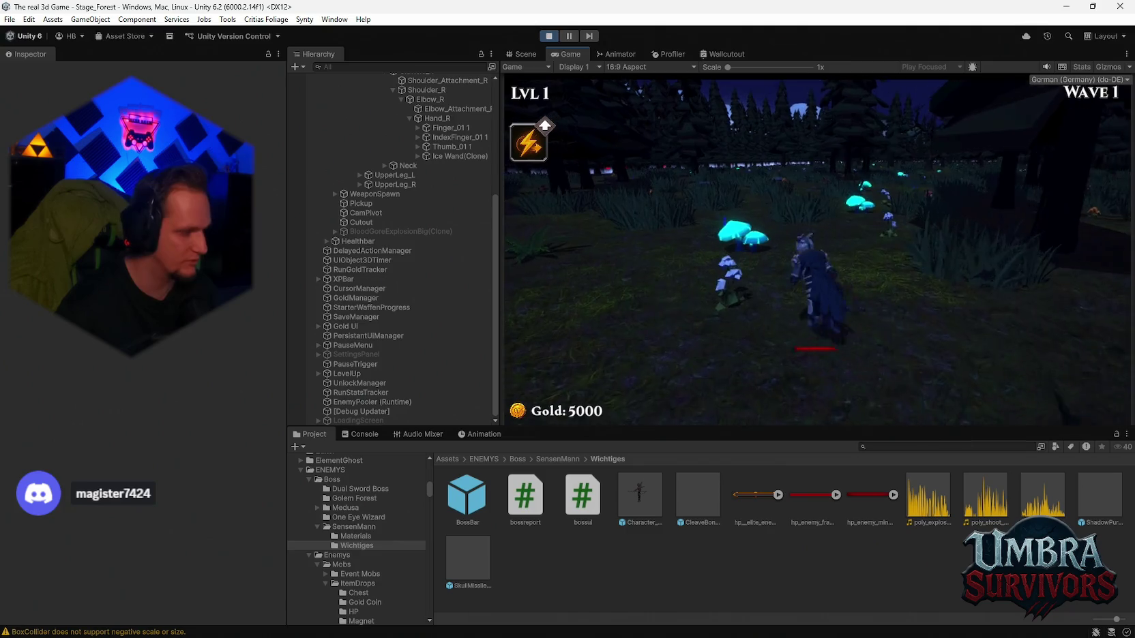
pyautogui.press('w')
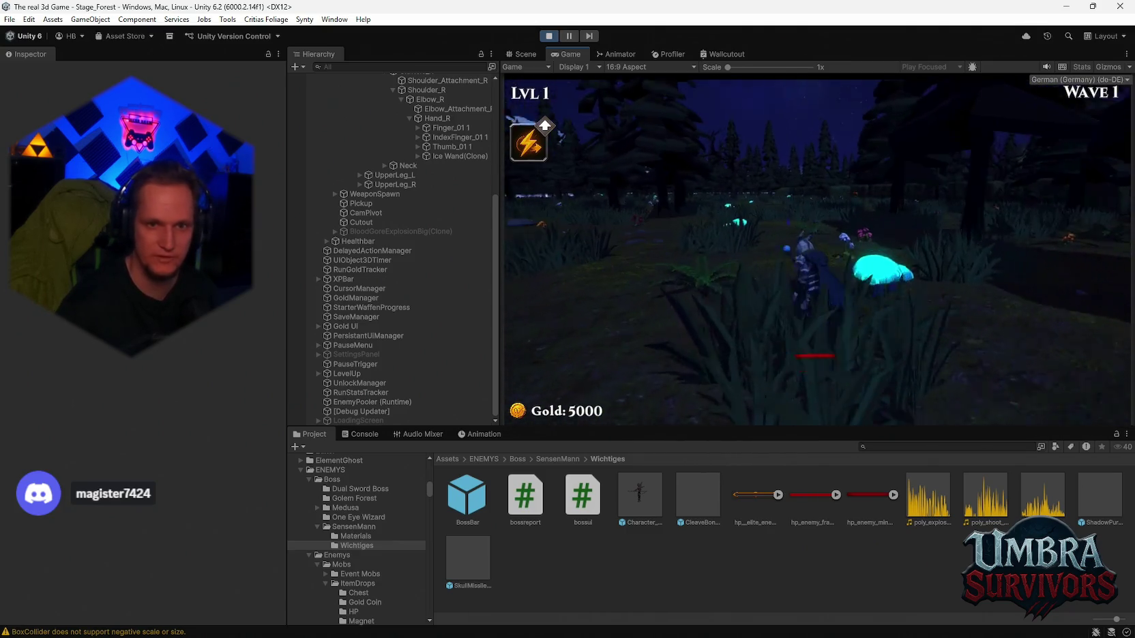
pyautogui.press('Escape')
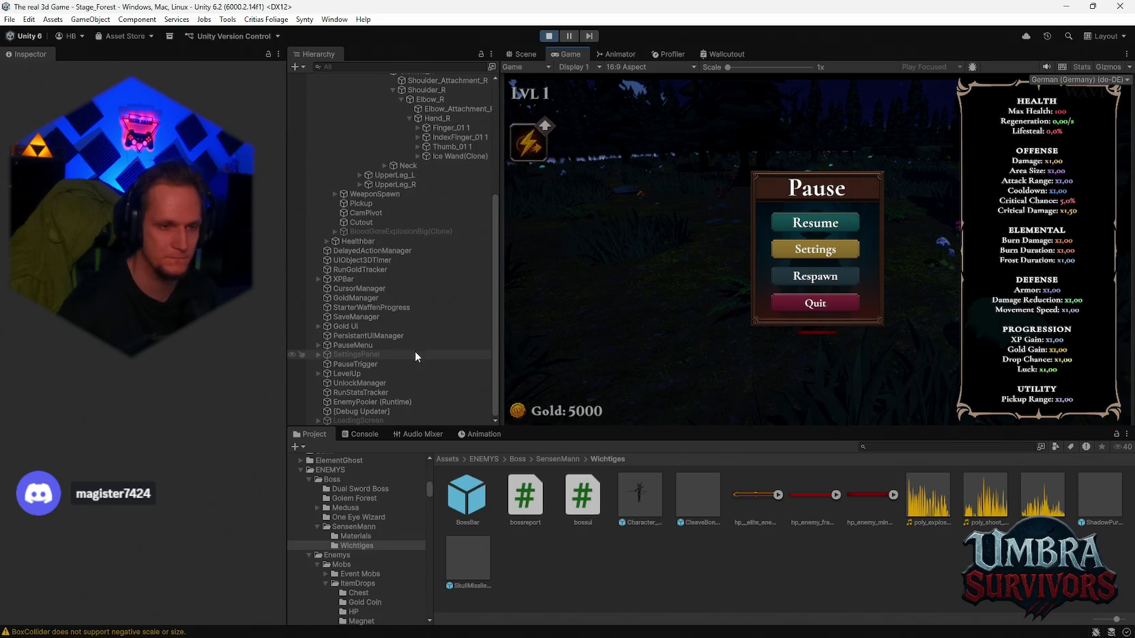
pyautogui.scroll(10, 375, 286)
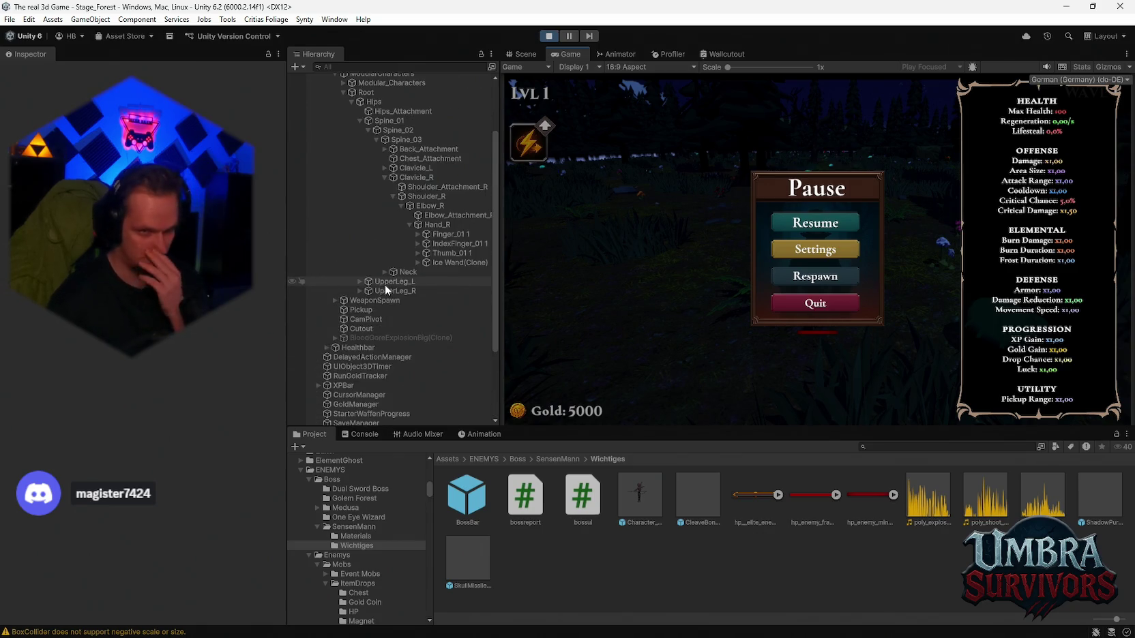
pyautogui.click(310, 78)
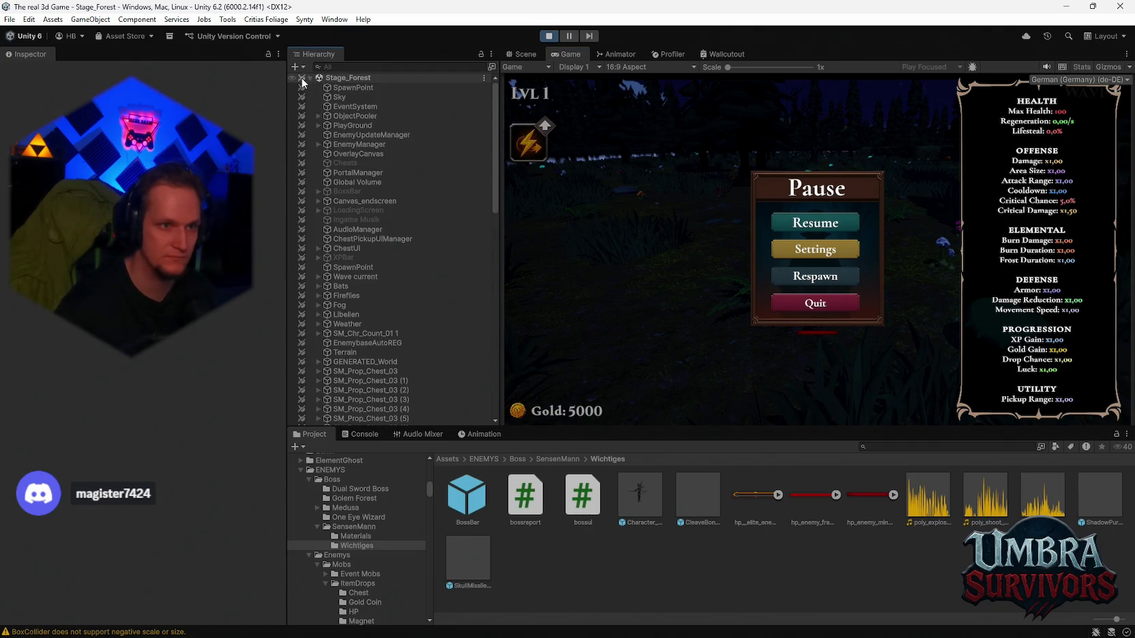
pyautogui.click(347, 163)
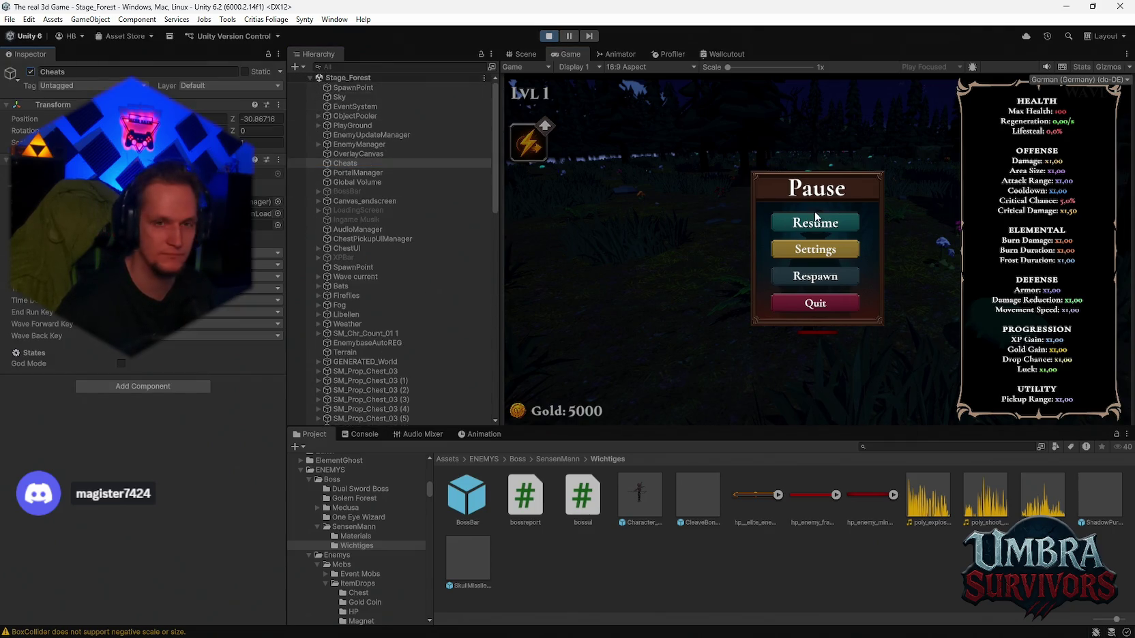
pyautogui.click(816, 220)
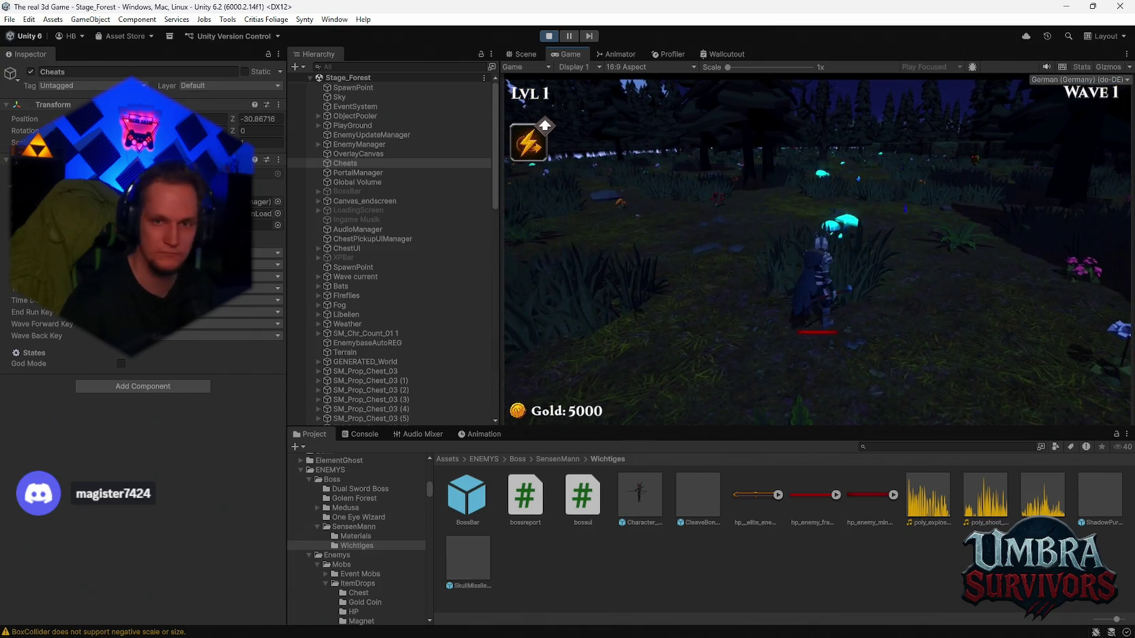
# Step: Fight forest enemies with the Ice Wand, then toggle God Mode off with G
pyautogui.press('g')
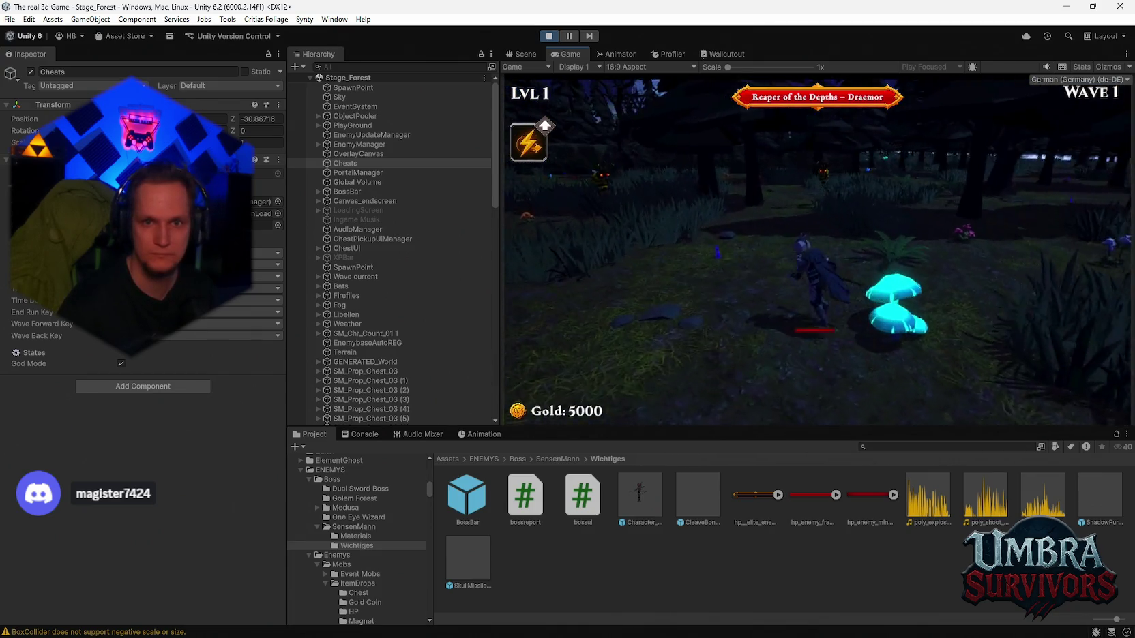
pyautogui.press('s')
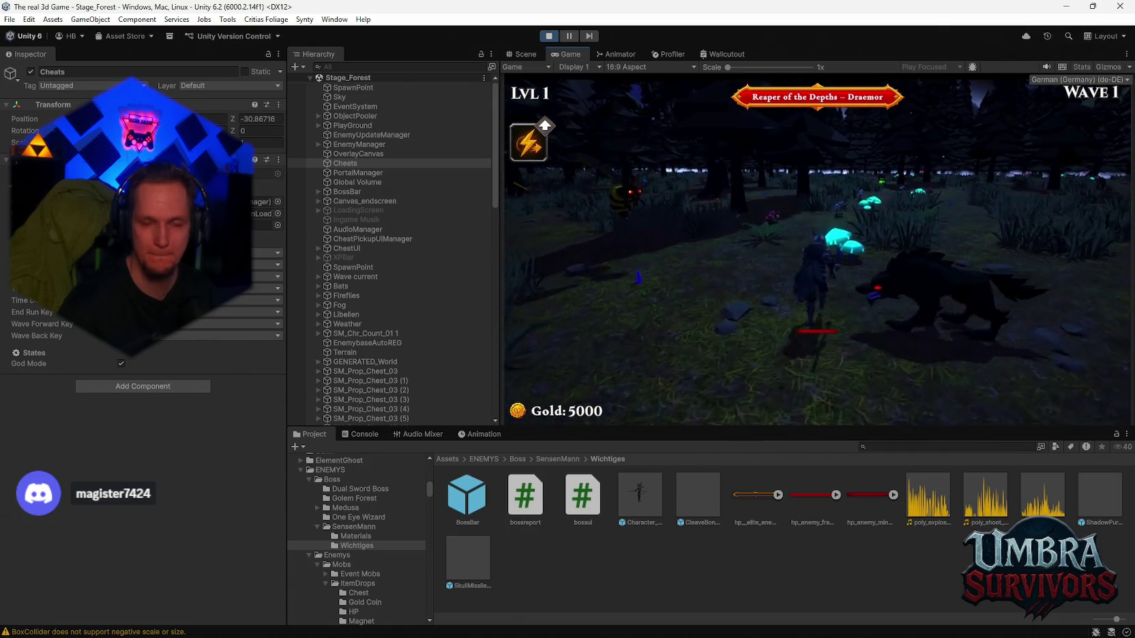
pyautogui.press('s')
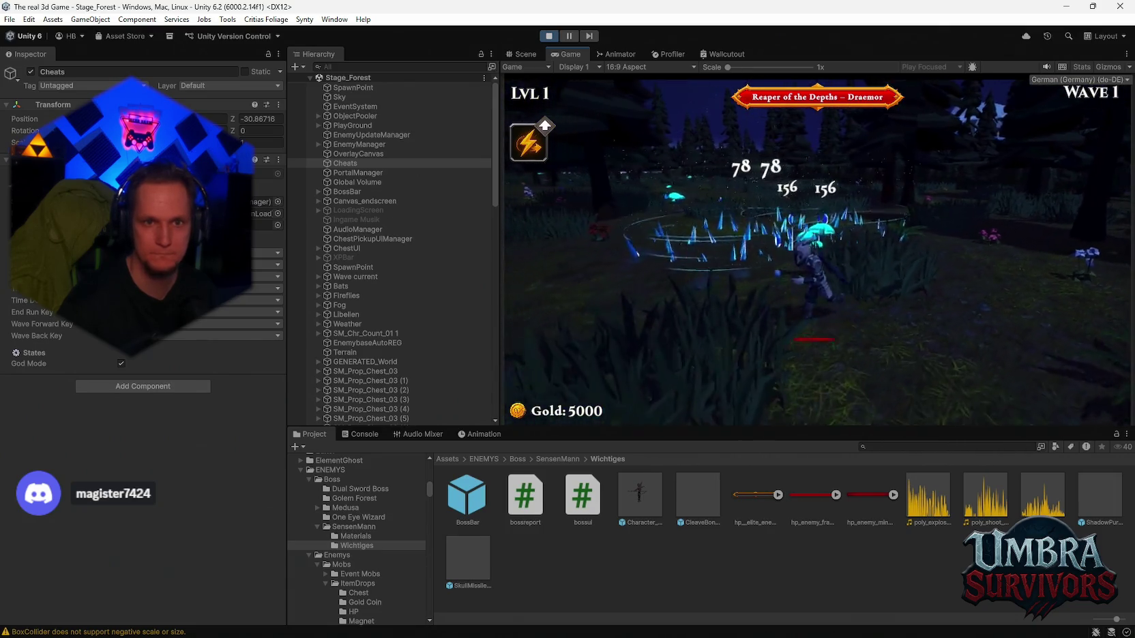
pyautogui.press('s')
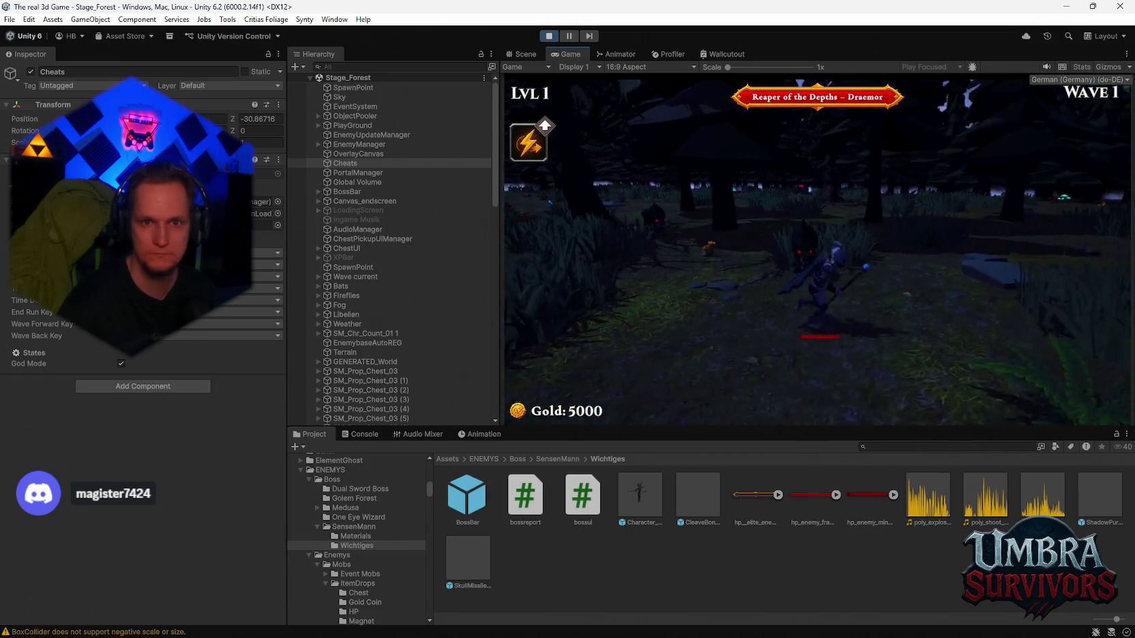
pyautogui.press('w')
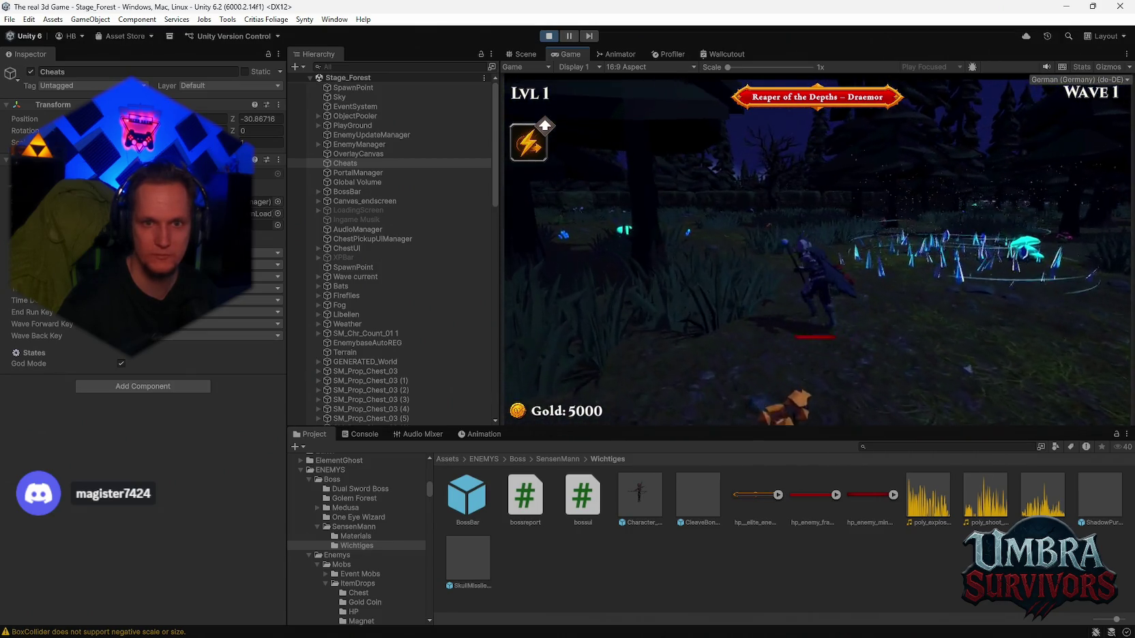
pyautogui.press('w')
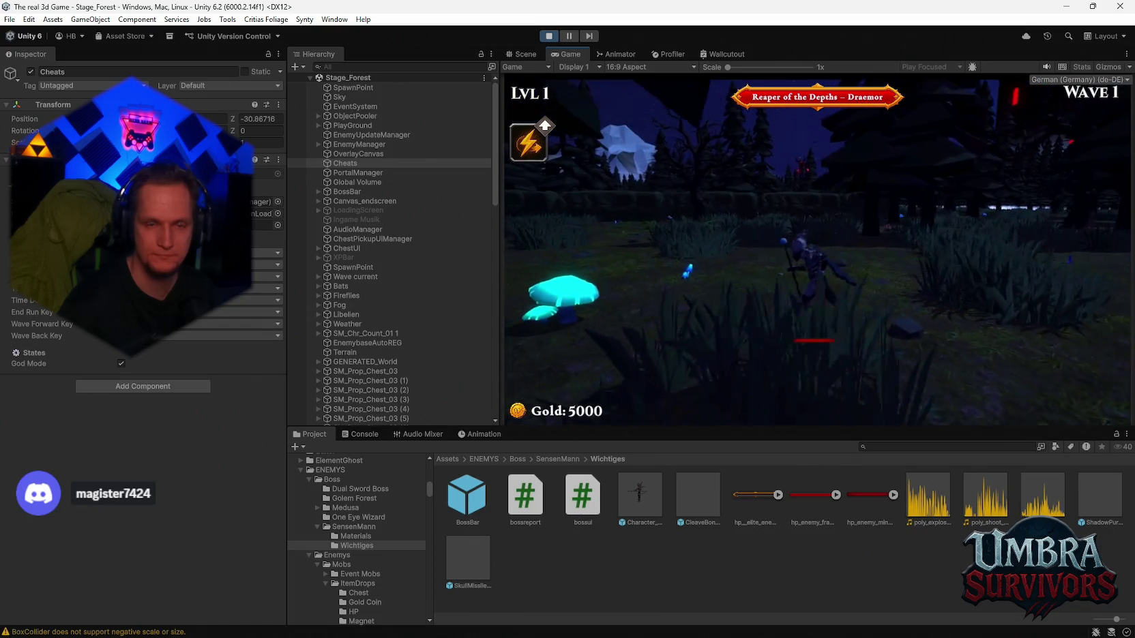
pyautogui.press('w')
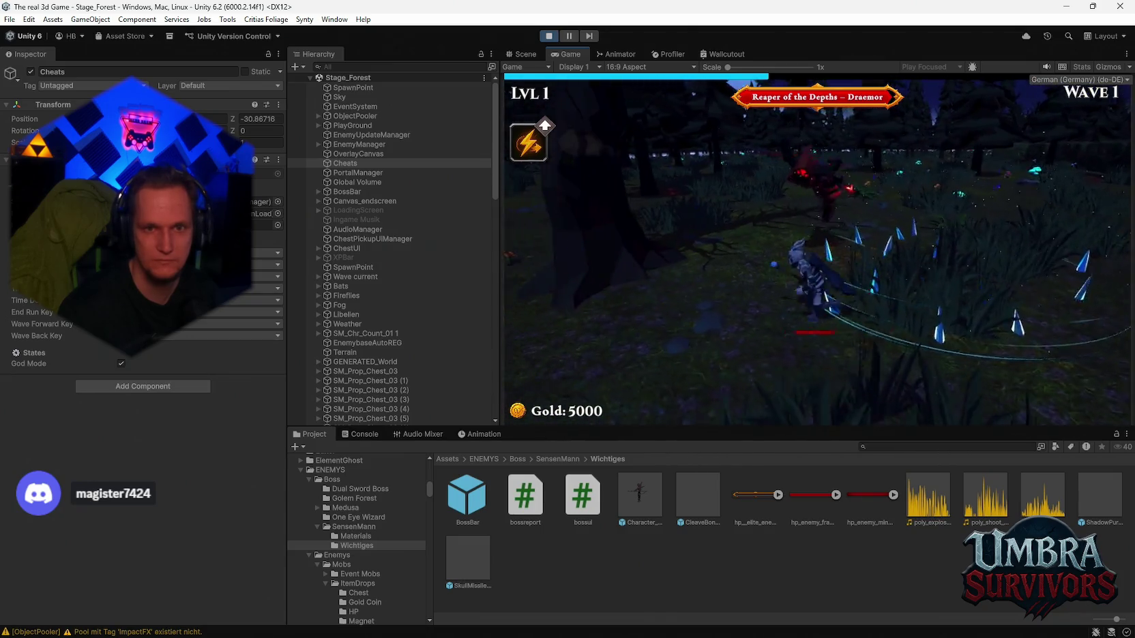
pyautogui.press('g')
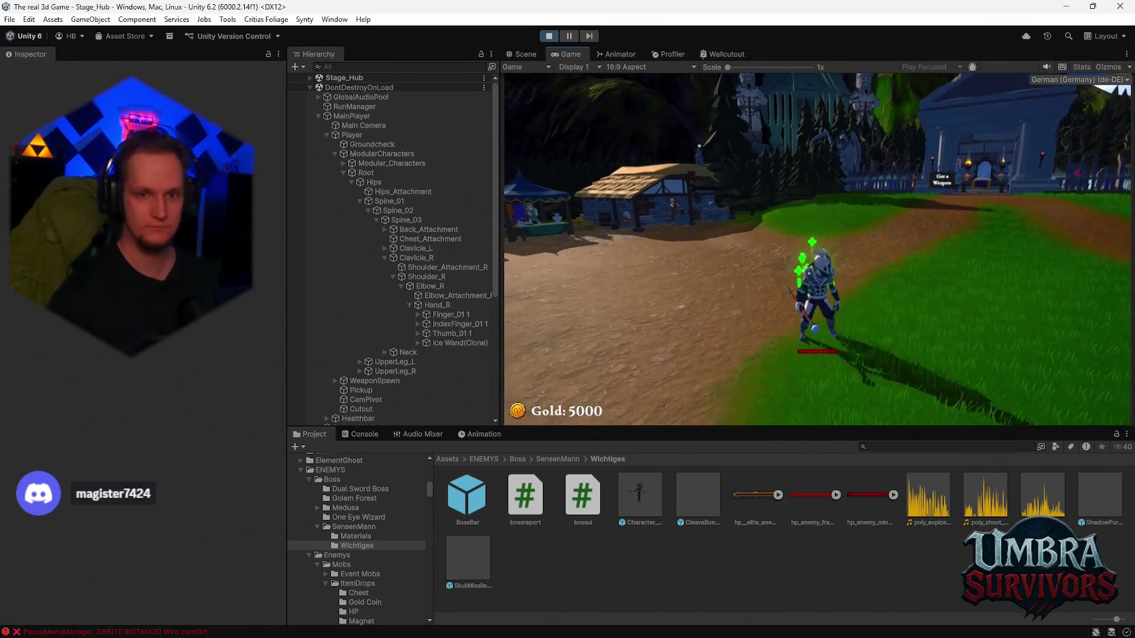
# Step: Pause the game, stop Play mode, and start a fresh play session from Stage_Hub
pyautogui.press('Escape')
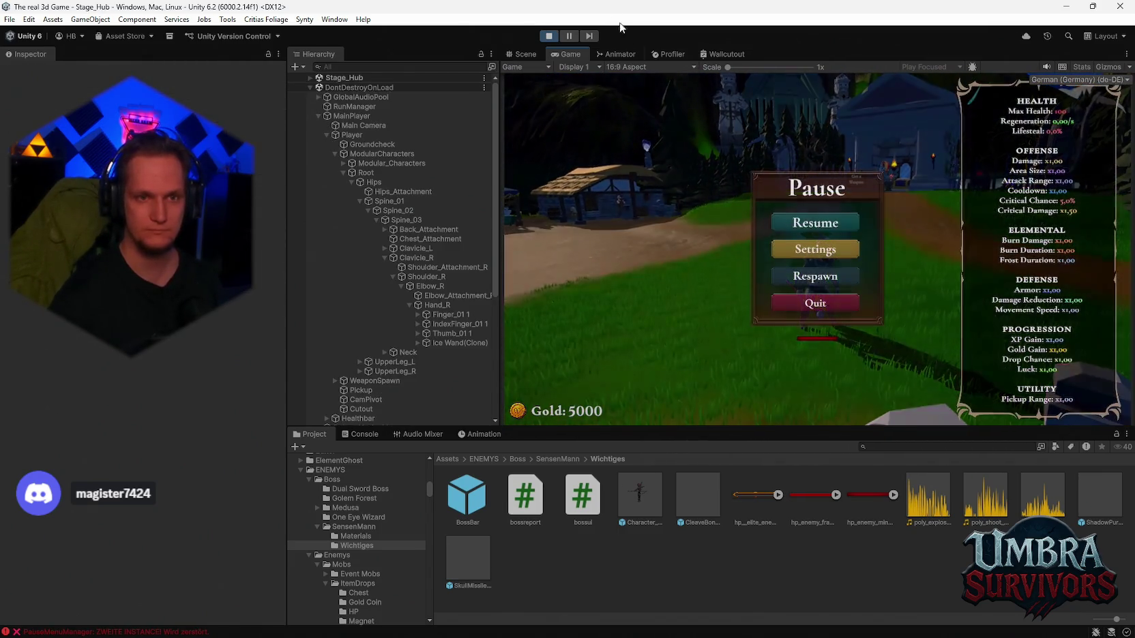
pyautogui.hotkey('ctrl', 'p')
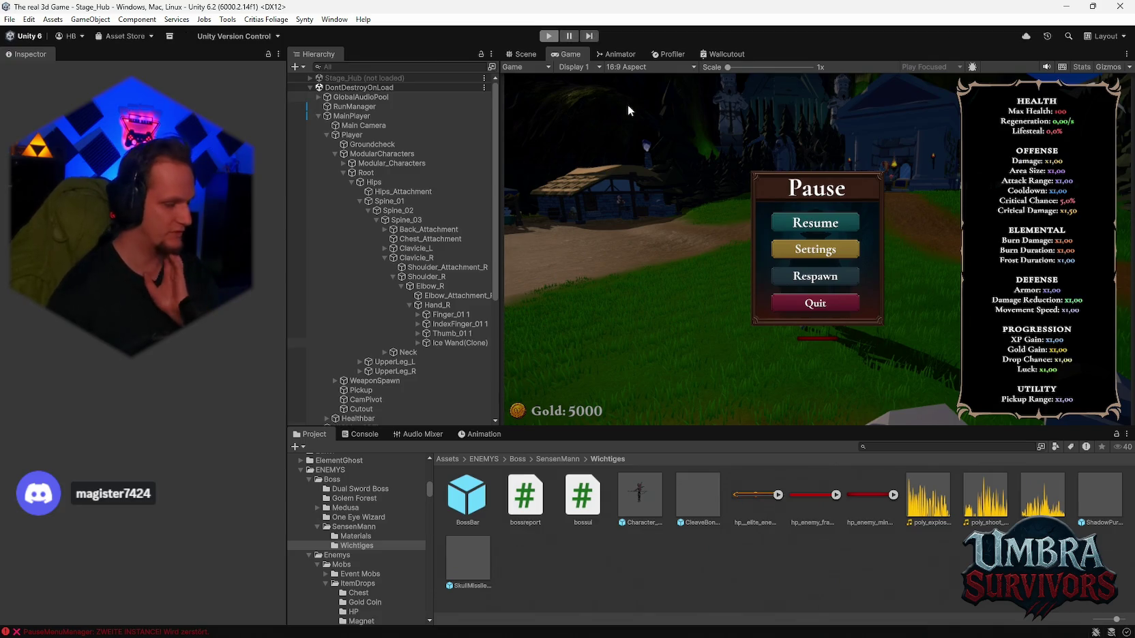
pyautogui.click(548, 35)
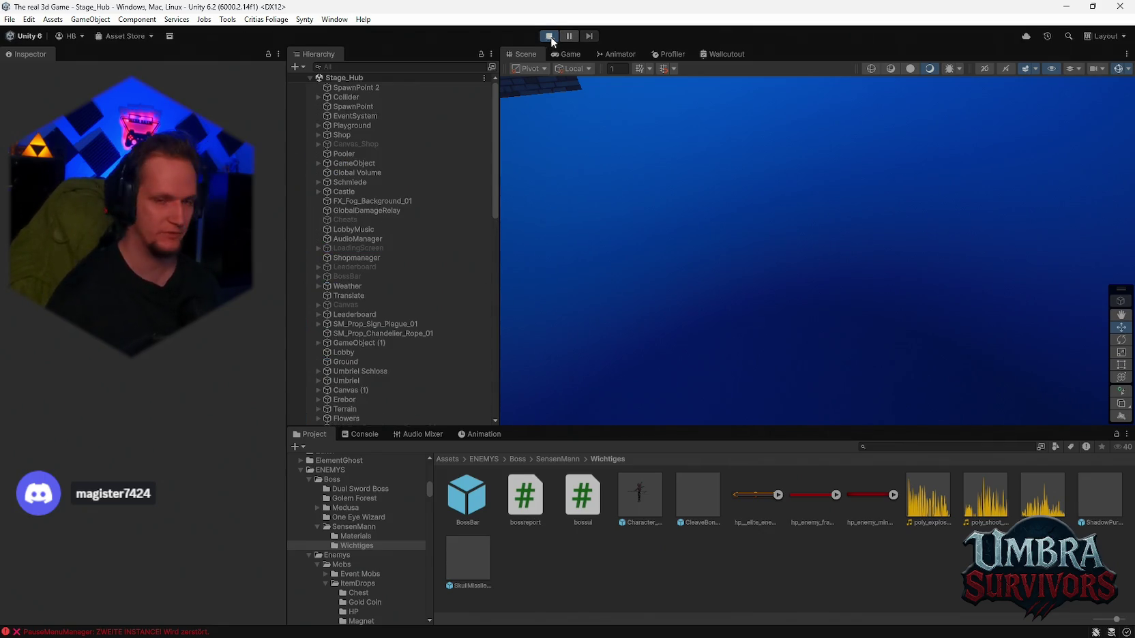
# Step: Walk to the weapon shop and choose the Ice Wand in the weapon book
pyautogui.click(808, 265)
pyautogui.press('w')
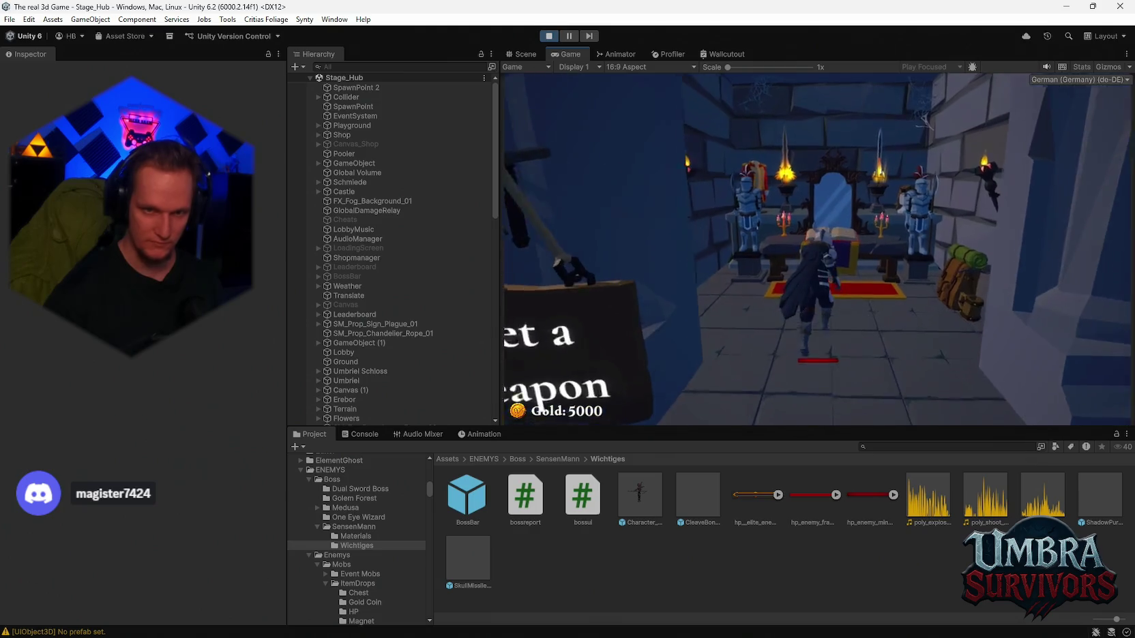
pyautogui.scroll(-1, 707, 289)
pyautogui.click(707, 290)
pyautogui.click(1031, 110)
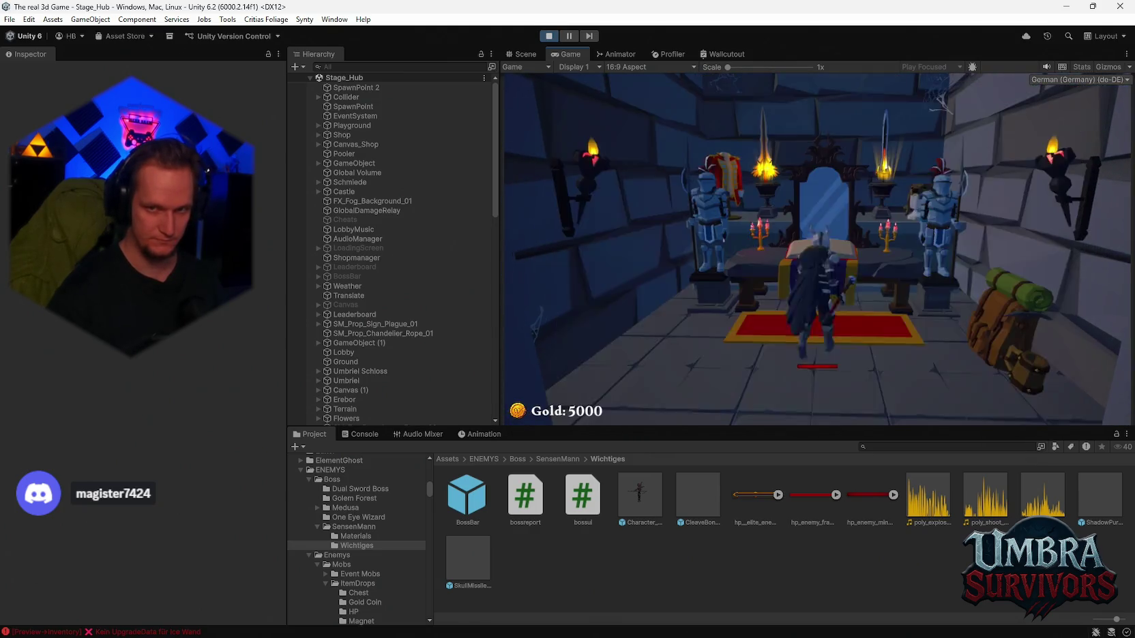
# Step: Walk to the stage portal and enter it to start Stage 1 in the forest
pyautogui.press('s')
pyautogui.press('w')
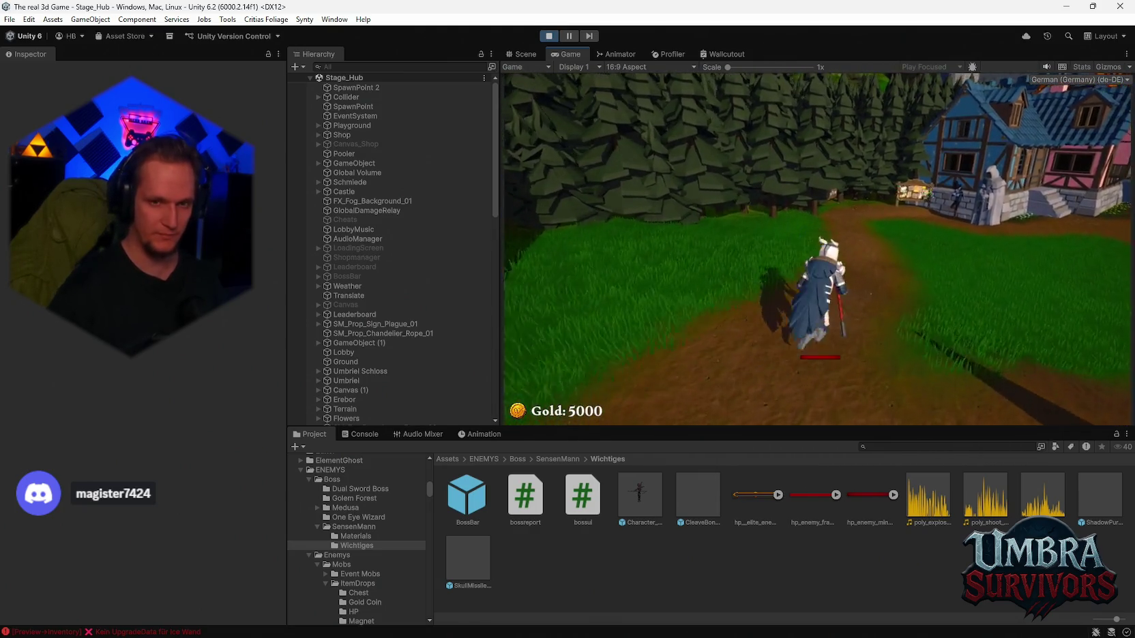
pyautogui.press('a')
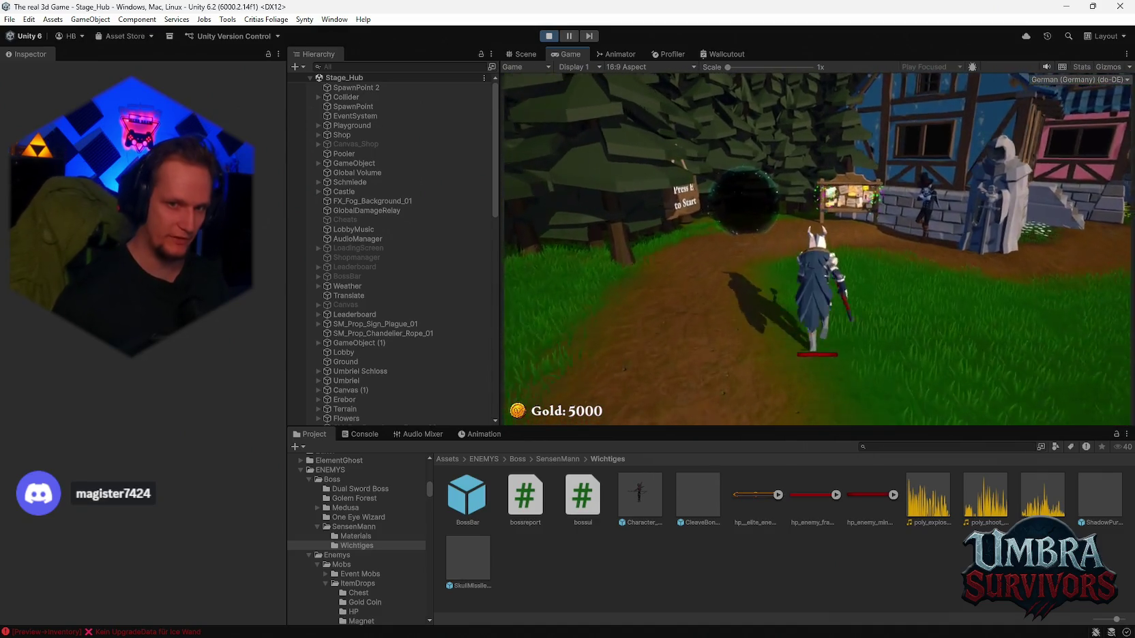
pyautogui.press('e')
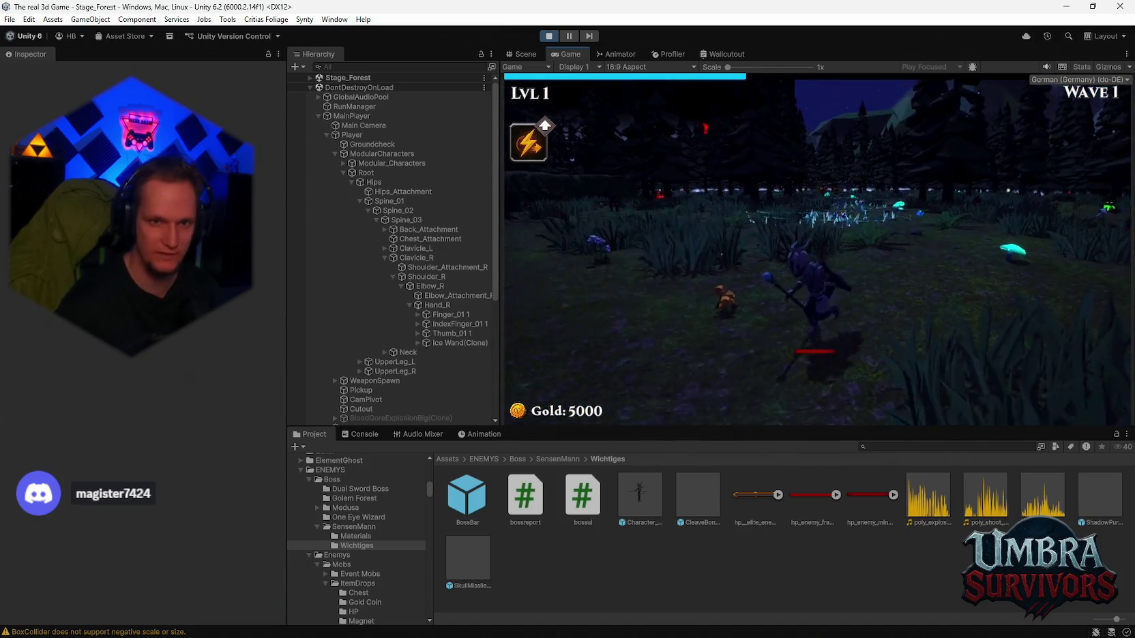
# Step: Pause, expand Stage_Forest, select the Cheats object after glancing at BossBar, then resume
pyautogui.press('Escape')
pyautogui.click(310, 79)
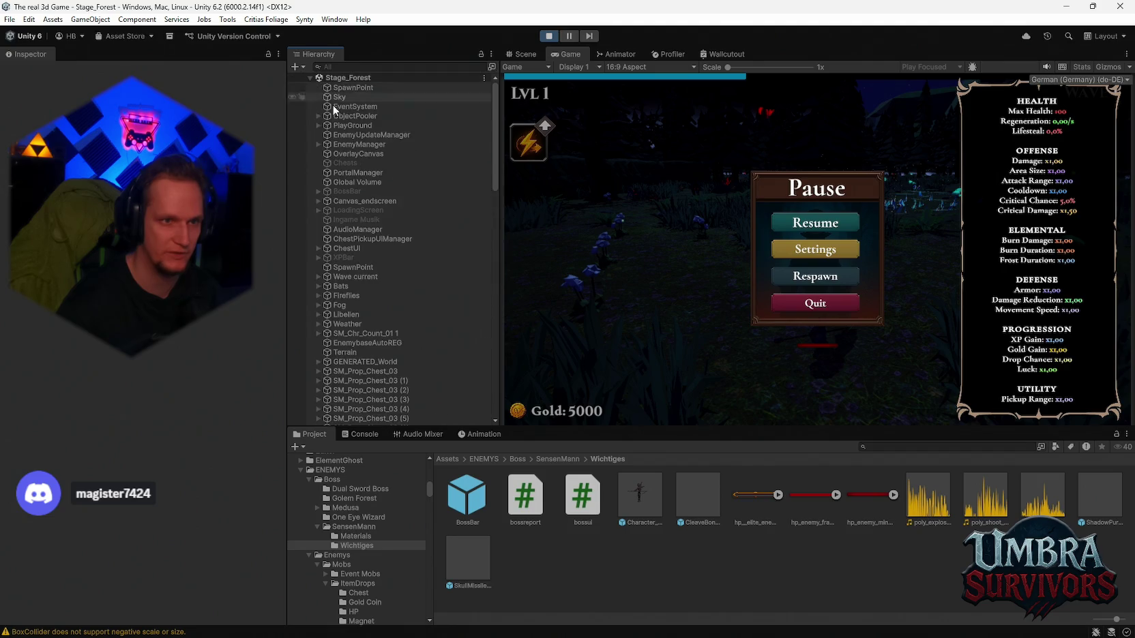
pyautogui.click(350, 163)
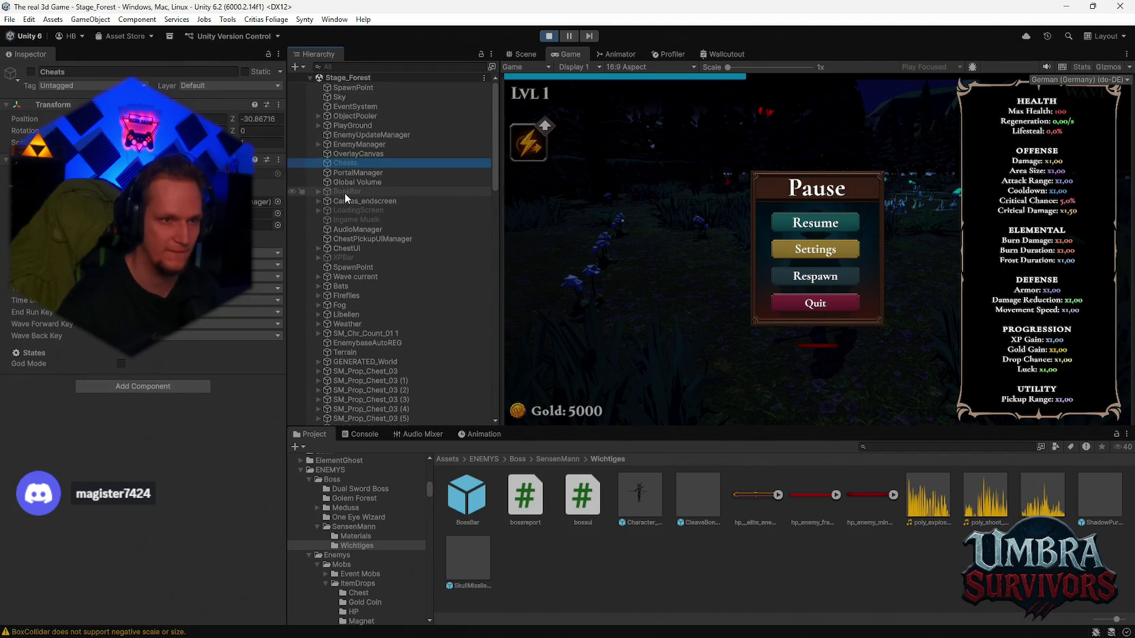
pyautogui.click(346, 192)
pyautogui.scroll(-2, 370, 242)
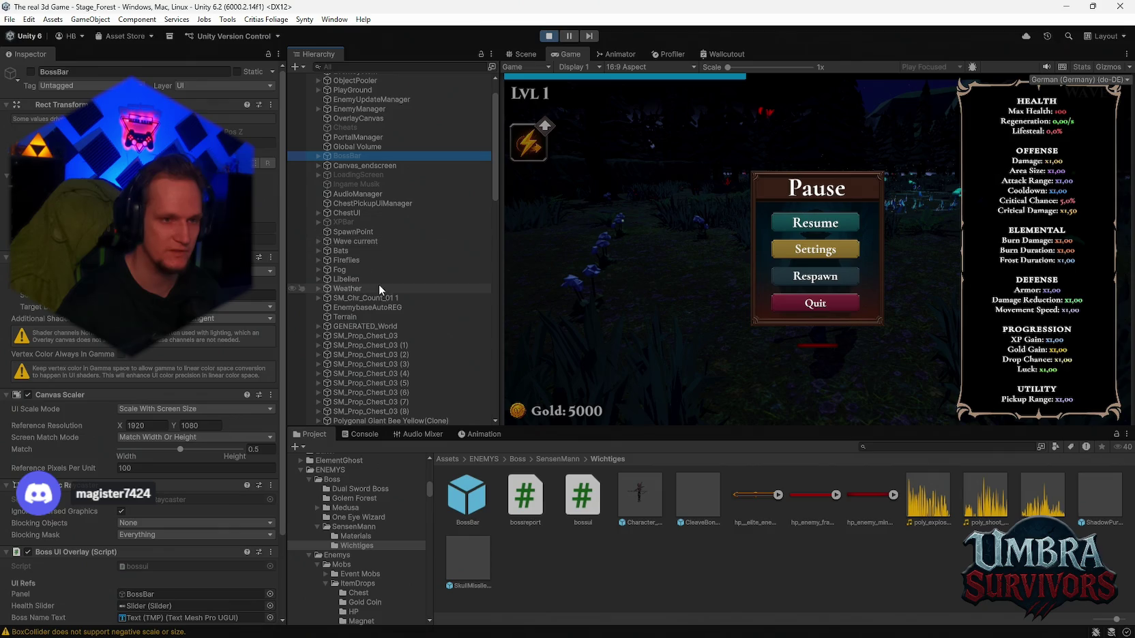
pyautogui.scroll(2, 374, 272)
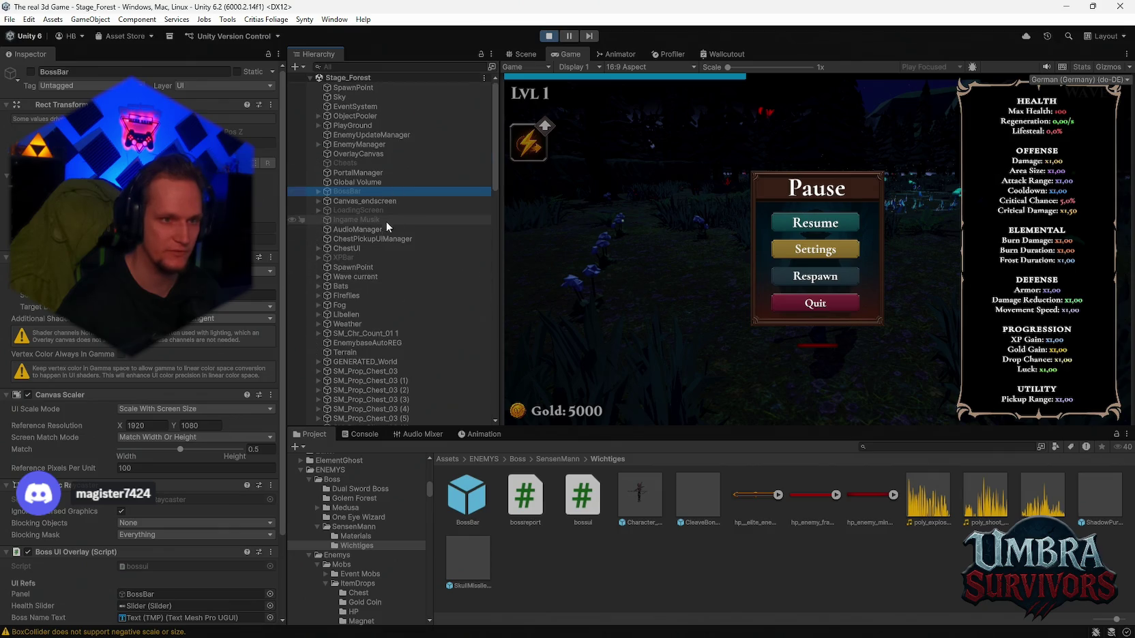
pyautogui.click(365, 164)
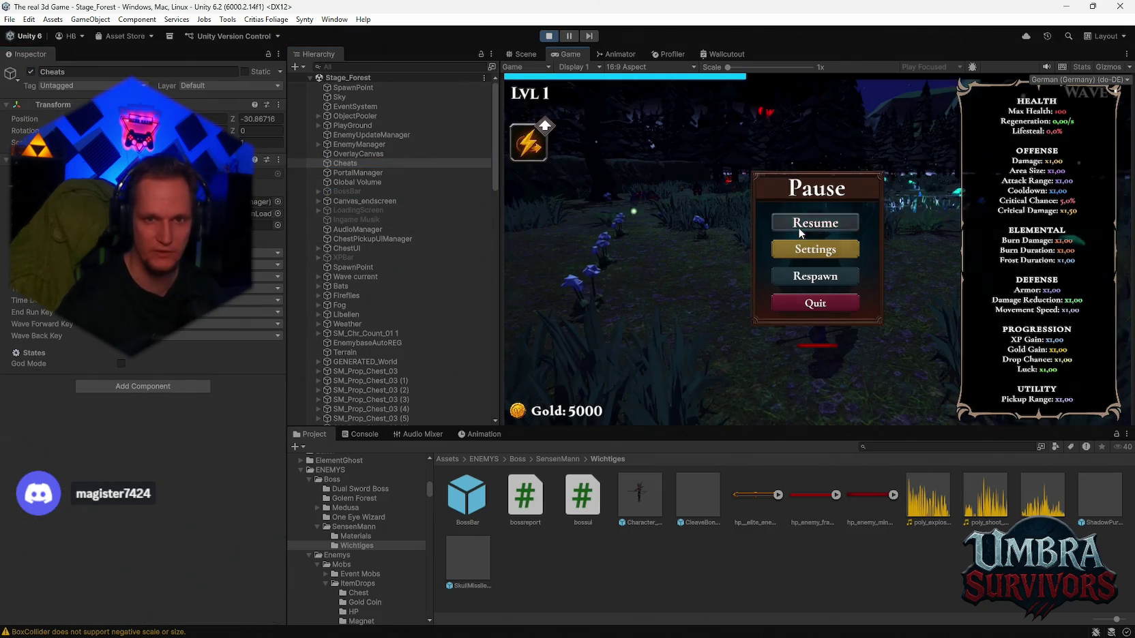
pyautogui.click(798, 227)
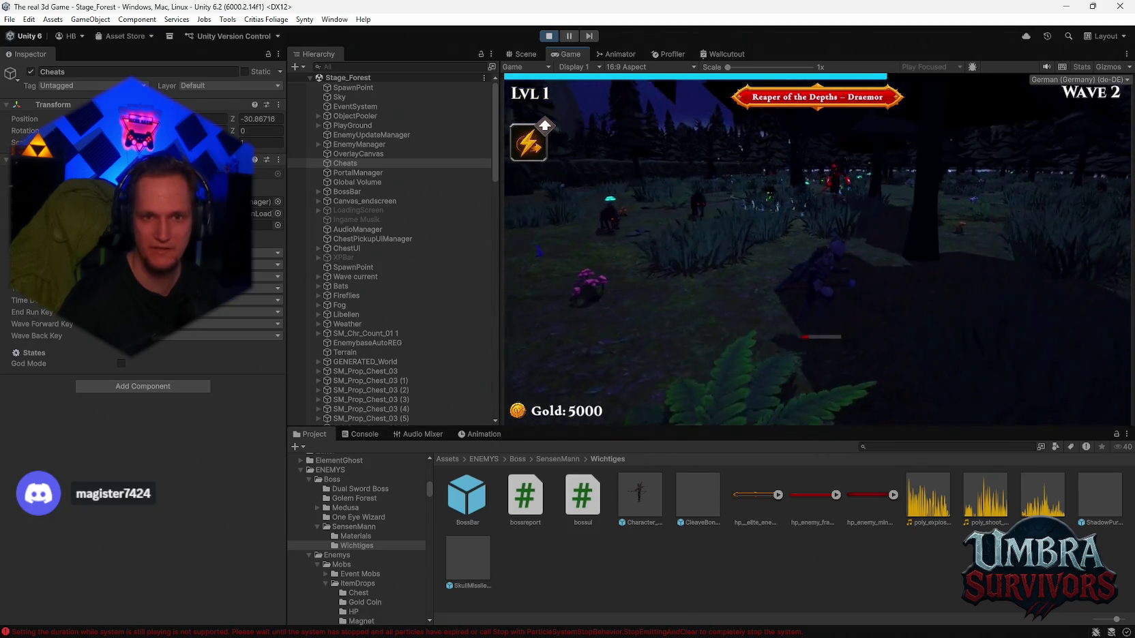
# Step: Enable God Mode with G, choose Endless on Run Complete, and pick a level-up card
pyautogui.press('g')
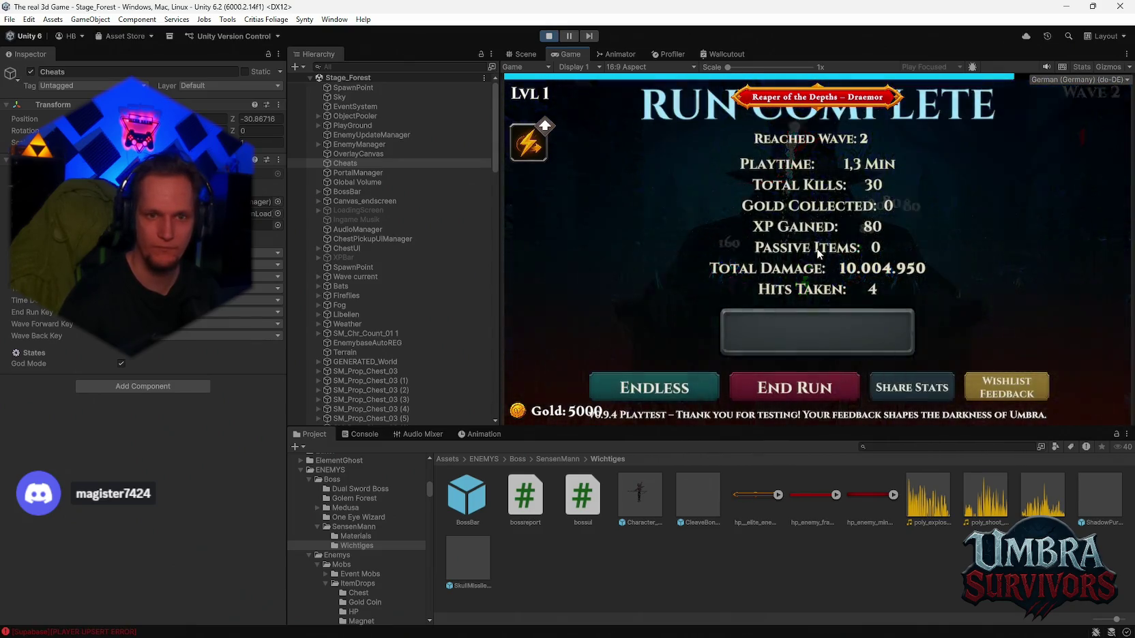
pyautogui.click(654, 387)
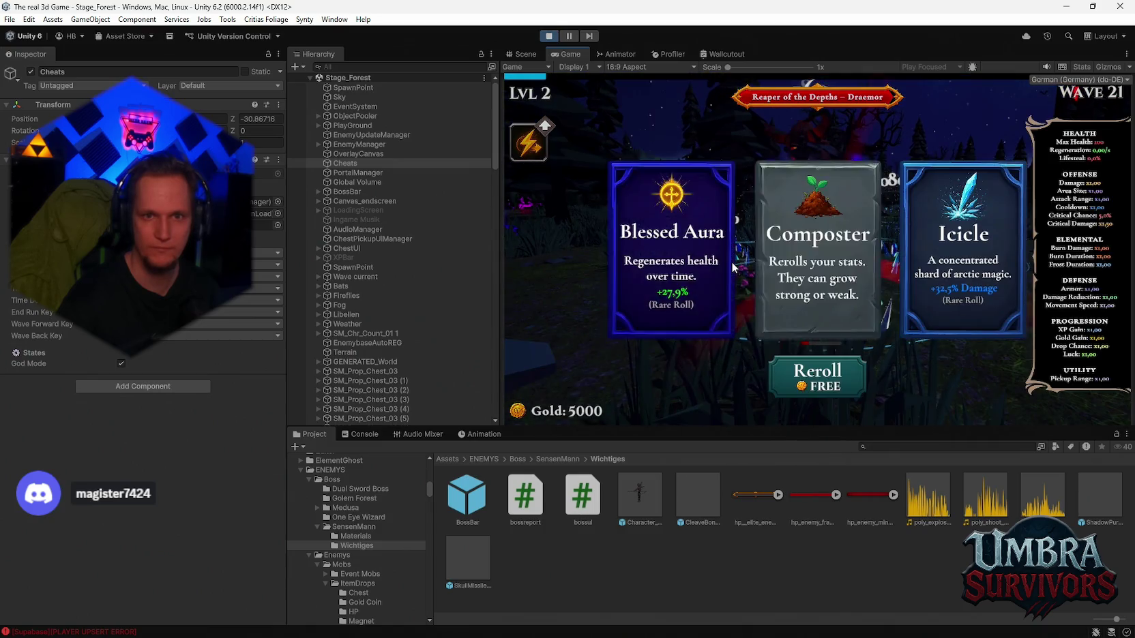
pyautogui.click(812, 266)
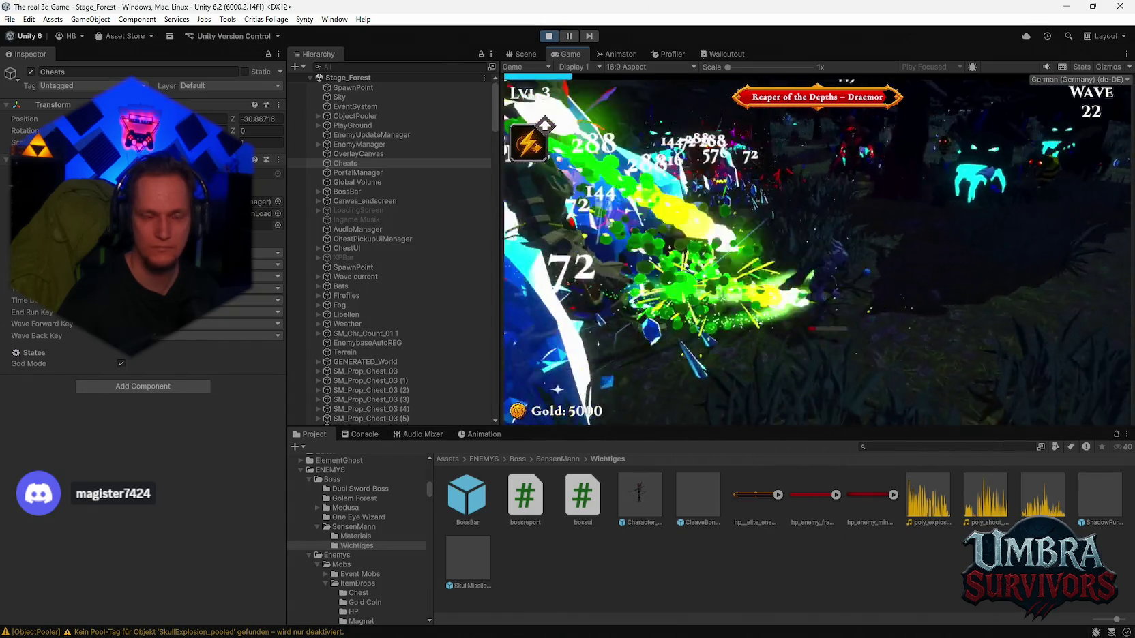
# Step: Find Ice Wand(Clone) via a 'wand' Hierarchy search, enter 300 in its Inspector, then resume
pyautogui.press('Escape')
pyautogui.click(345, 68)
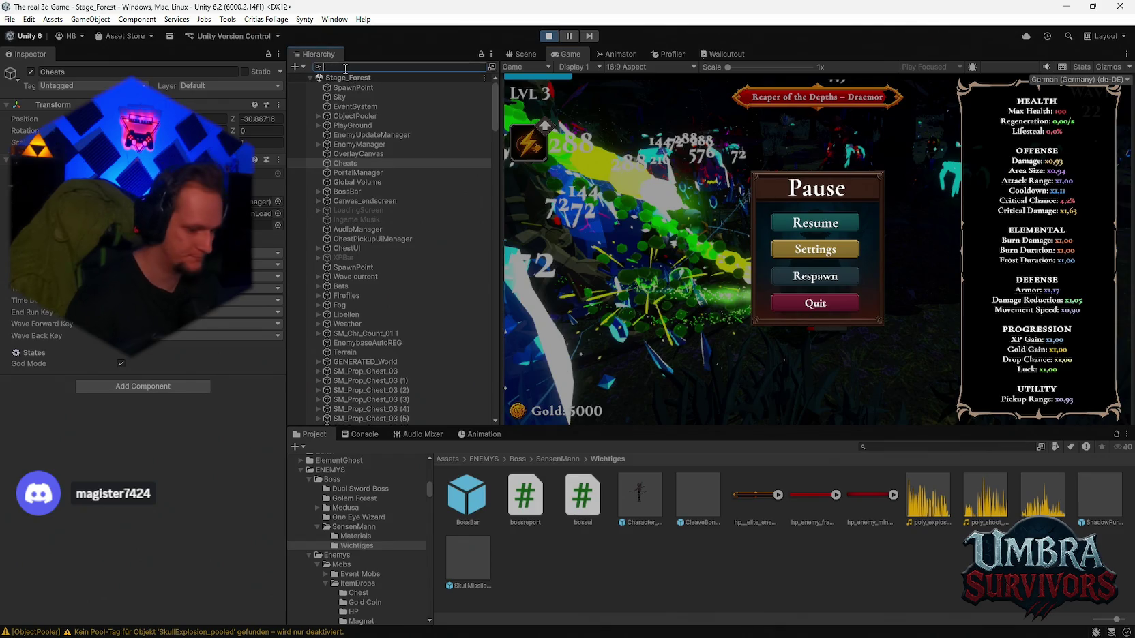
pyautogui.write('icewand')
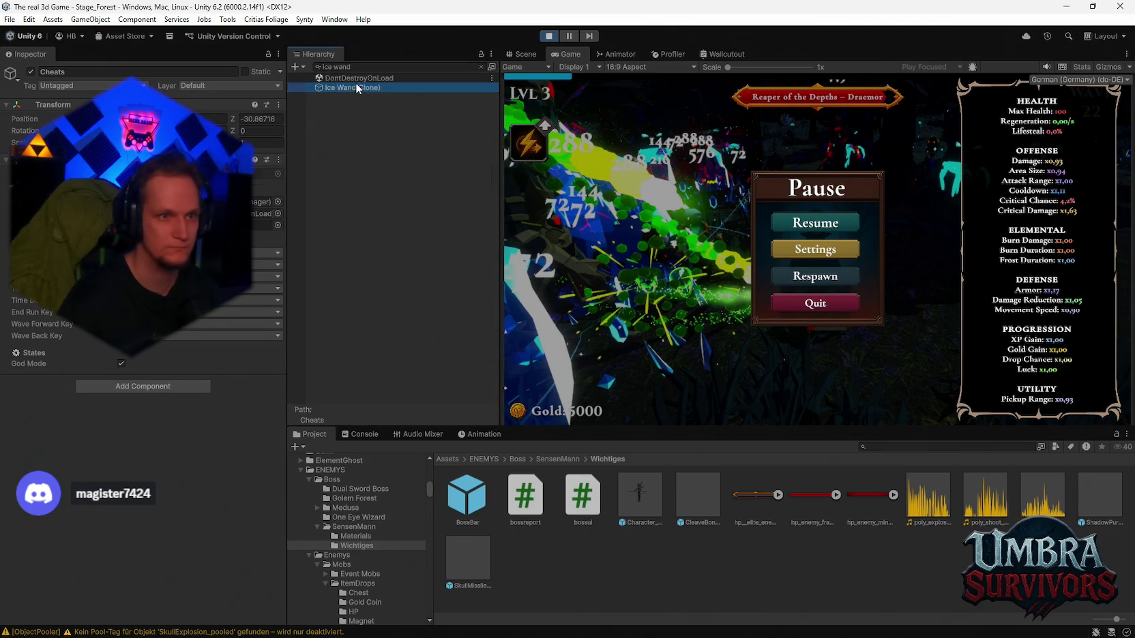
pyautogui.click(356, 86)
pyautogui.scroll(-2, 157, 385)
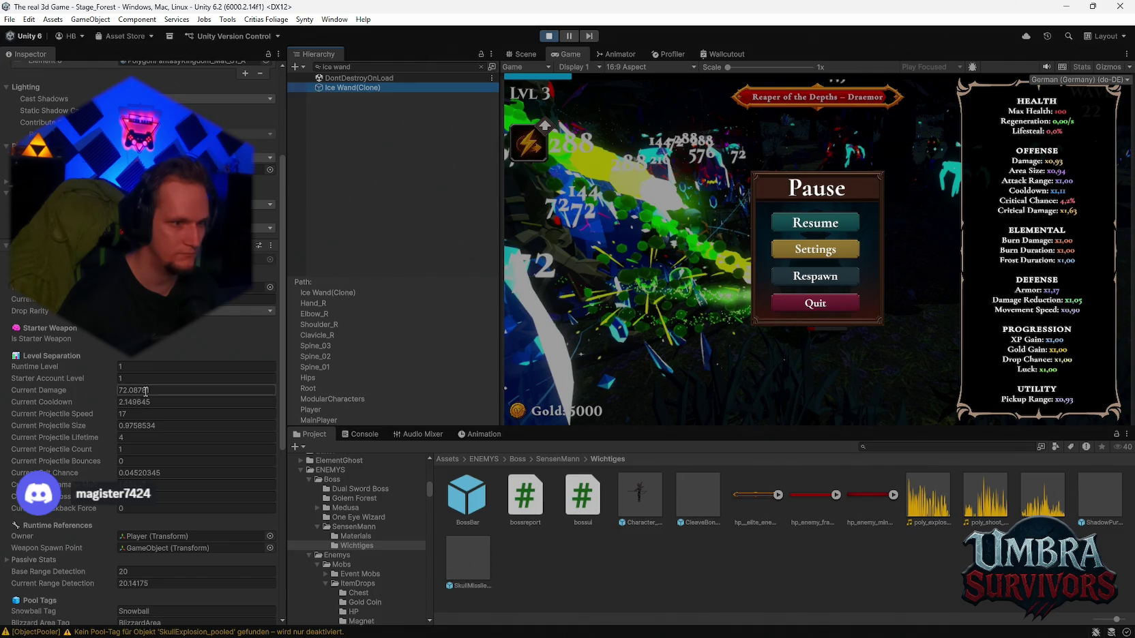
pyautogui.write('3000')
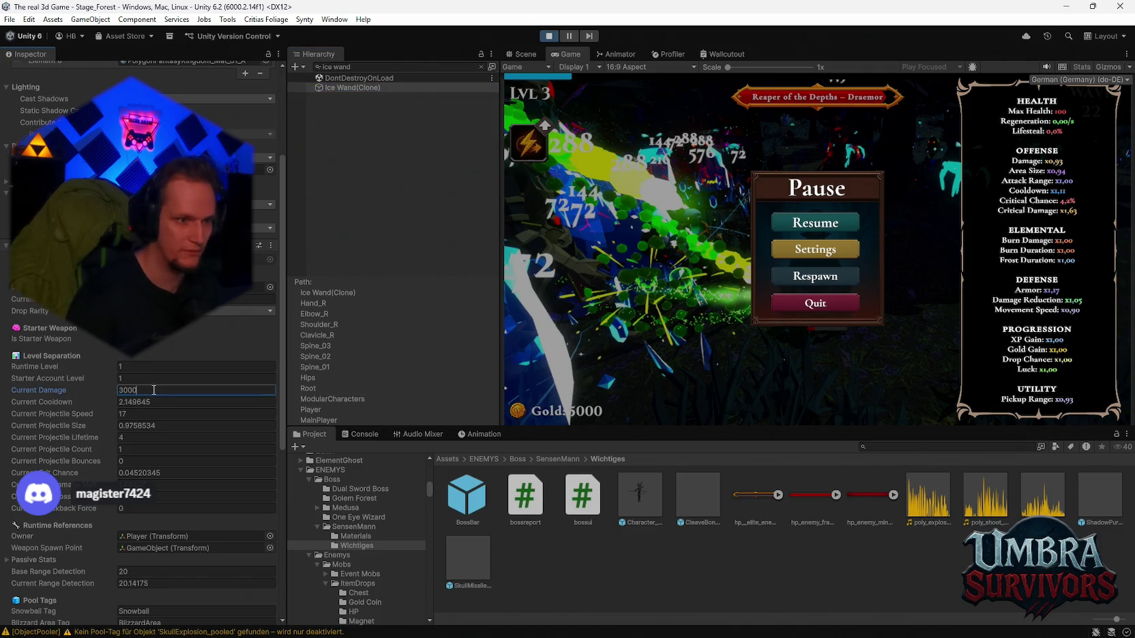
pyautogui.click(536, 119)
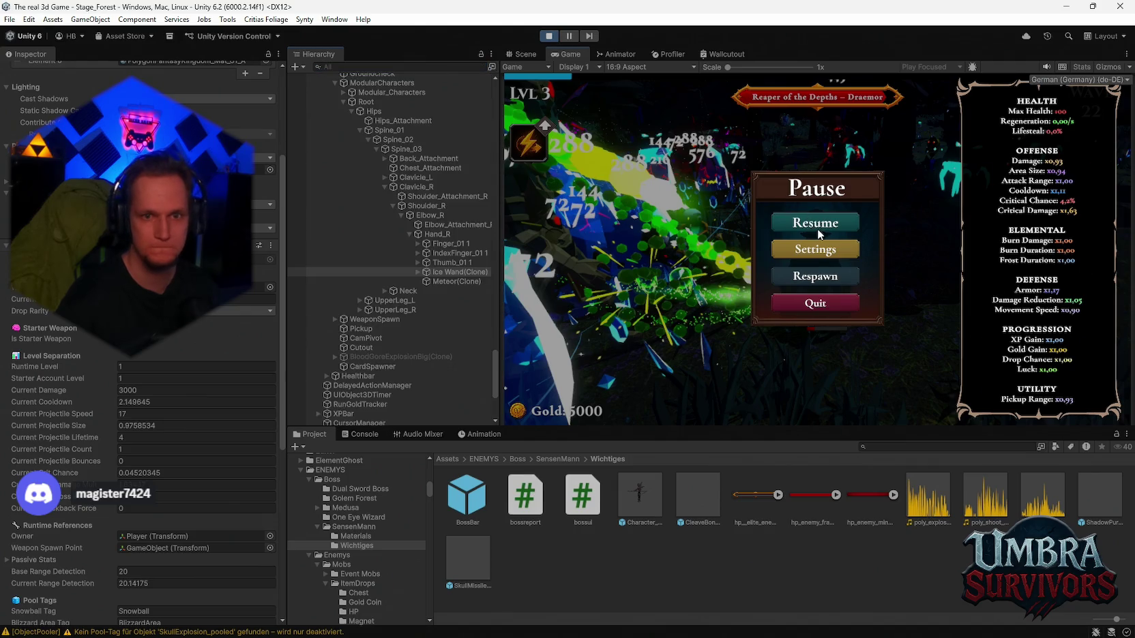
pyautogui.press('Escape')
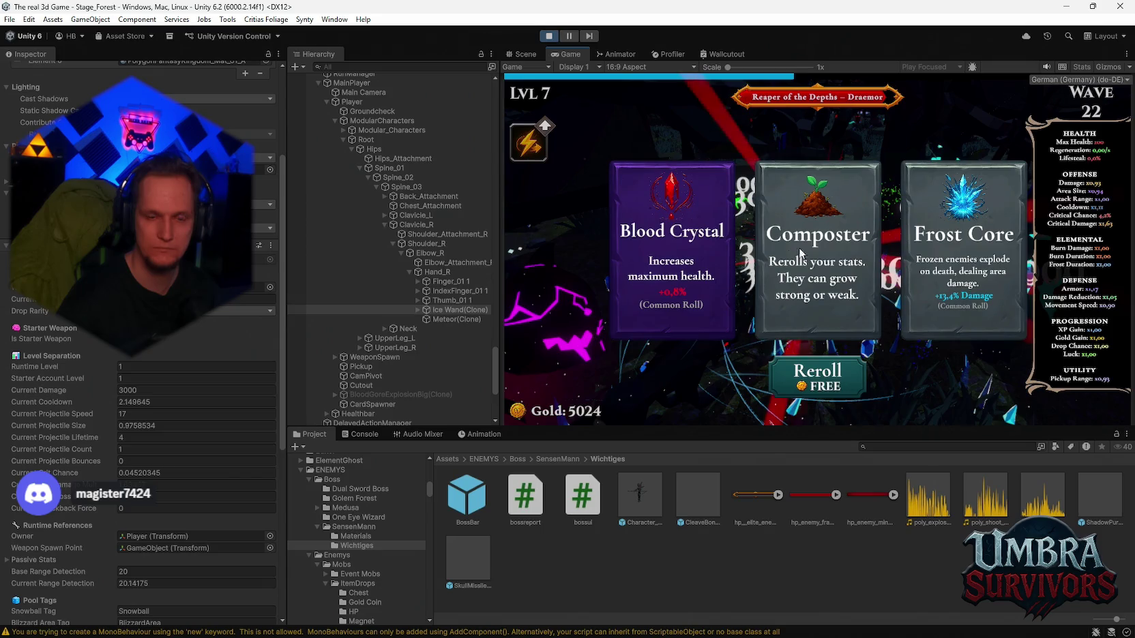
# Step: Take a level-up card at each level up through level 11
pyautogui.click(684, 298)
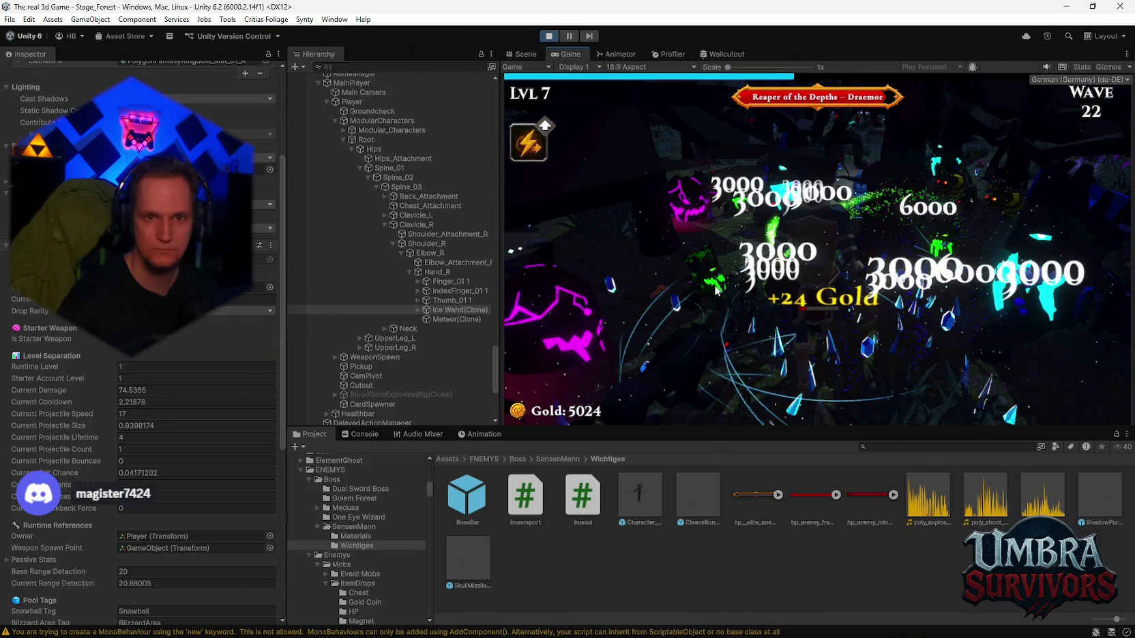
pyautogui.click(726, 281)
pyautogui.click(693, 277)
pyautogui.click(688, 278)
pyautogui.click(682, 281)
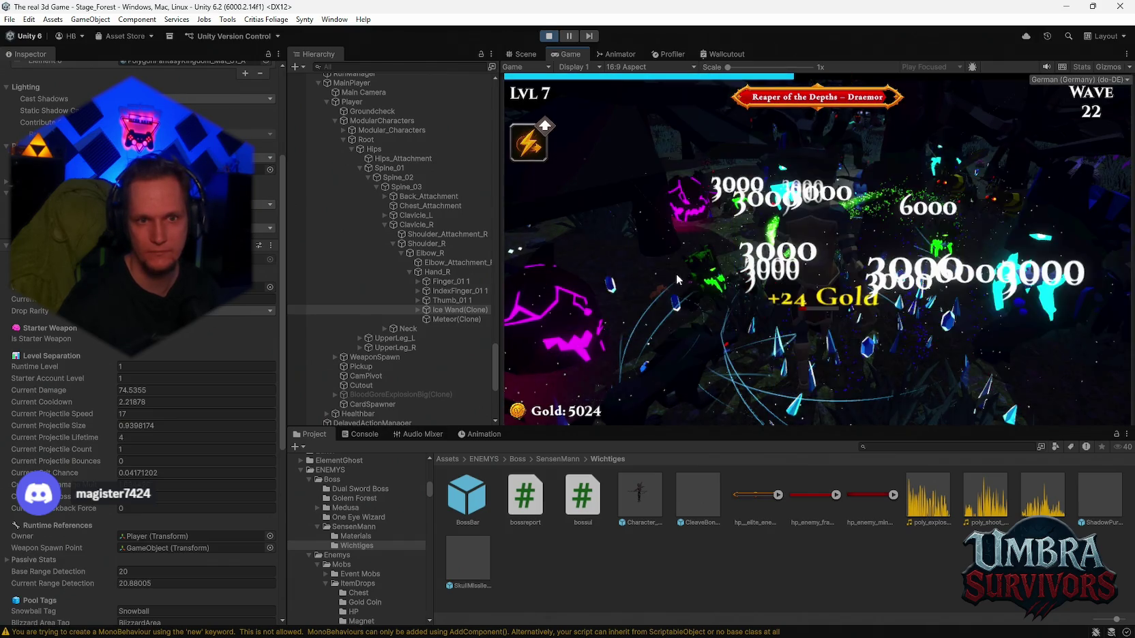
pyautogui.click(679, 277)
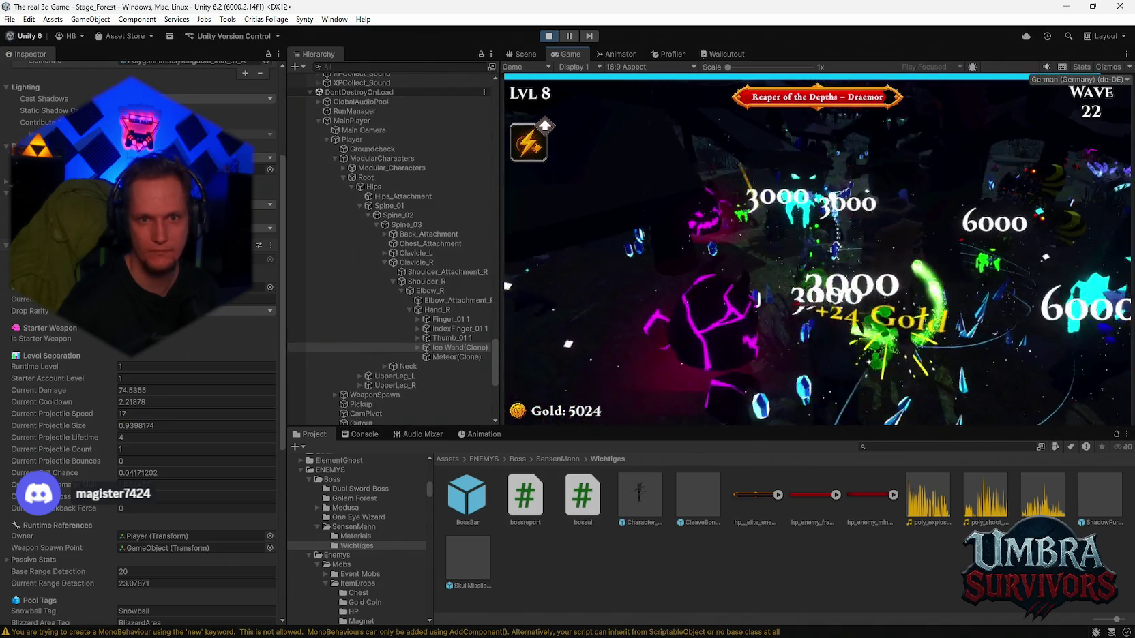
pyautogui.click(684, 279)
pyautogui.click(817, 256)
pyautogui.click(818, 256)
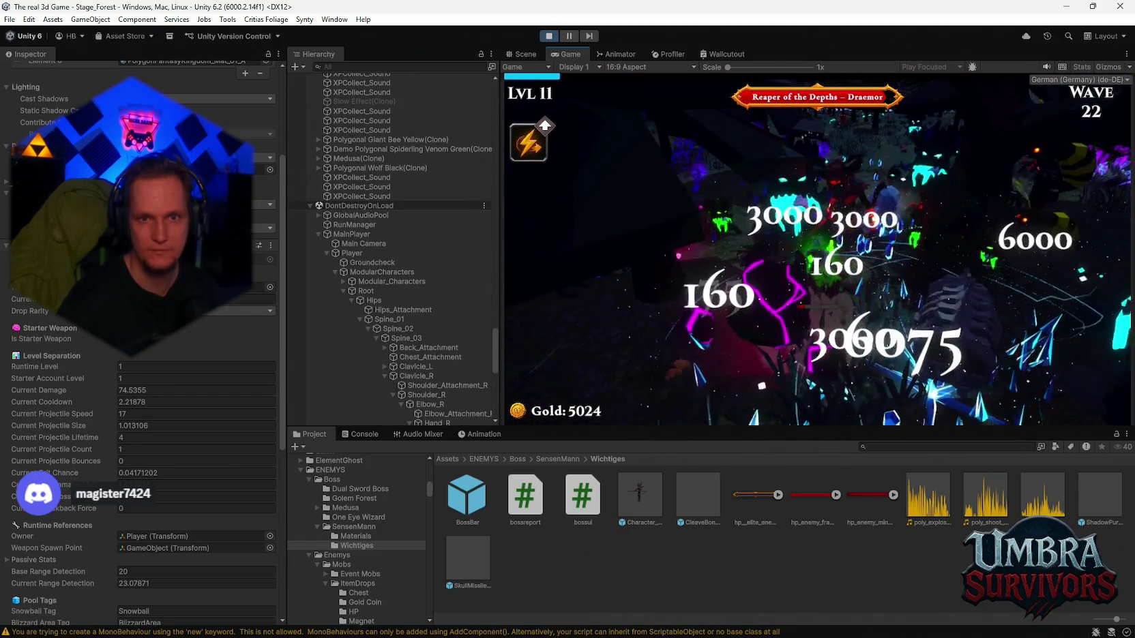
pyautogui.click(818, 256)
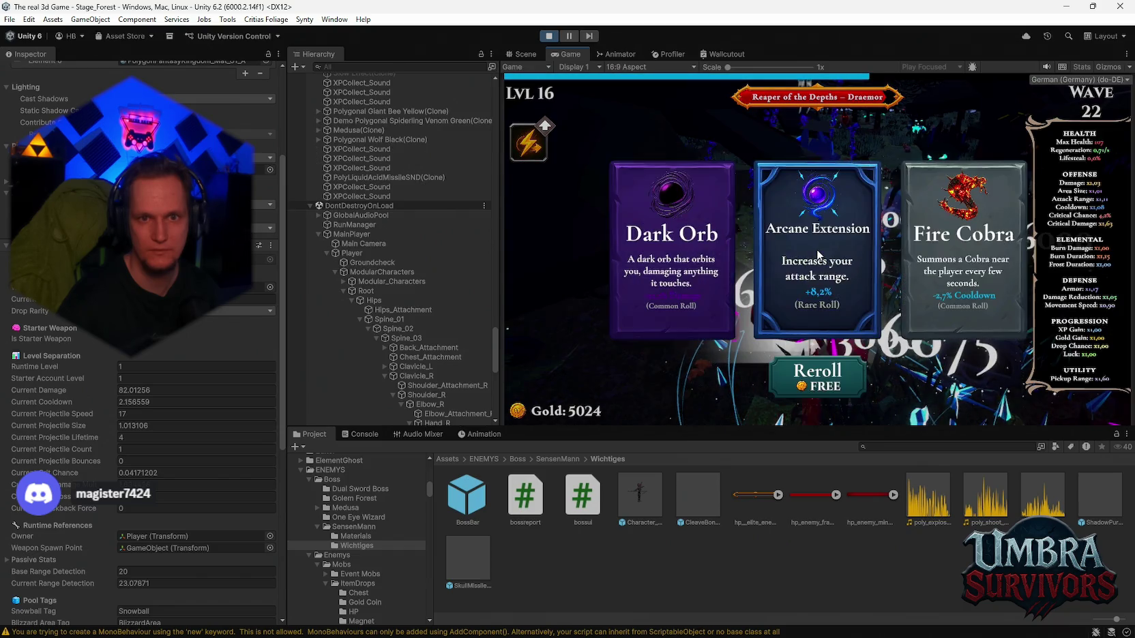
# Step: Take Arcane Extension, Darkstep, cooldown and Blessed Aura upgrades up to LVL 21, then pause
pyautogui.click(818, 256)
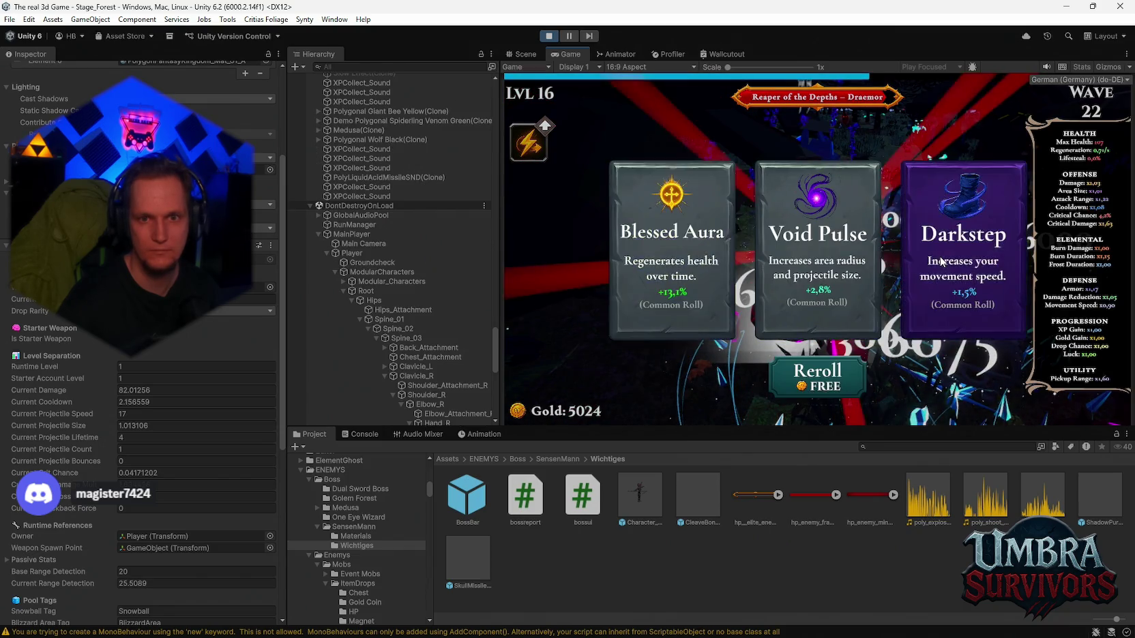
pyautogui.click(924, 269)
pyautogui.click(812, 276)
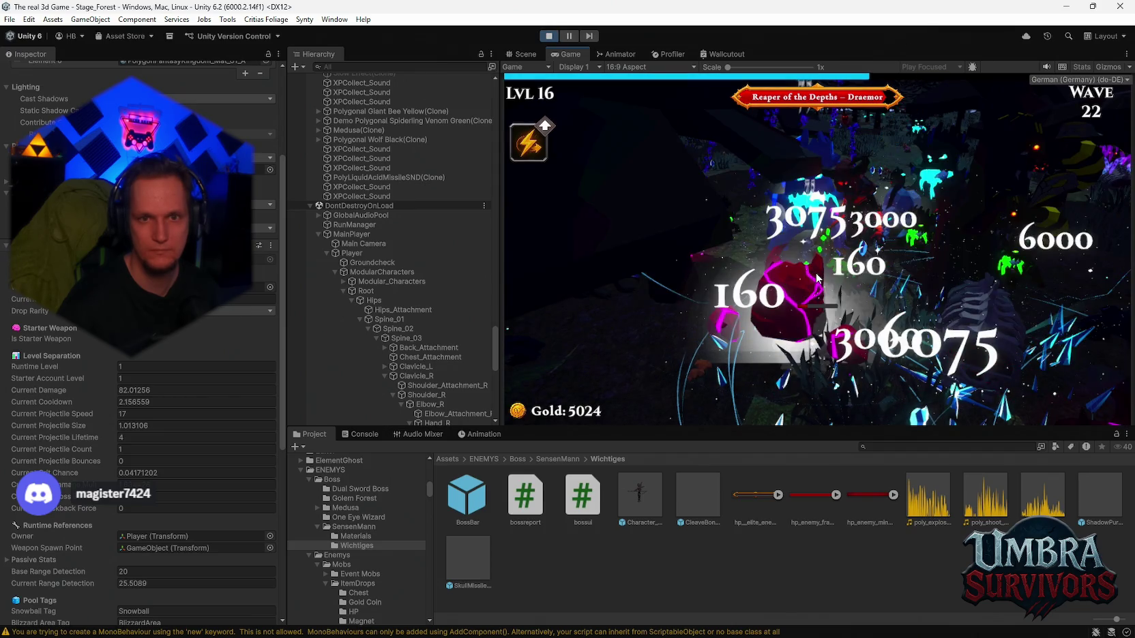
pyautogui.click(812, 276)
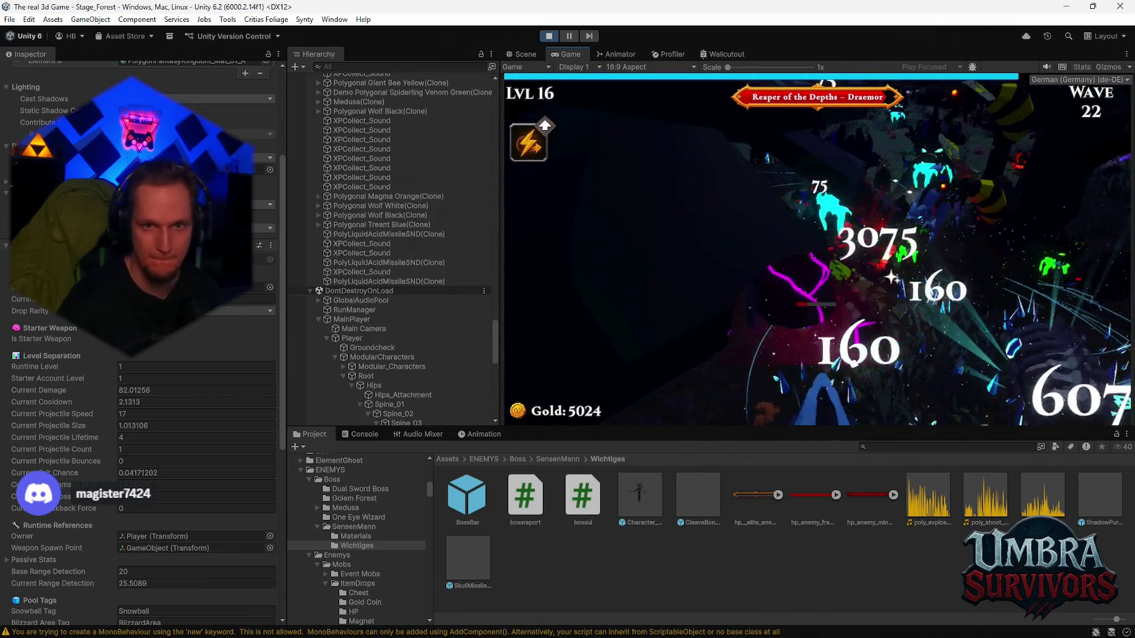
pyautogui.click(815, 272)
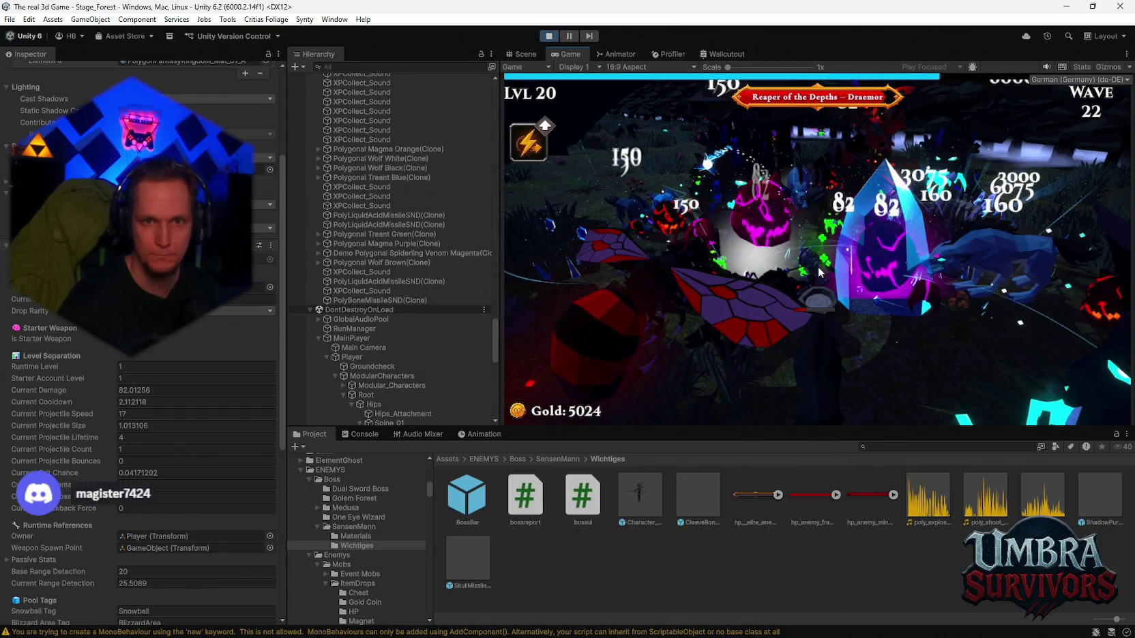
pyautogui.click(844, 266)
pyautogui.click(835, 273)
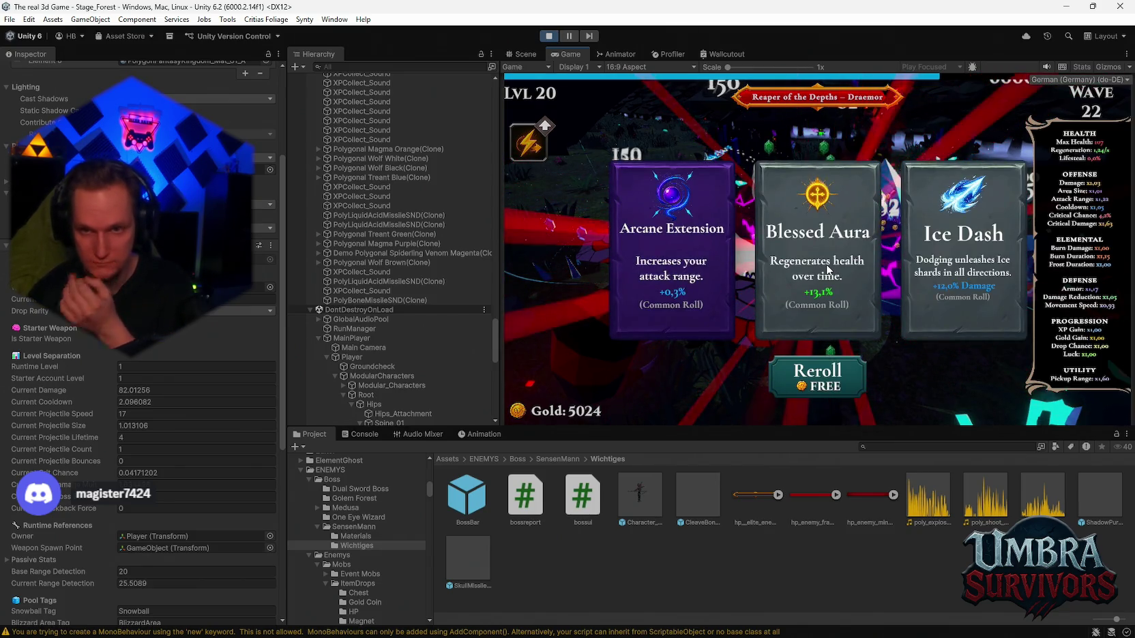
pyautogui.click(827, 269)
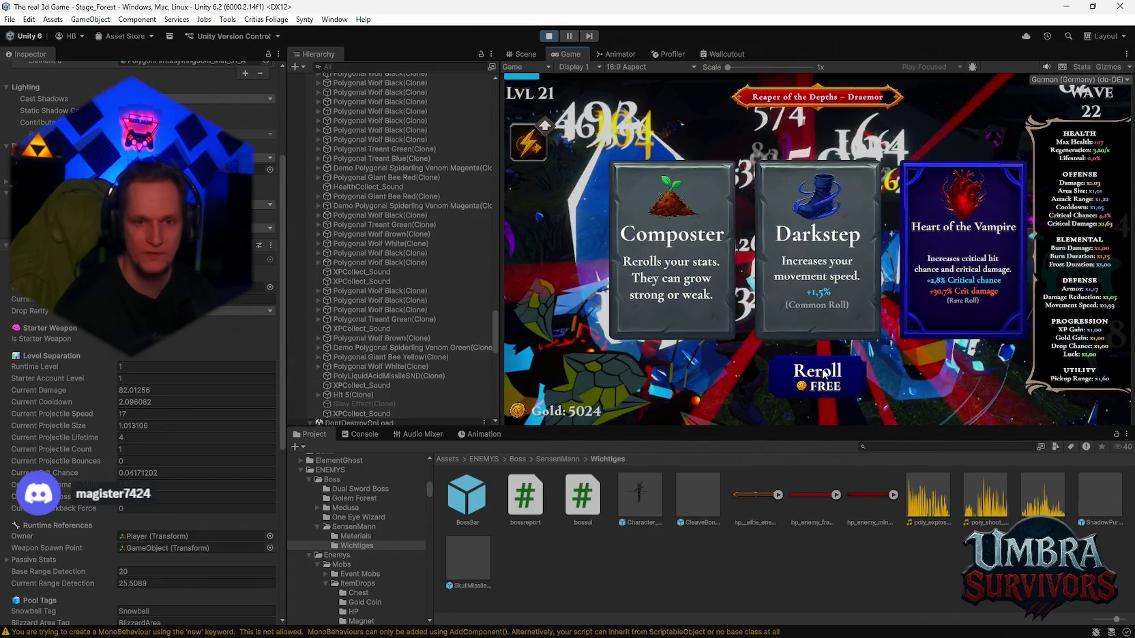
pyautogui.click(829, 272)
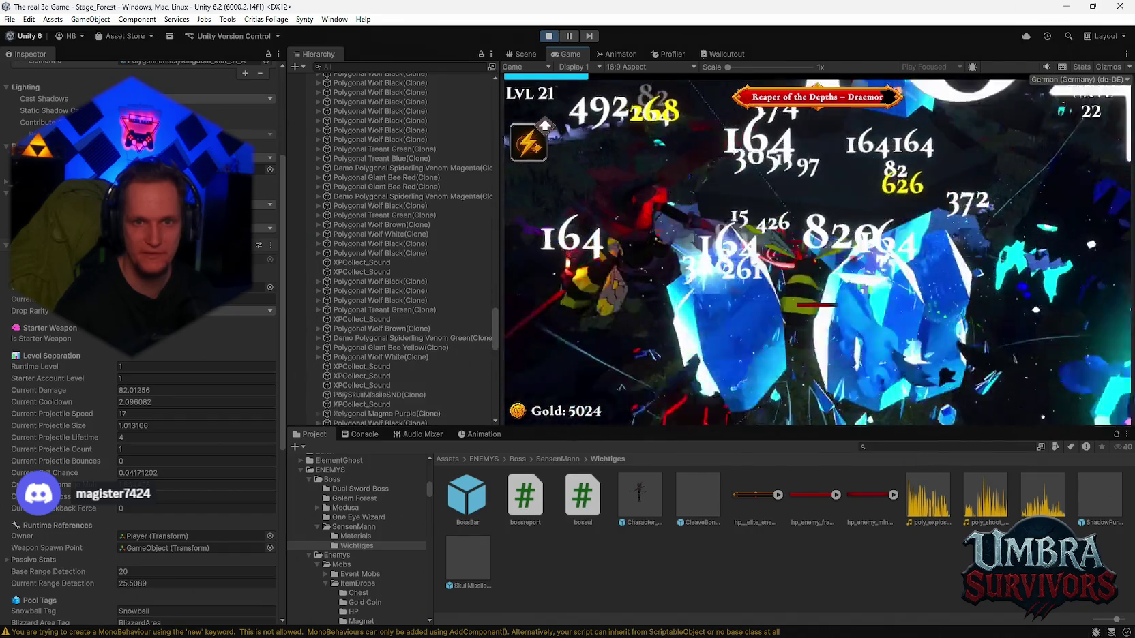
pyautogui.press('Escape')
pyautogui.scroll(-10, 409, 328)
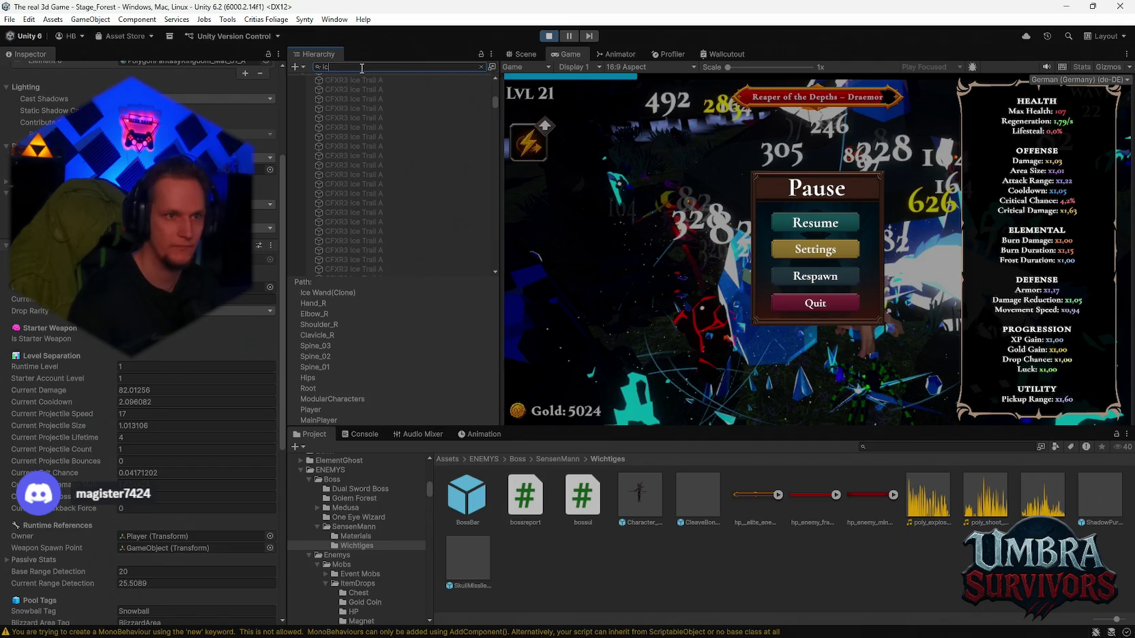
# Step: Clear the Hierarchy filter, view Meteor(Clone) under Hand_R in the Inspector, and resume
pyautogui.press('BackSpace')
pyautogui.press('BackSpace')
pyautogui.click(453, 383)
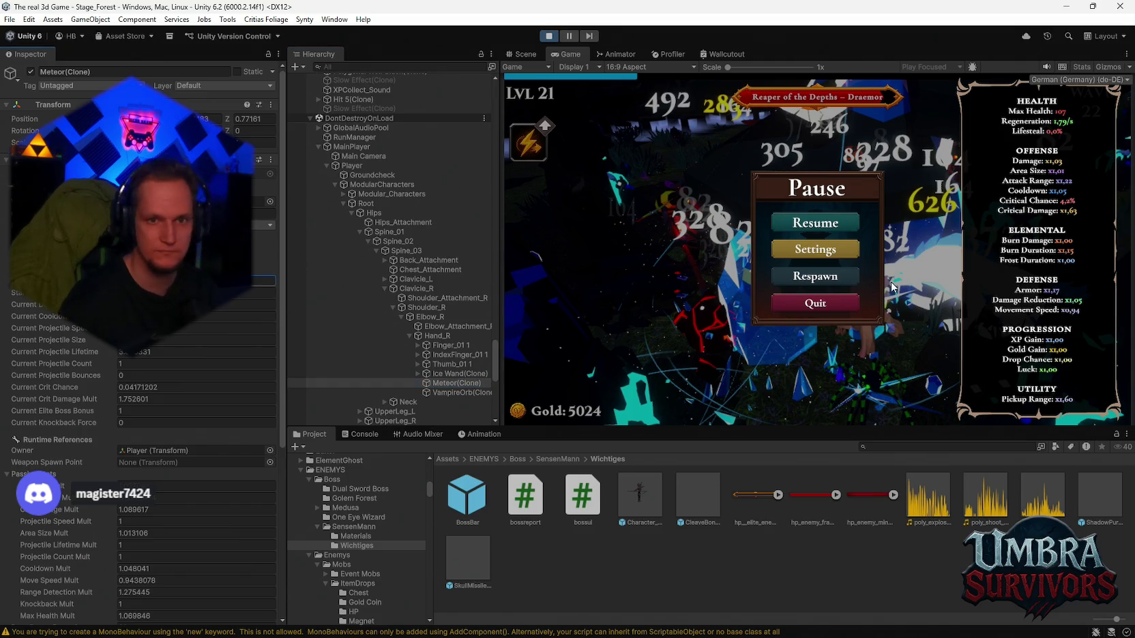
pyautogui.click(838, 230)
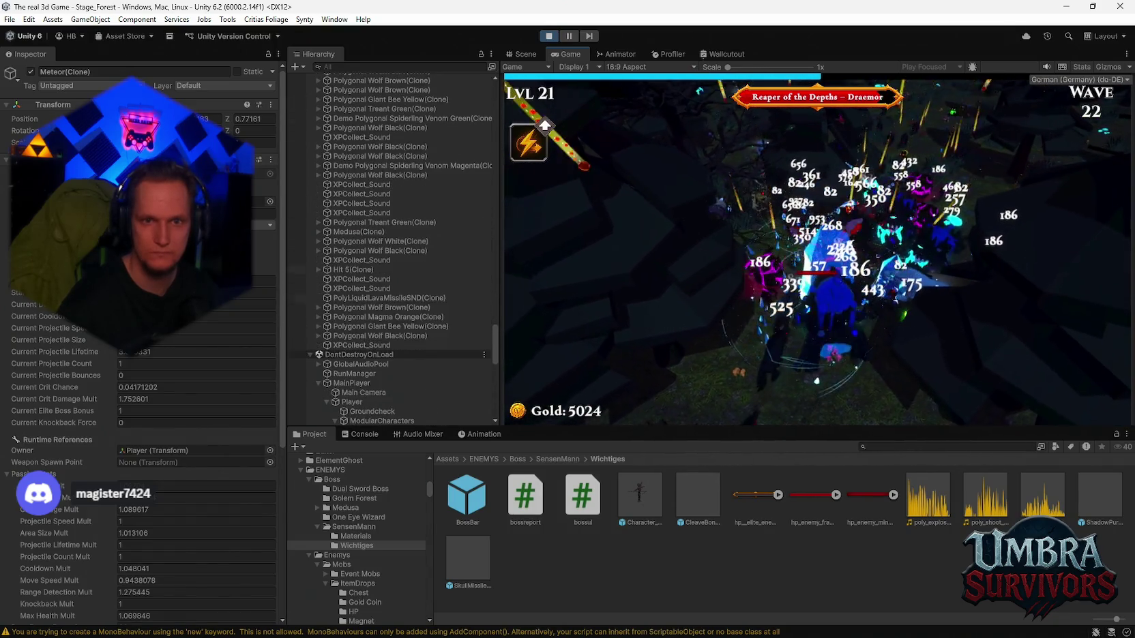
# Step: Pause and resume the run, then take level-up upgrades at levels 21 and 22
pyautogui.press('Escape')
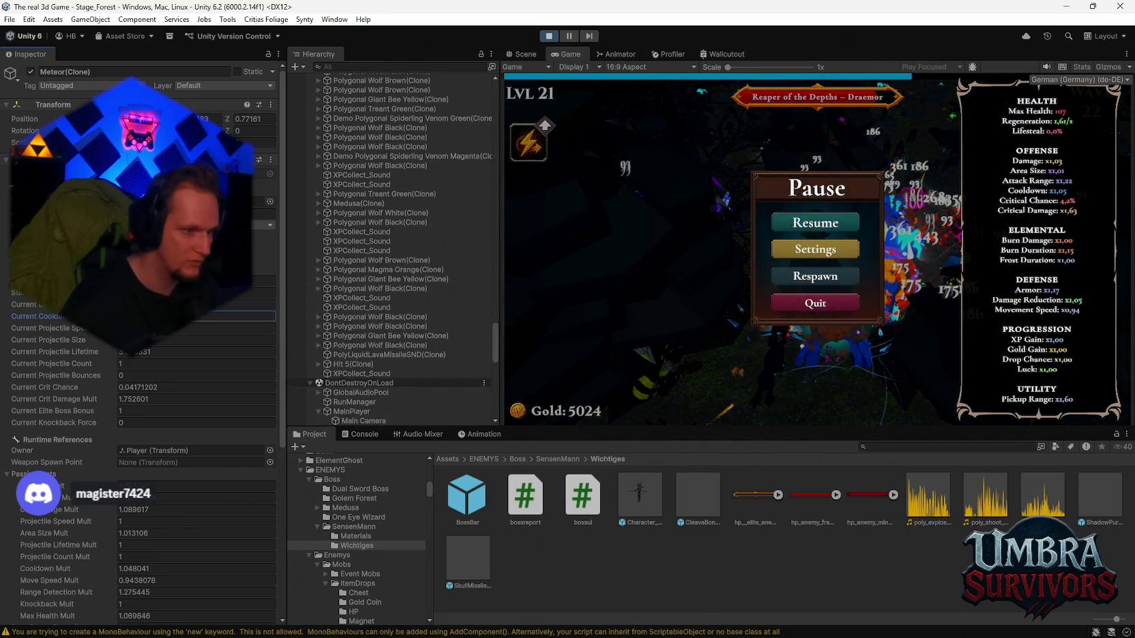
pyautogui.click(800, 221)
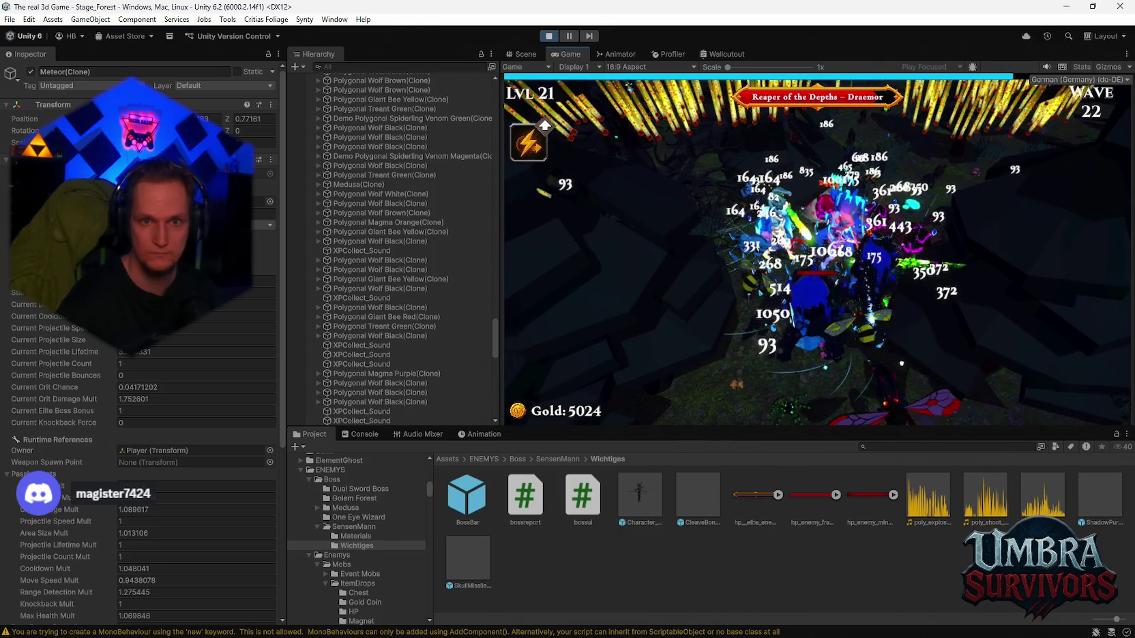
pyautogui.press('Escape')
pyautogui.press('Escape')
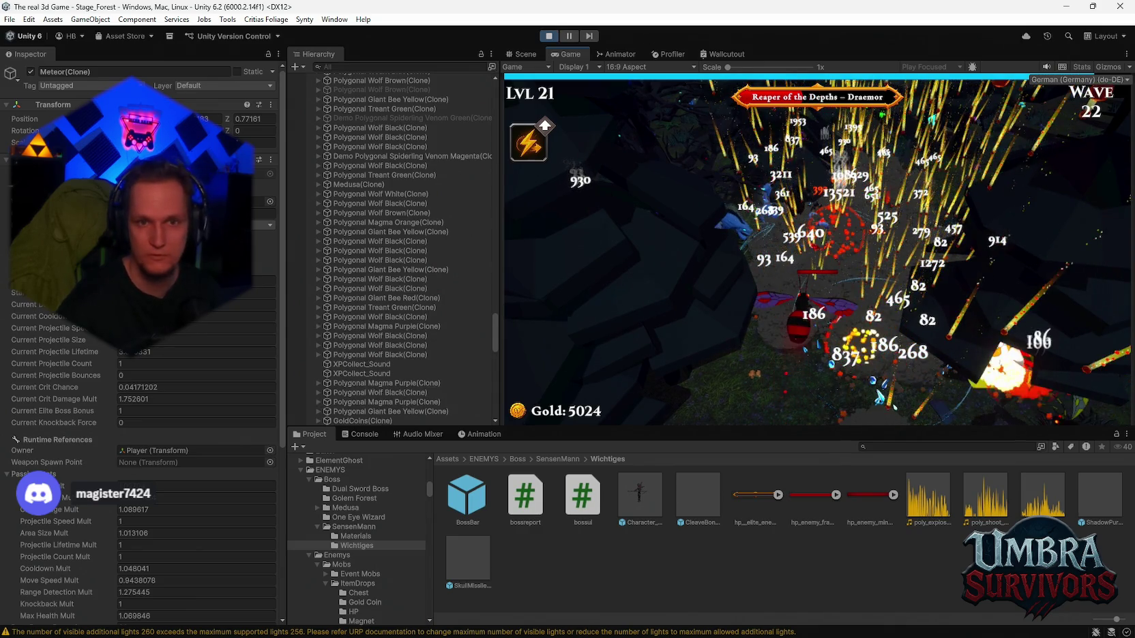
pyautogui.click(818, 254)
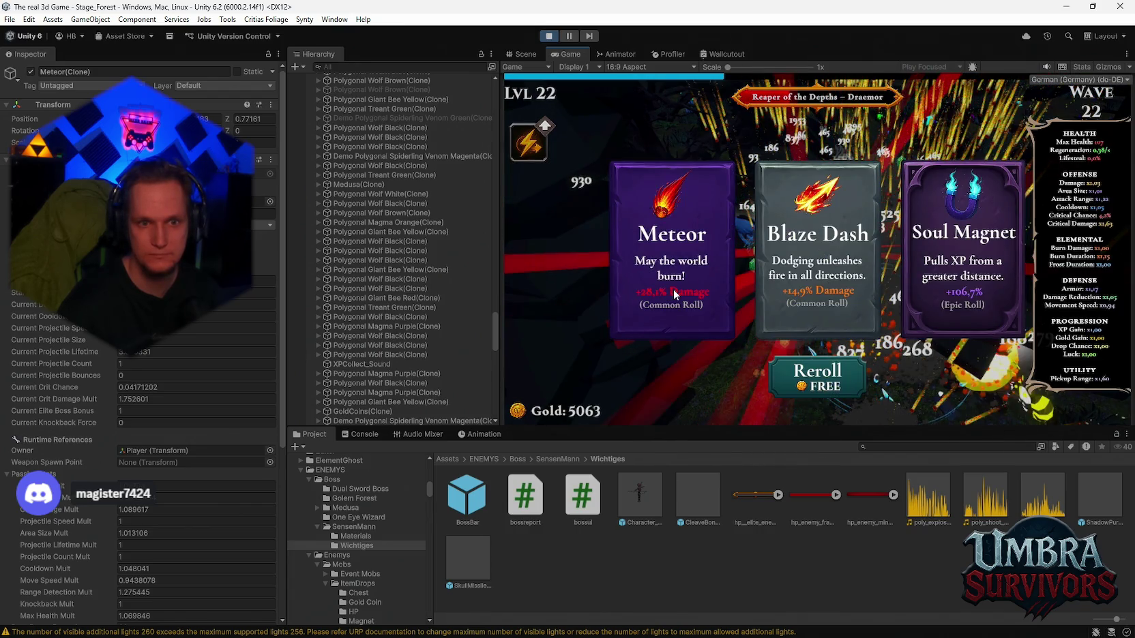
pyautogui.click(673, 289)
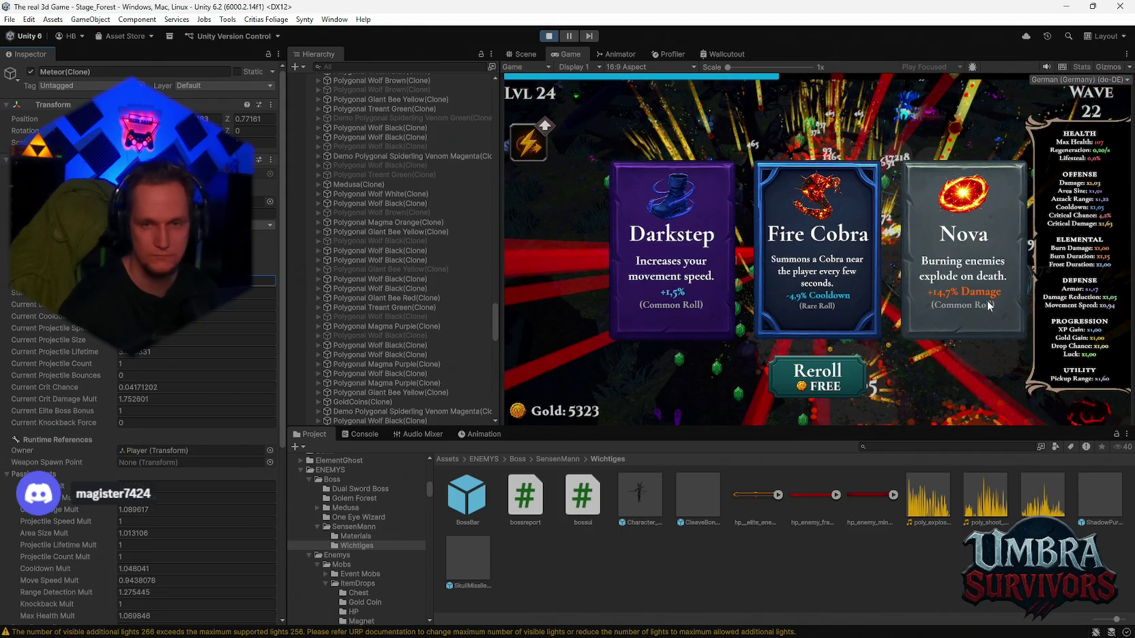
# Step: Take Nova, Frozen Heart and Fire Cobra, collect the Soul Magnet reward, then exit Play mode
pyautogui.click(948, 274)
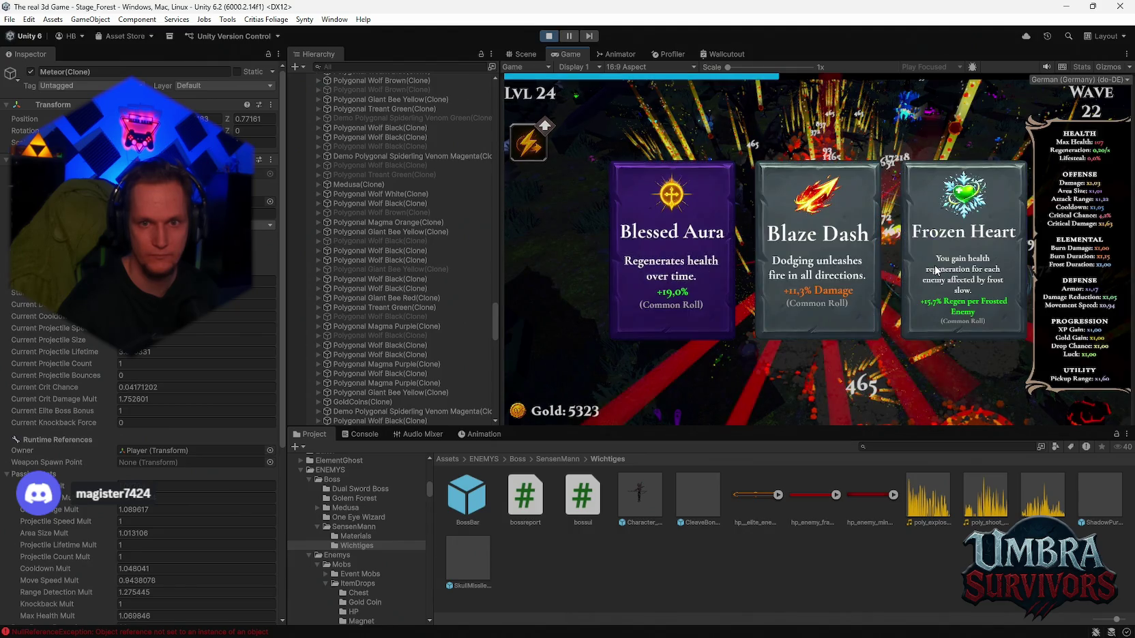
pyautogui.click(936, 271)
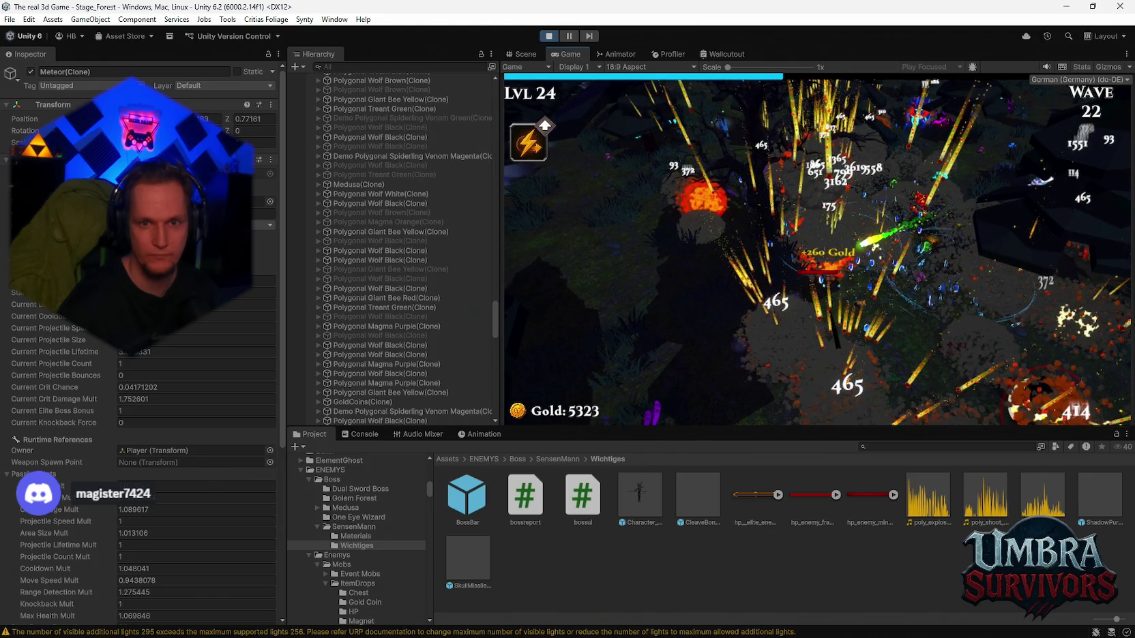
pyautogui.click(815, 245)
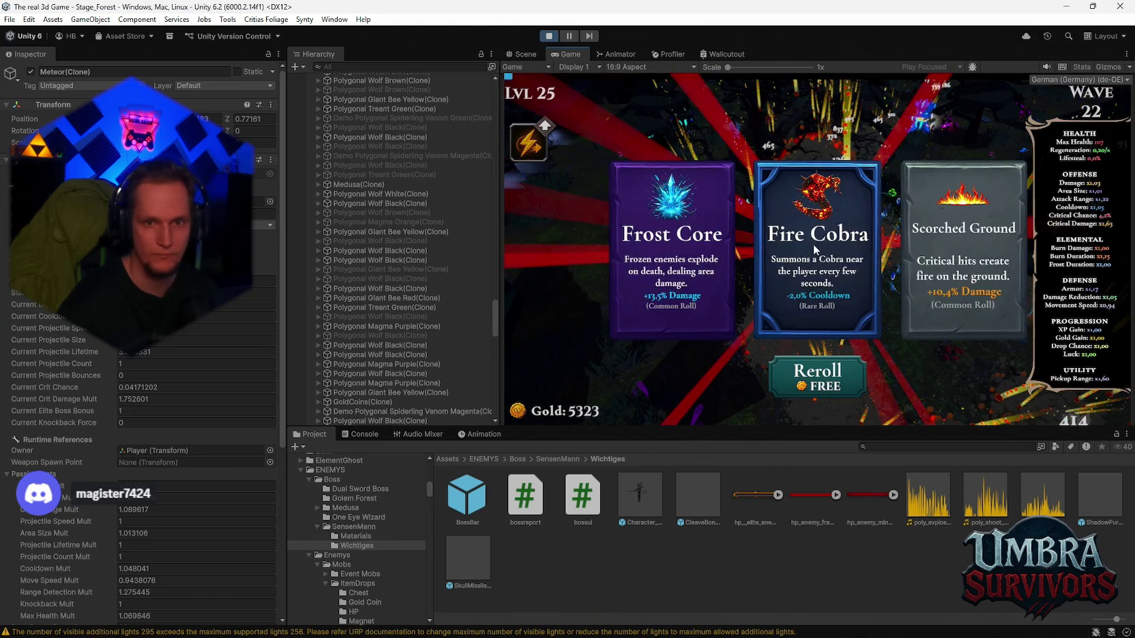
pyautogui.click(833, 254)
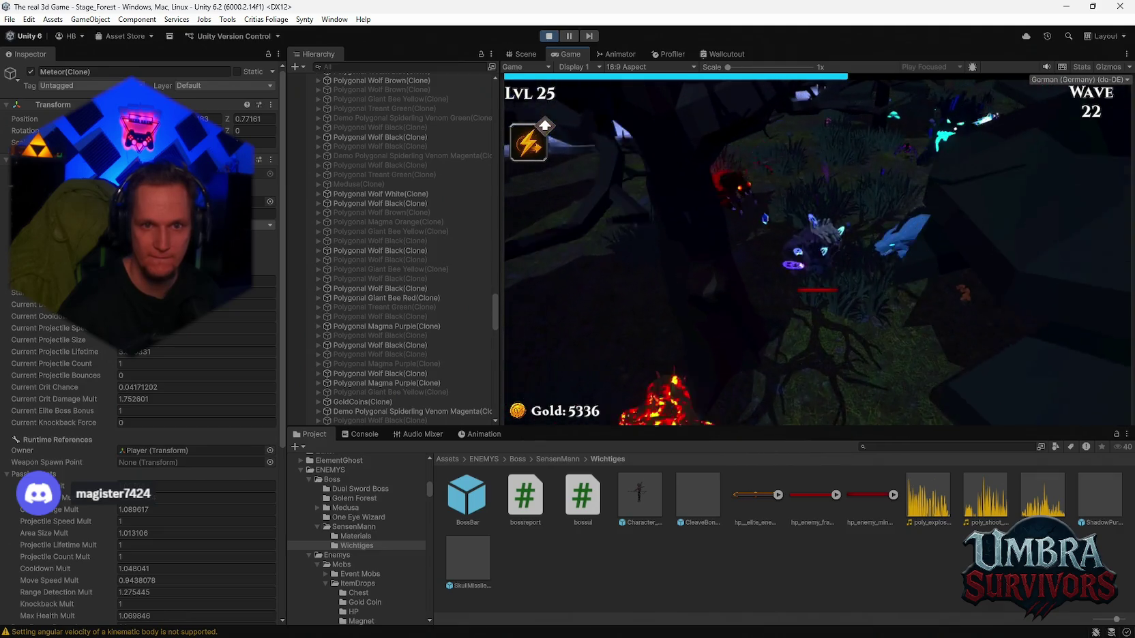
pyautogui.click(818, 351)
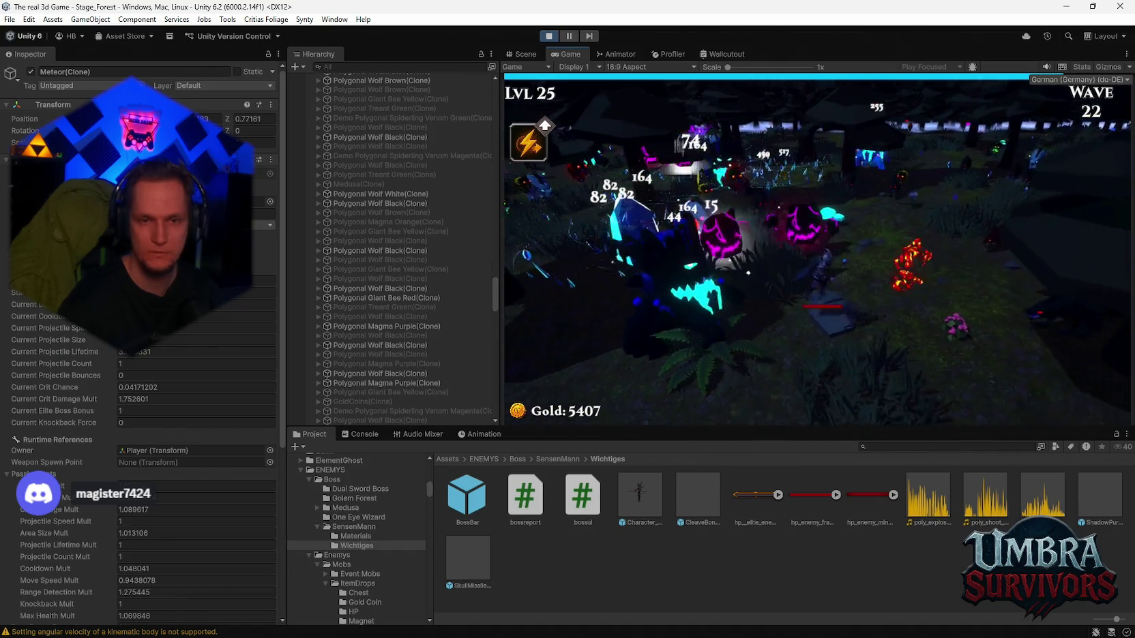
pyautogui.press('Escape')
pyautogui.click(551, 36)
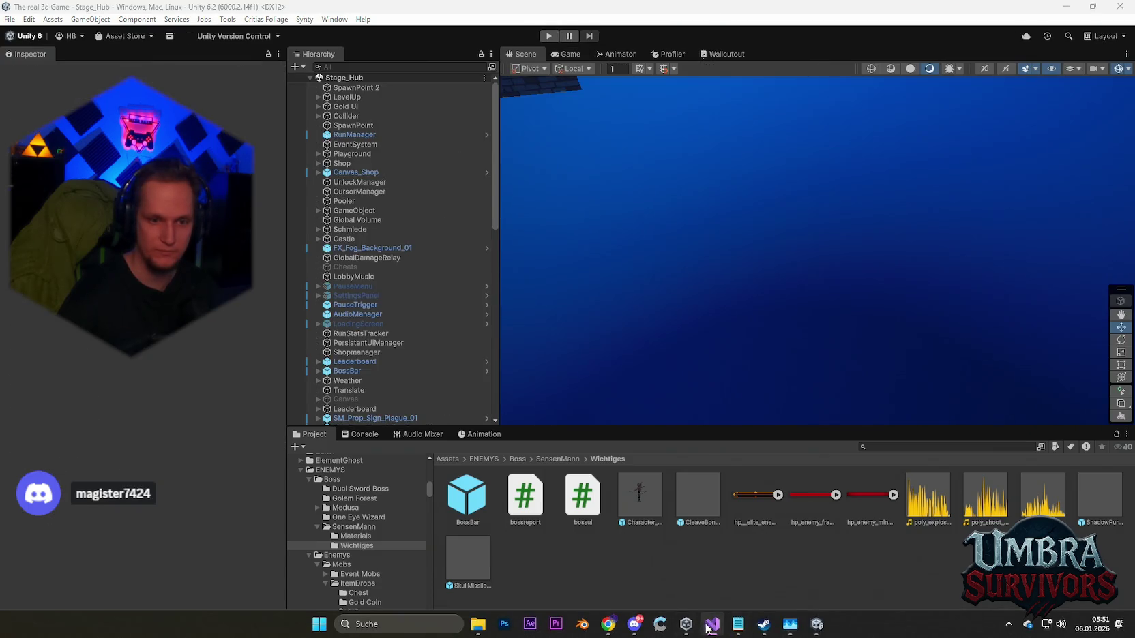
# Step: Open the Schattenbogen folder in the Project window, inspect its C# script, then deselect it
pyautogui.moveTo(709, 626)
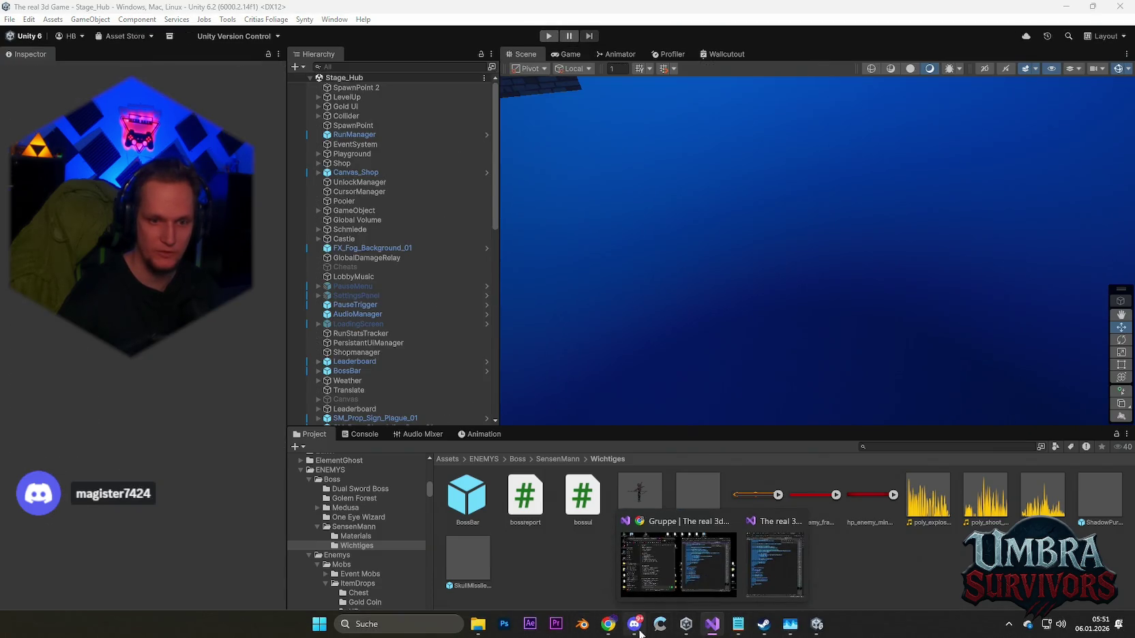
pyautogui.scroll(-10, 362, 538)
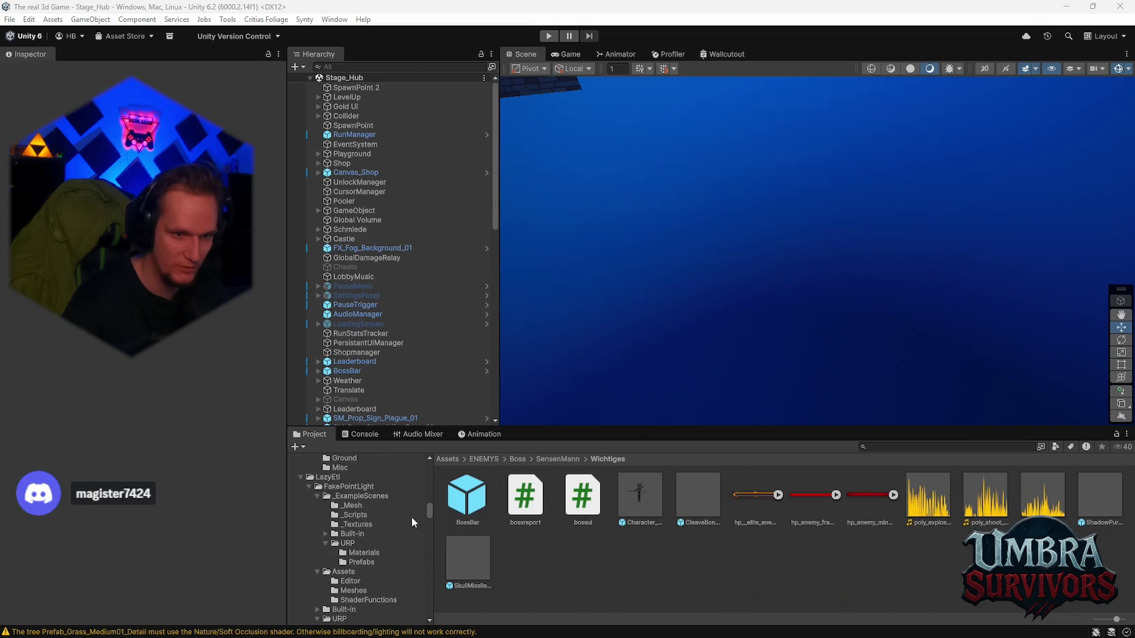
pyautogui.scroll(-15, 382, 563)
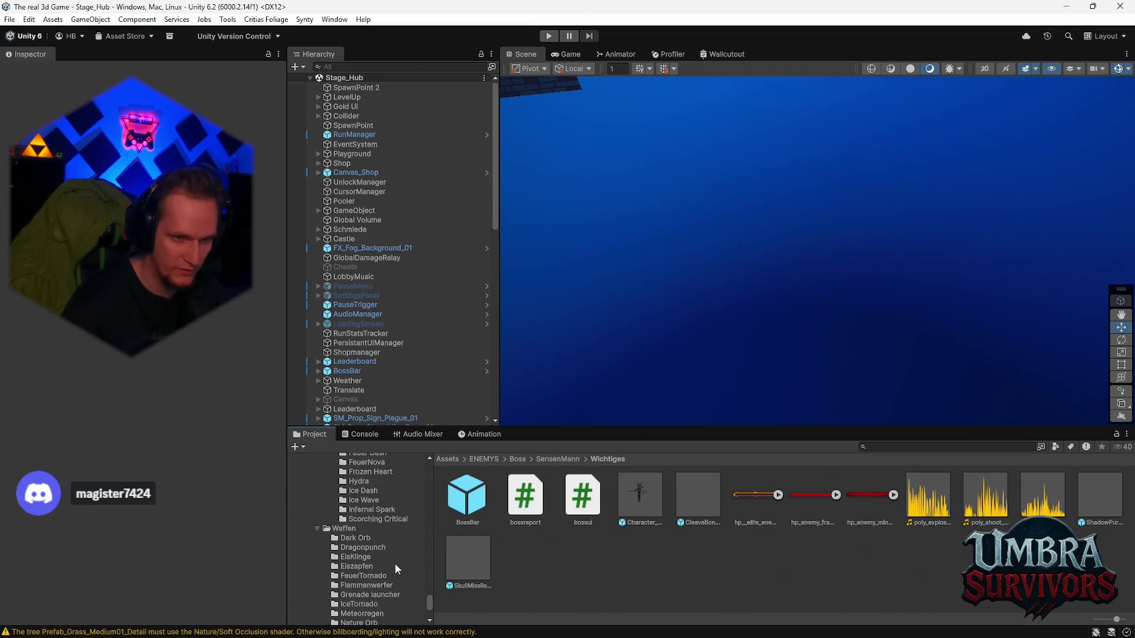
pyautogui.scroll(-5, 396, 563)
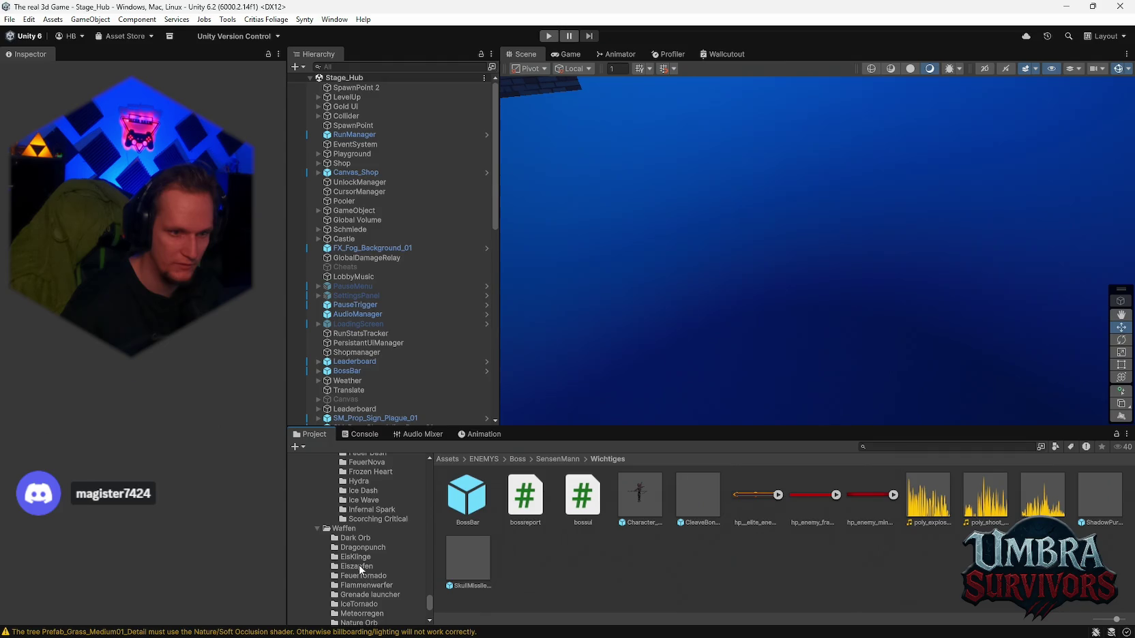
pyautogui.scroll(5, 362, 560)
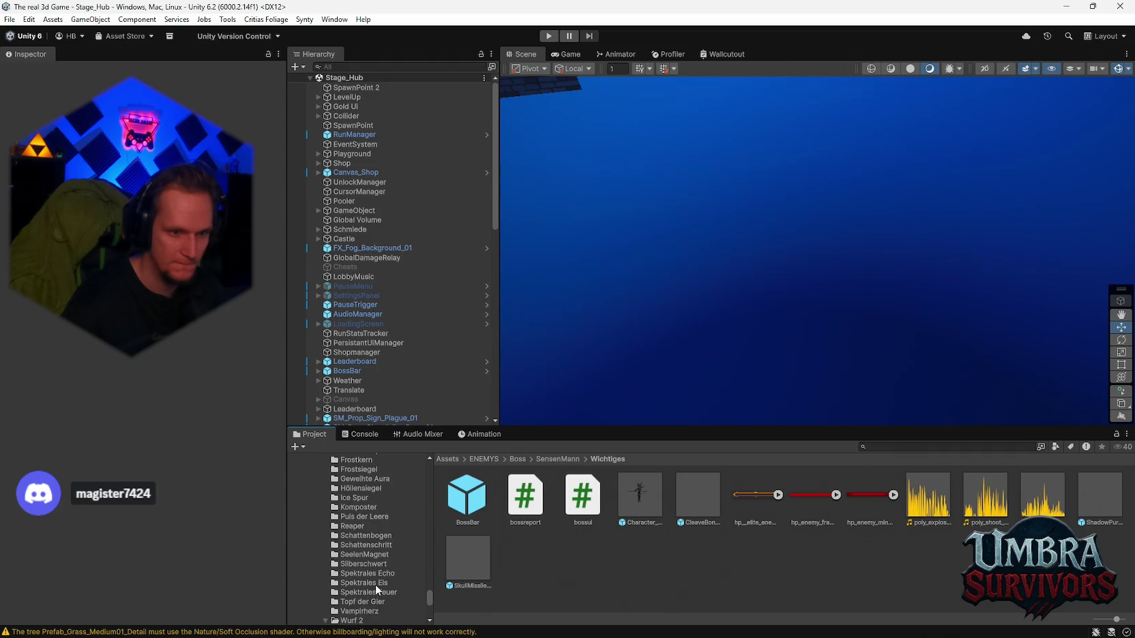
pyautogui.click(366, 535)
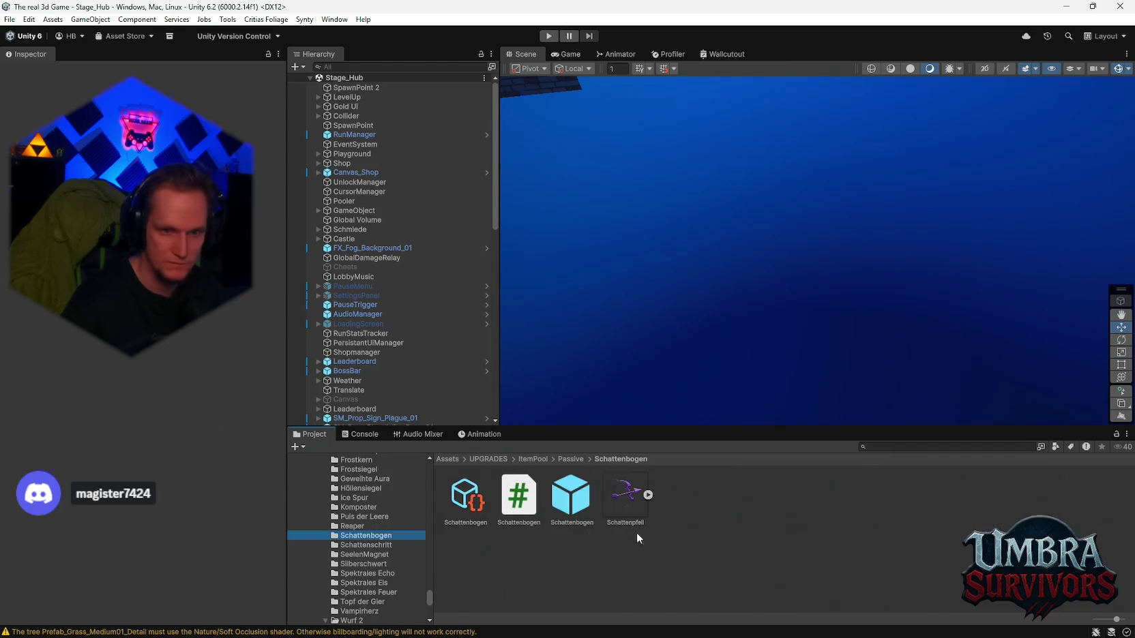
pyautogui.click(517, 497)
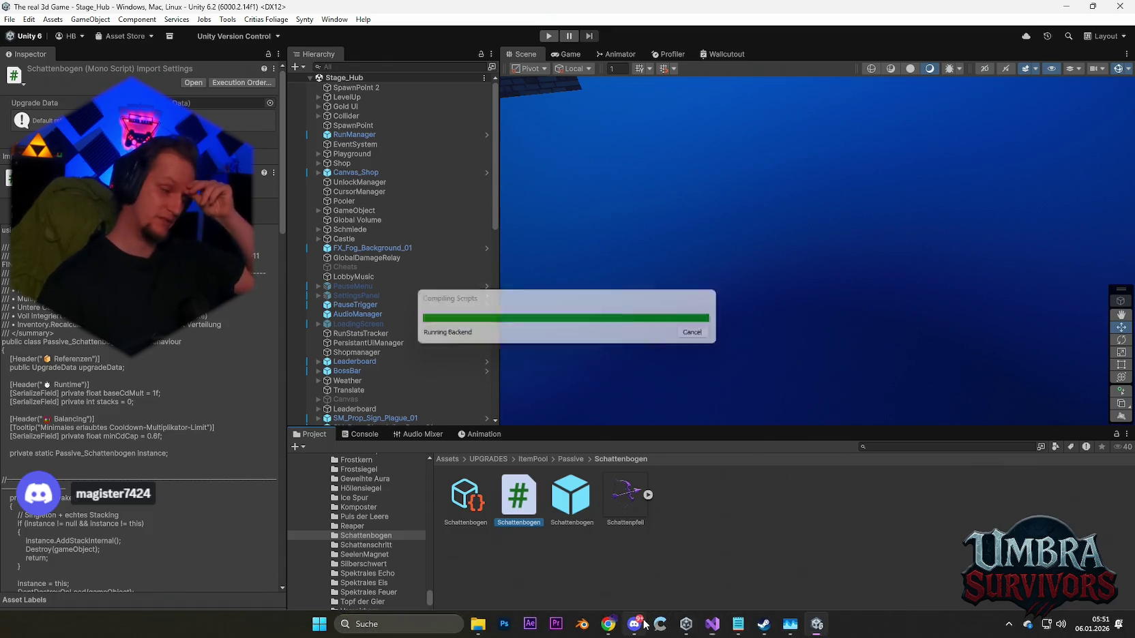
pyautogui.moveTo(634, 624)
pyautogui.click(743, 535)
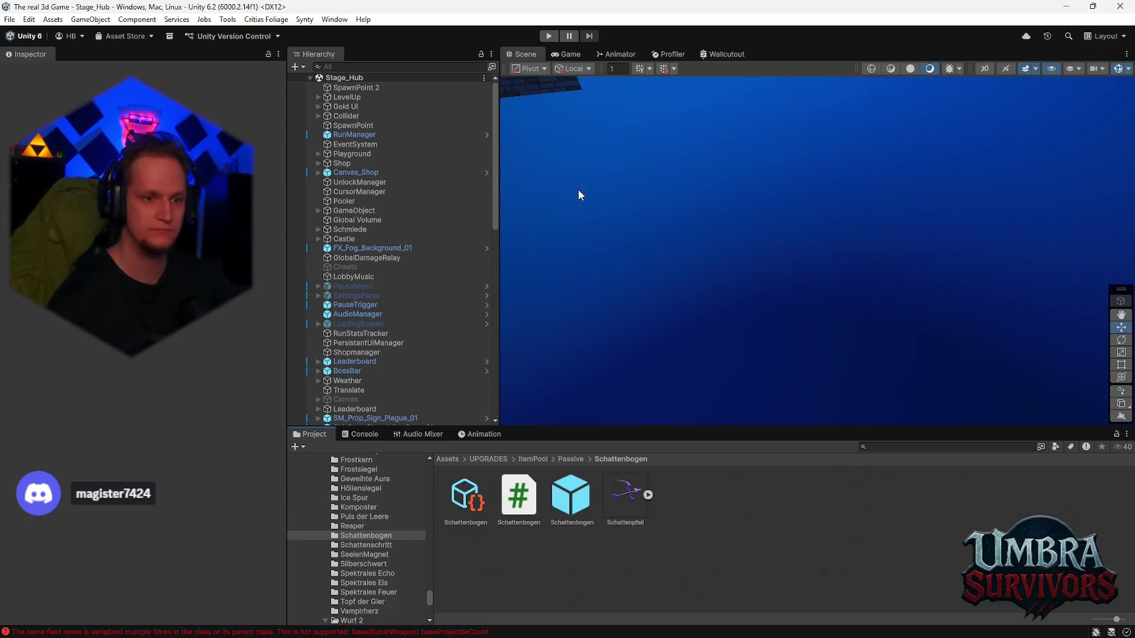
# Step: Clear the logged Console errors and return to the Project window
pyautogui.click(361, 434)
pyautogui.click(300, 446)
pyautogui.click(311, 434)
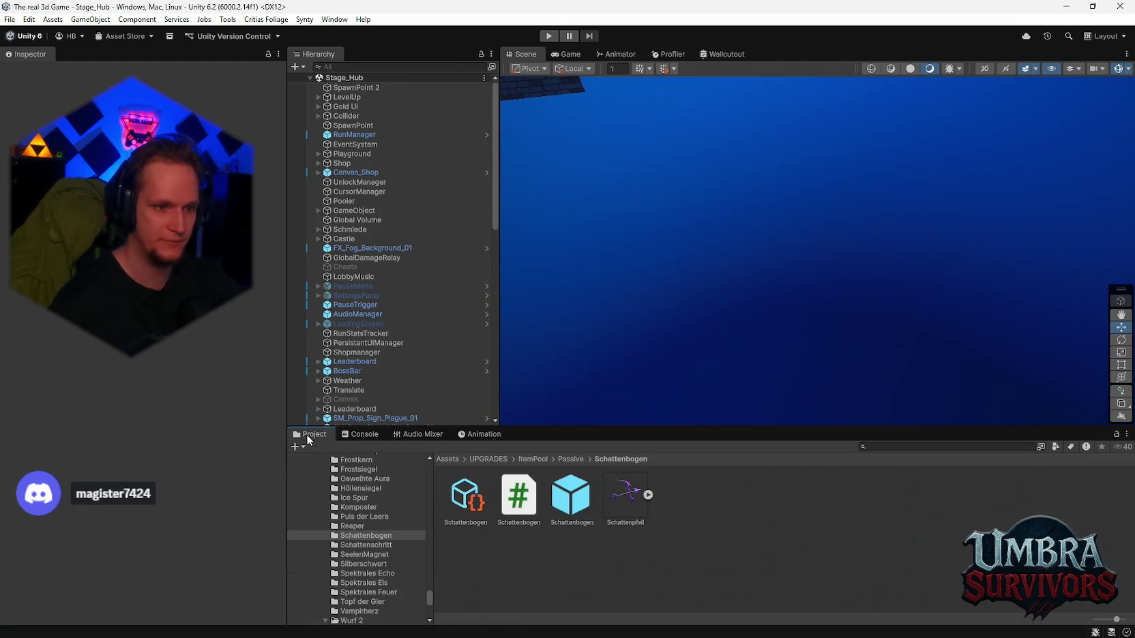
# Step: Orbit and zoom the Scene view to look over the hub village and castle landmass
pyautogui.click(9, 19)
pyautogui.click(10, 19)
pyautogui.click(10, 19)
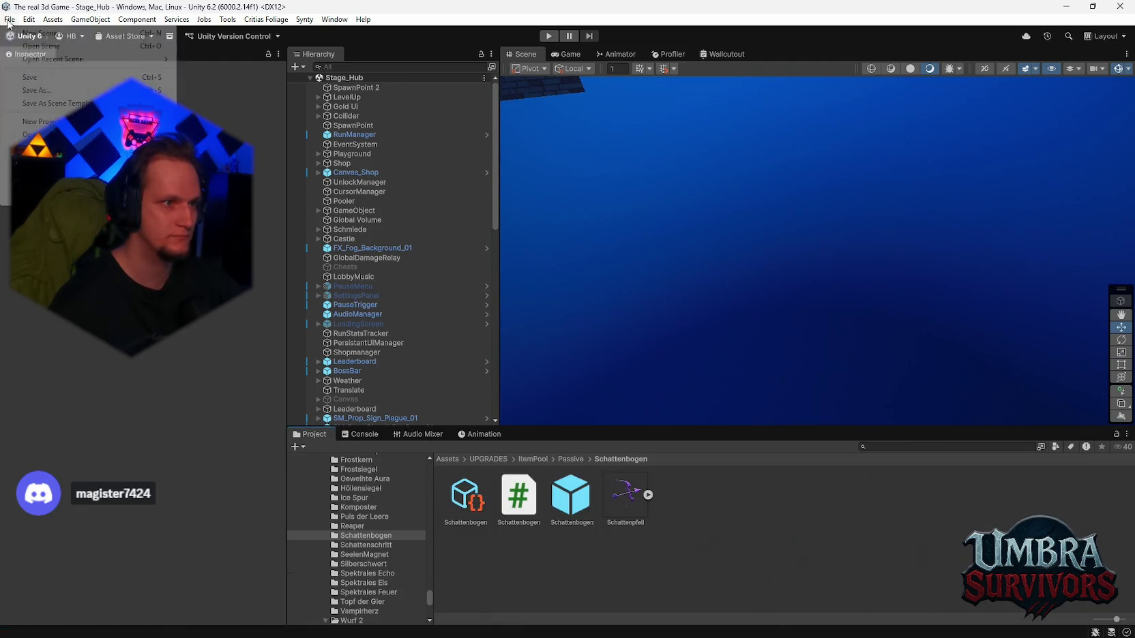
pyautogui.click(373, 234)
pyautogui.moveTo(697, 218)
pyautogui.mouseDown()
pyautogui.moveTo(677, 156)
pyautogui.moveTo(733, 199)
pyautogui.mouseUp()
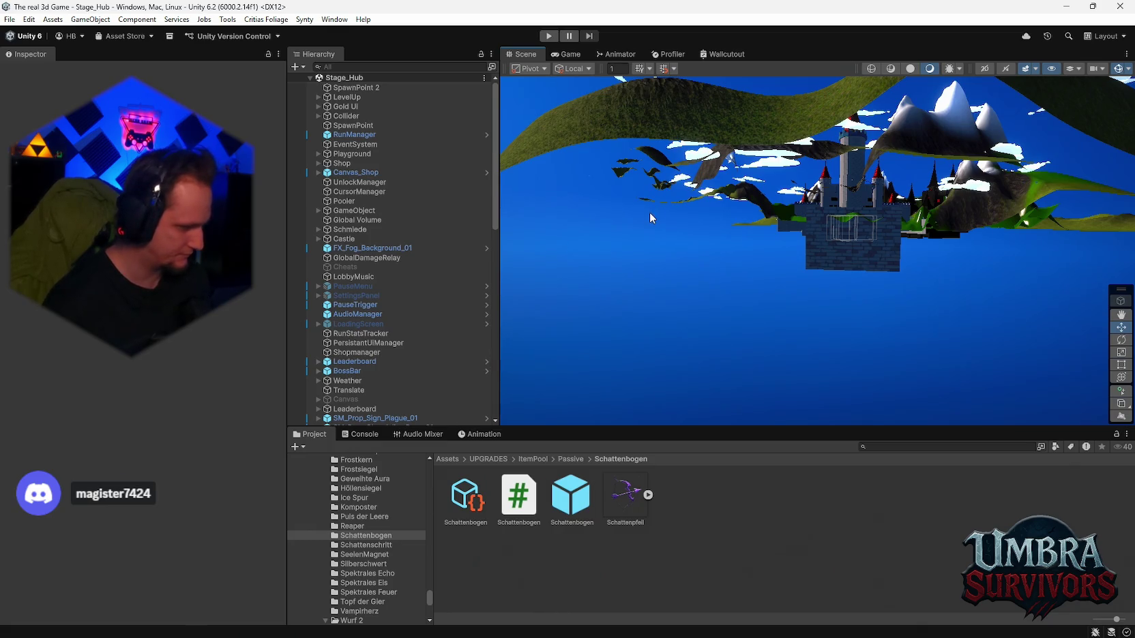
pyautogui.moveTo(770, 306)
pyautogui.mouseDown()
pyautogui.moveTo(907, 390)
pyautogui.moveTo(732, 194)
pyautogui.moveTo(858, 447)
pyautogui.moveTo(780, 330)
pyautogui.moveTo(633, 196)
pyautogui.moveTo(799, 247)
pyautogui.moveTo(842, 280)
pyautogui.moveTo(829, 268)
pyautogui.moveTo(791, 298)
pyautogui.moveTo(818, 330)
pyautogui.moveTo(768, 246)
pyautogui.mouseUp()
pyautogui.scroll(5, 768, 246)
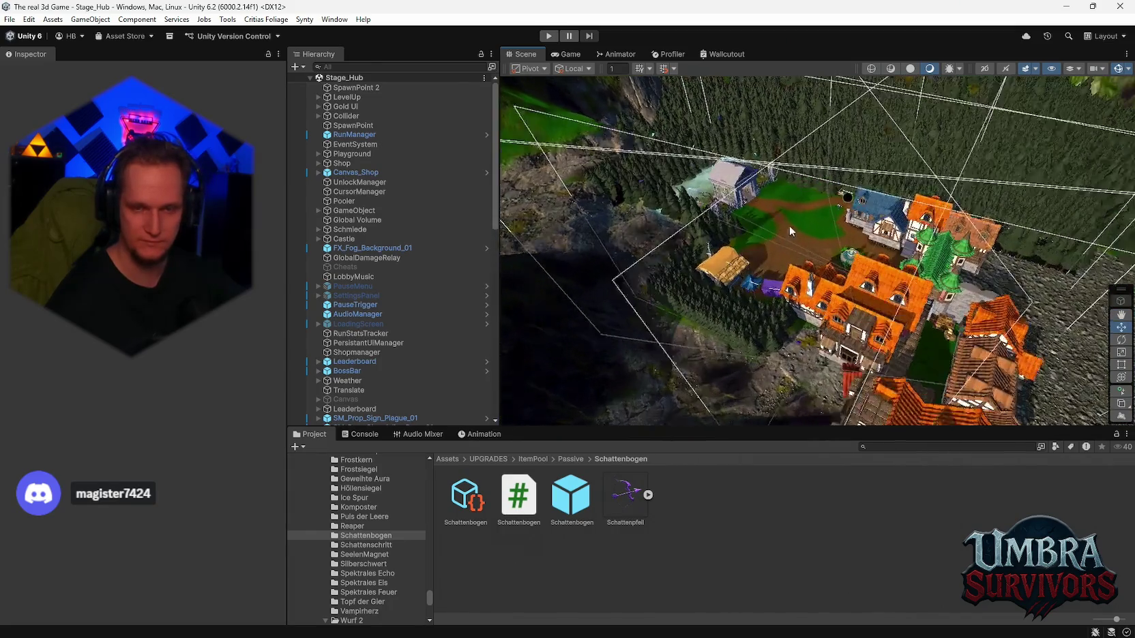
pyautogui.scroll(4, 789, 225)
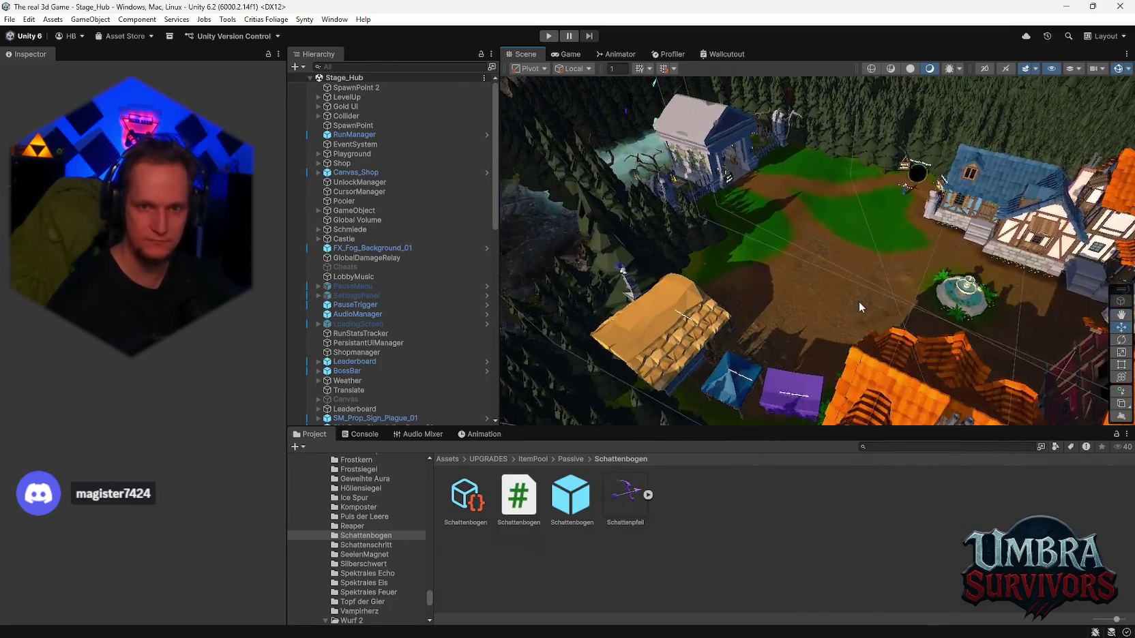
pyautogui.scroll(6, 833, 310)
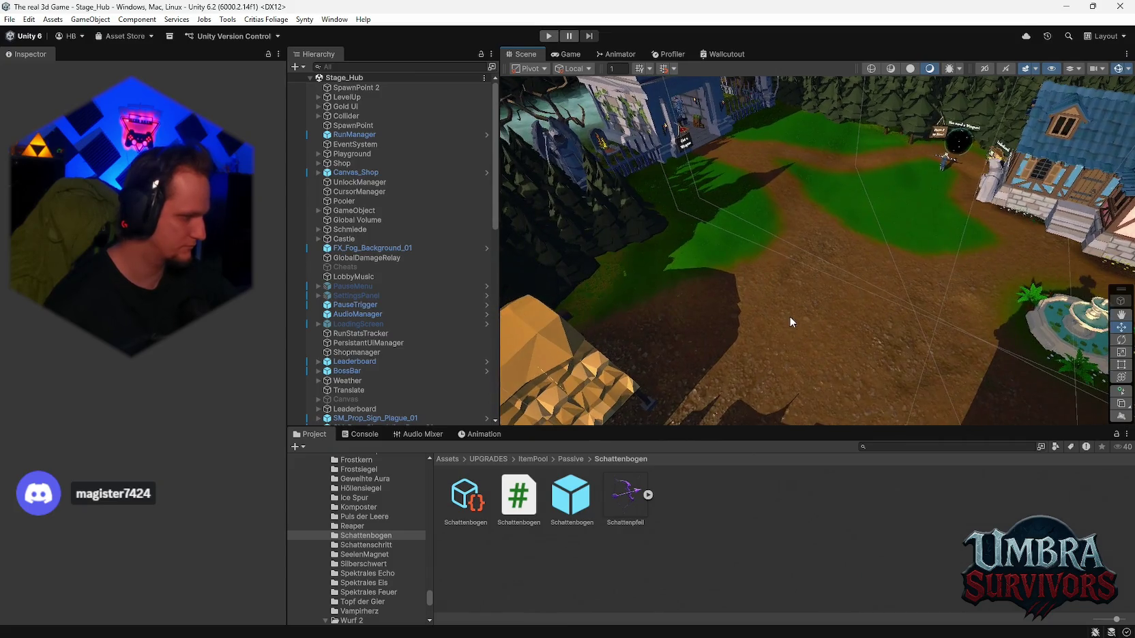
pyautogui.scroll(-3, 825, 316)
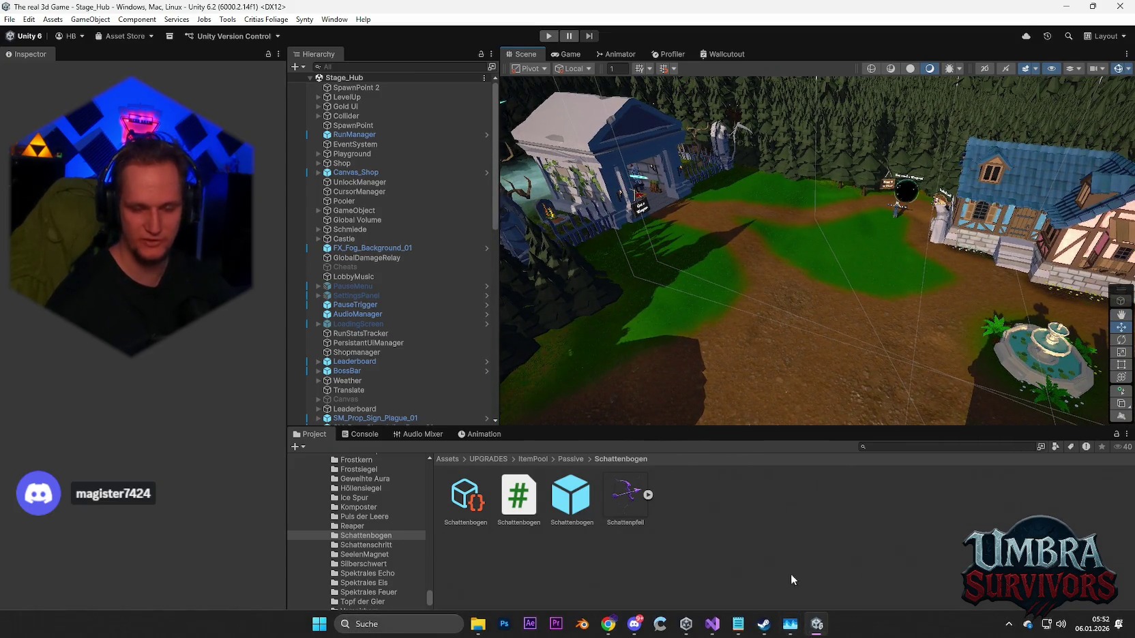
# Step: Search the Project assets for 'mete' and open the Meteorregen weapon folder
pyautogui.click(6, 19)
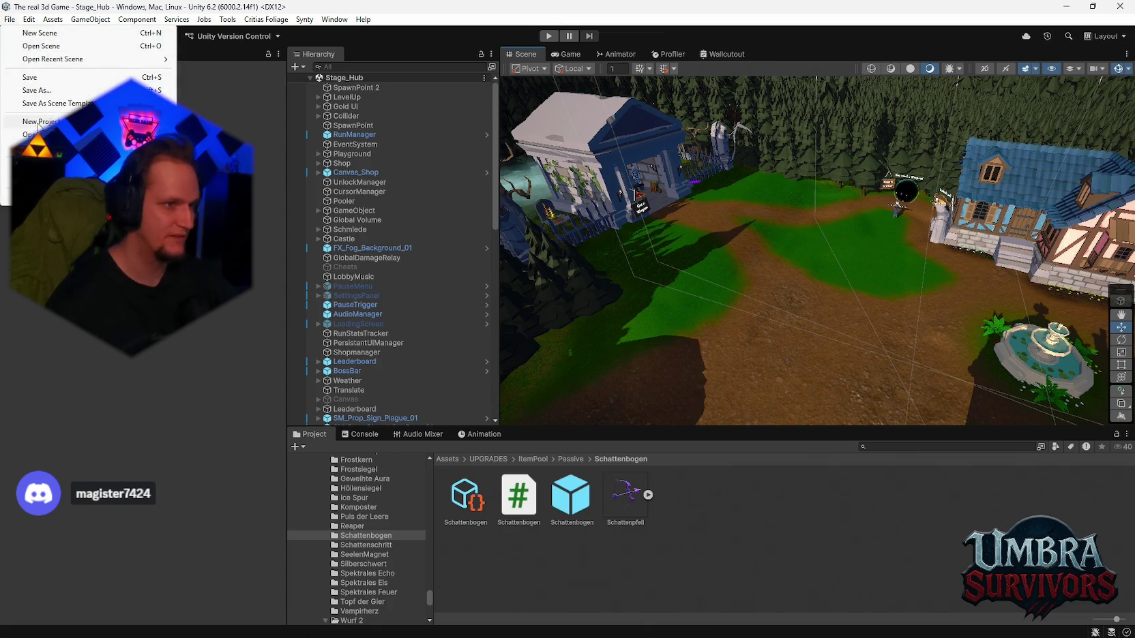
pyautogui.click(13, 21)
pyautogui.click(13, 20)
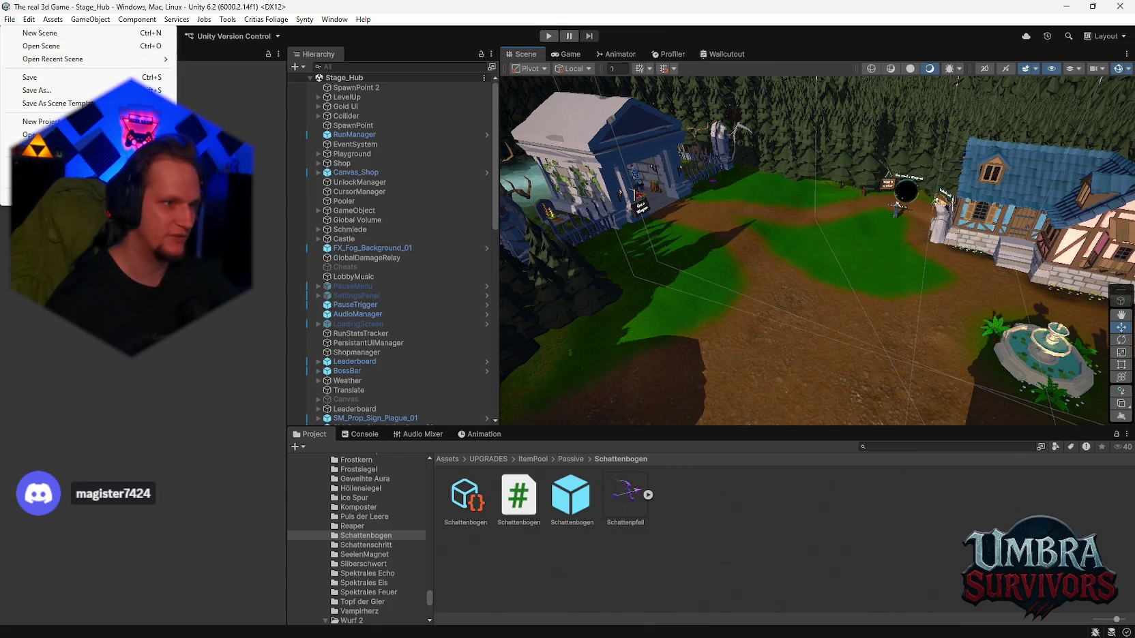
pyautogui.press('Escape')
pyautogui.scroll(2, 787, 251)
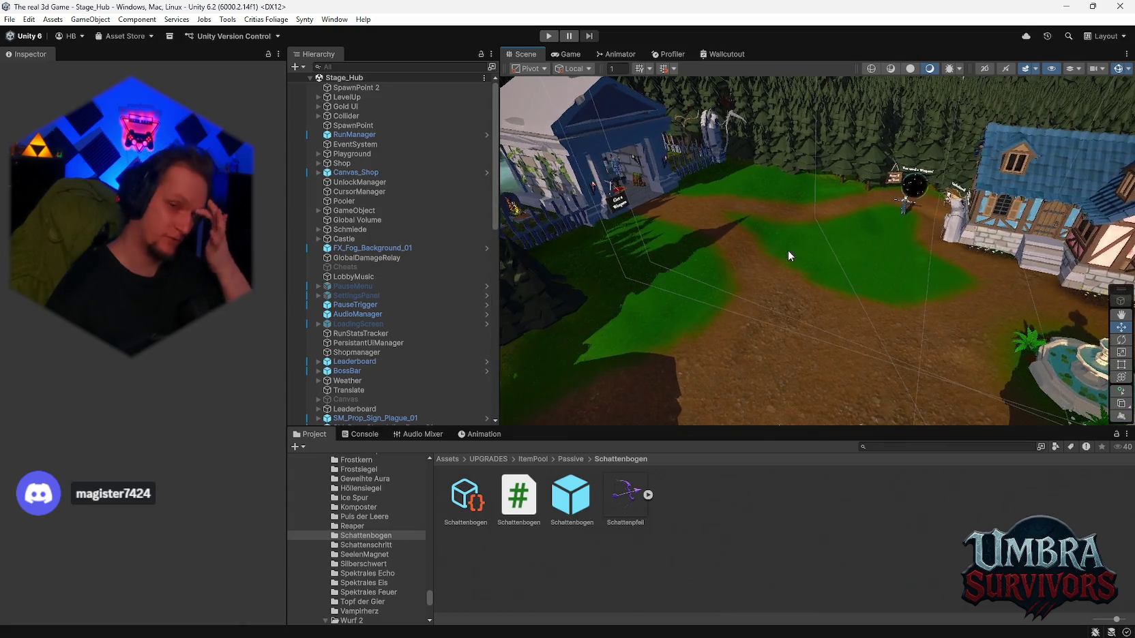
pyautogui.scroll(3, 785, 270)
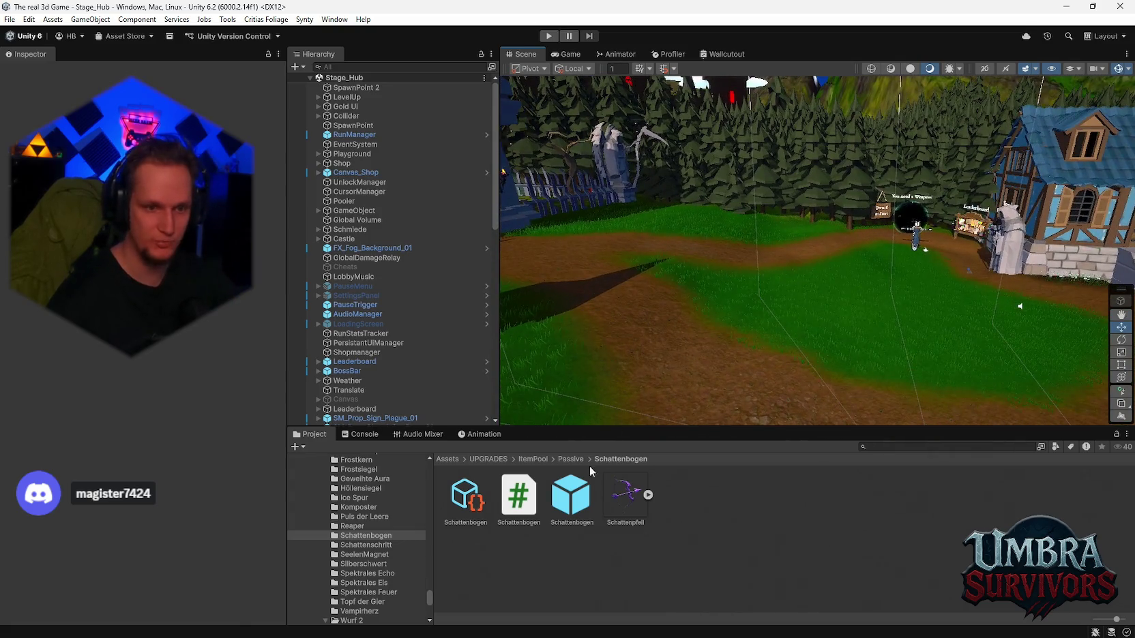
pyautogui.click(884, 447)
pyautogui.write('m')
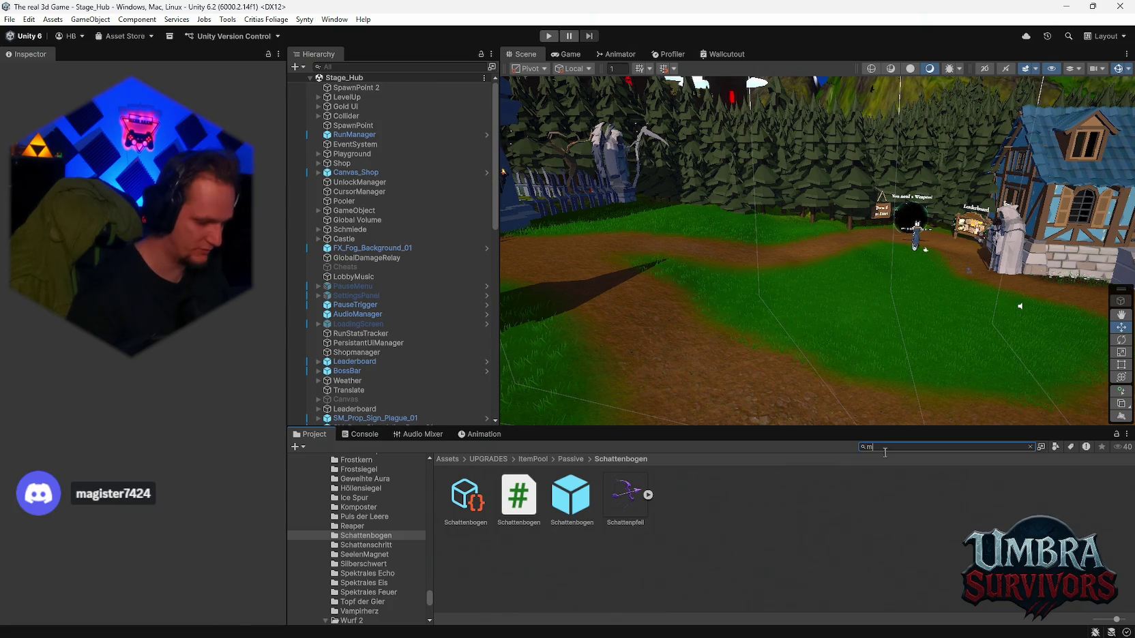
pyautogui.write('ete')
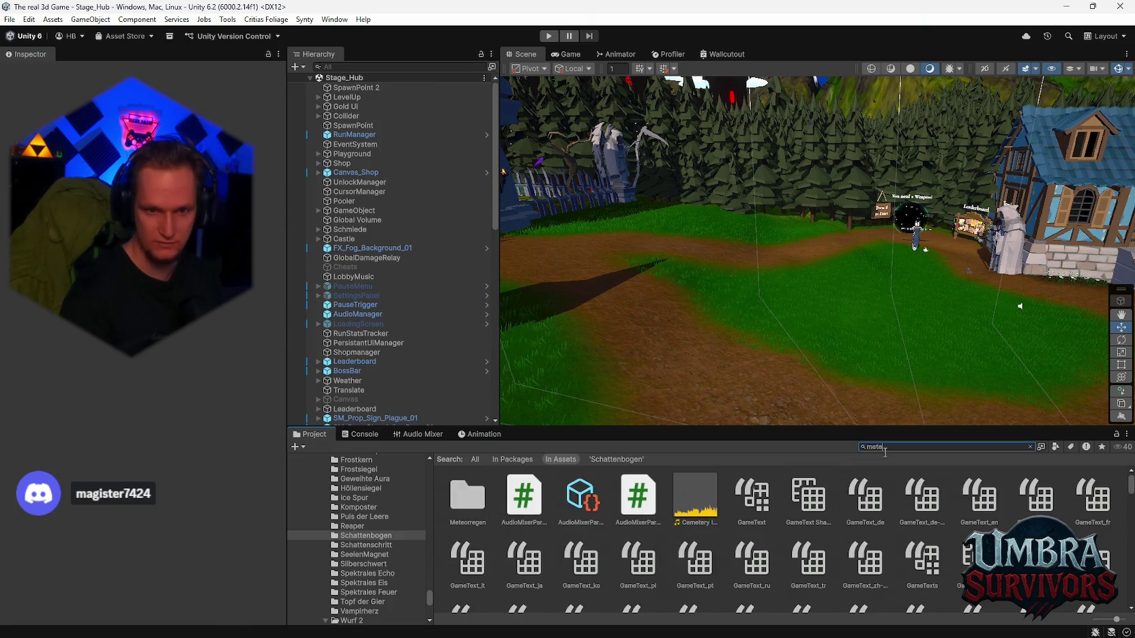
pyautogui.doubleClick(479, 497)
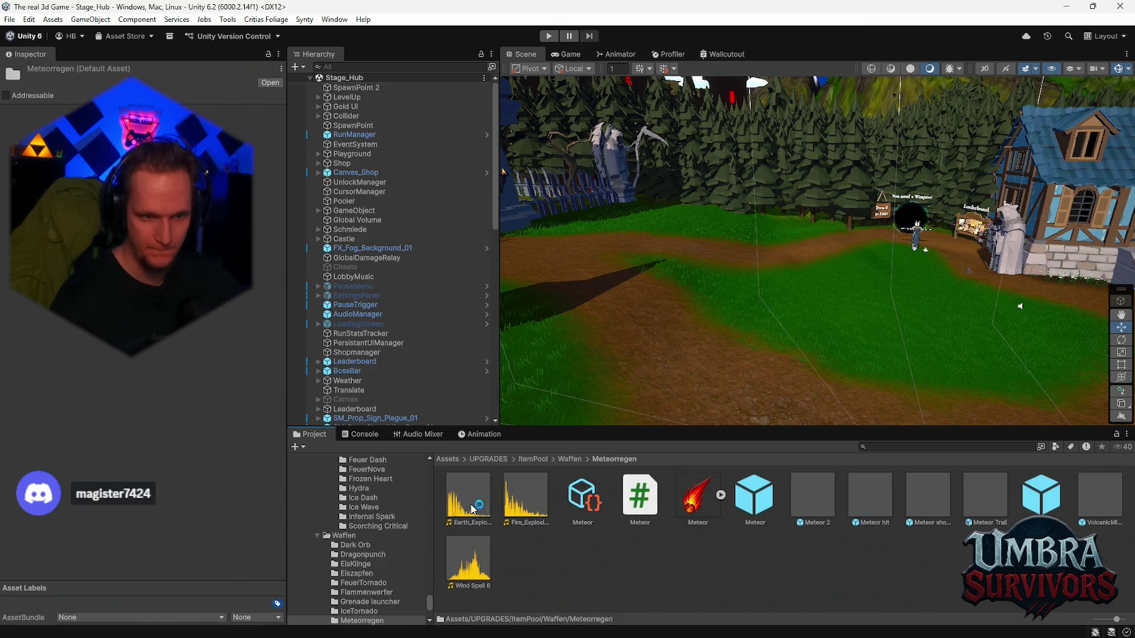
# Step: Preview the Meteor 2, Meteor hit, meteor shower, Meteor Trail, VolcanicMissile and REAL hit prefabs
pyautogui.doubleClick(813, 496)
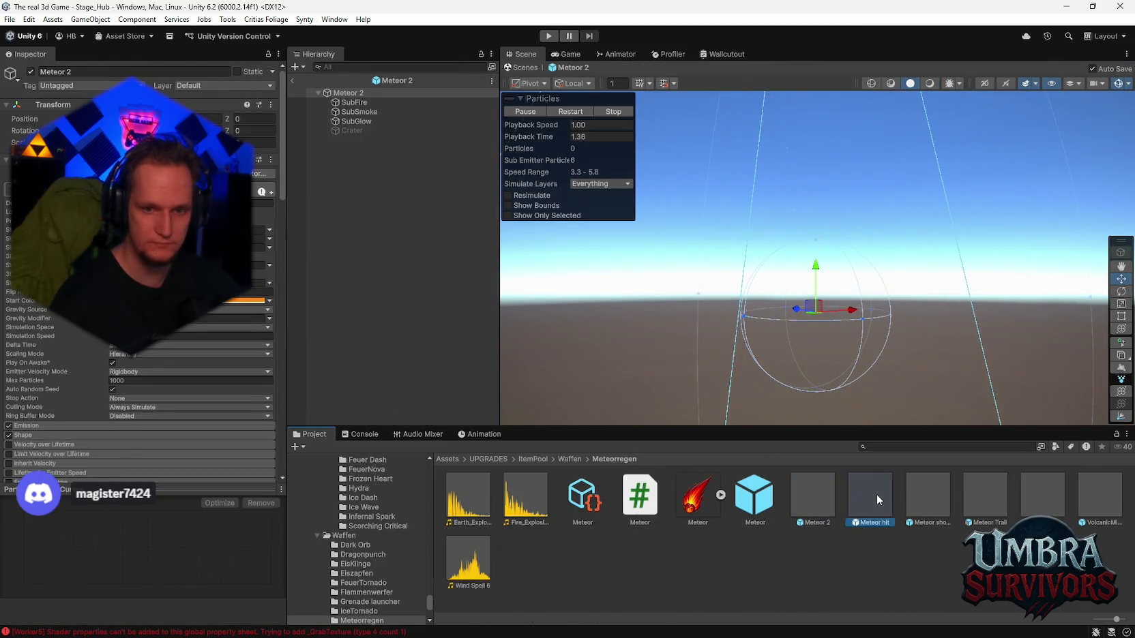
pyautogui.doubleClick(875, 496)
pyautogui.doubleClick(944, 502)
pyautogui.click(1002, 505)
pyautogui.doubleClick(1001, 505)
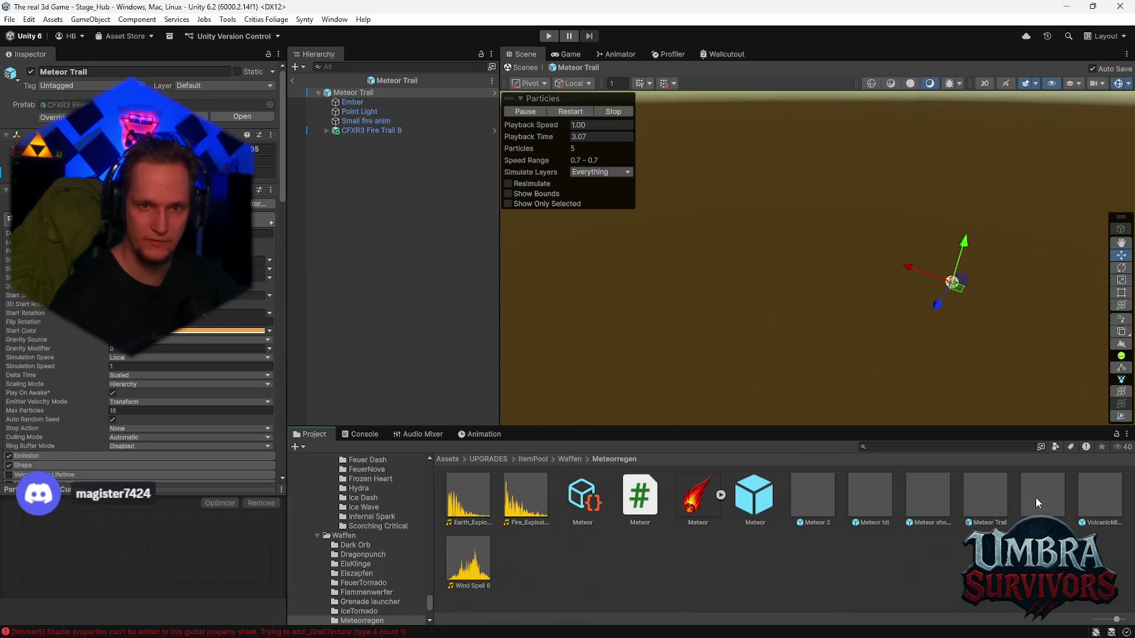
pyautogui.doubleClick(1043, 497)
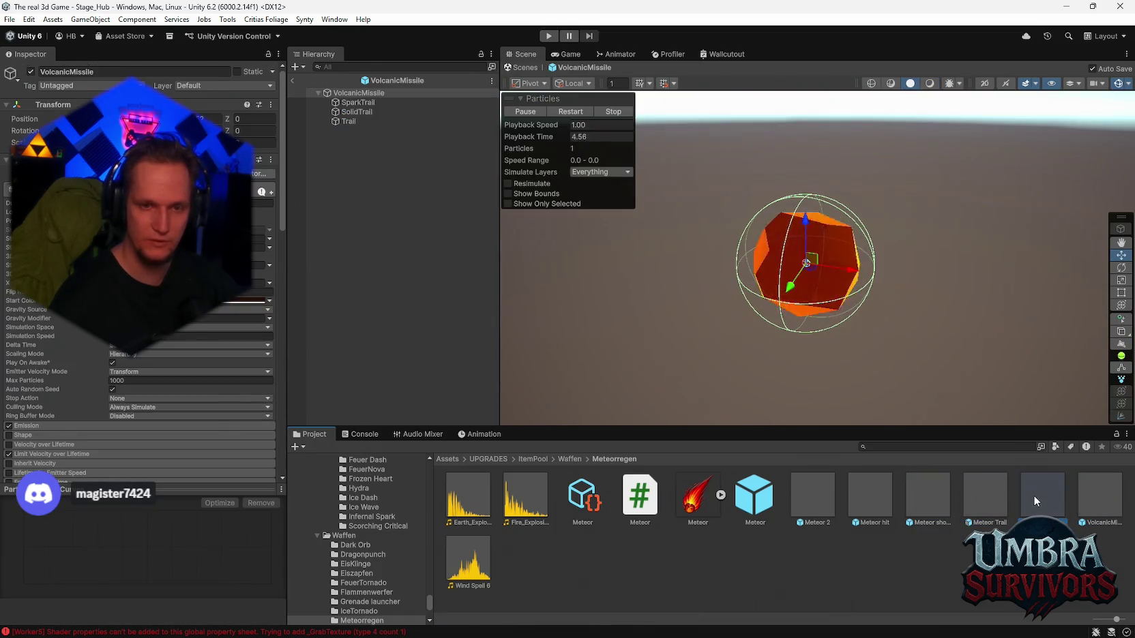
pyautogui.doubleClick(1033, 494)
pyautogui.scroll(-8, 177, 339)
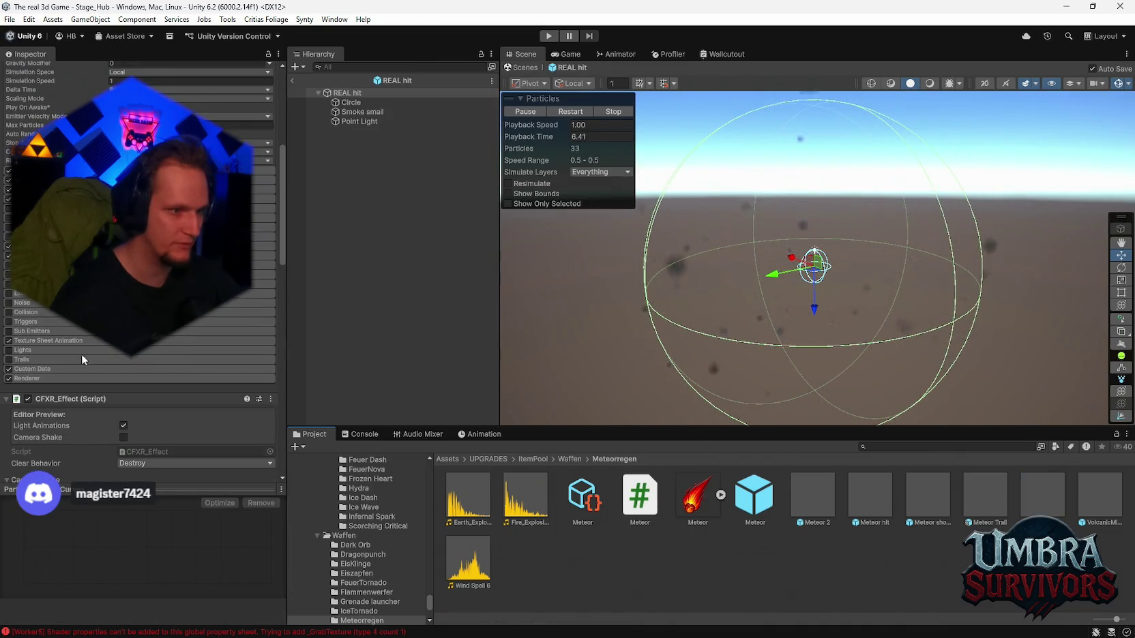
# Step: Check REAL hit's Circle and Smoke small particle systems, then delete its Point Light
pyautogui.click(363, 103)
pyautogui.click(365, 112)
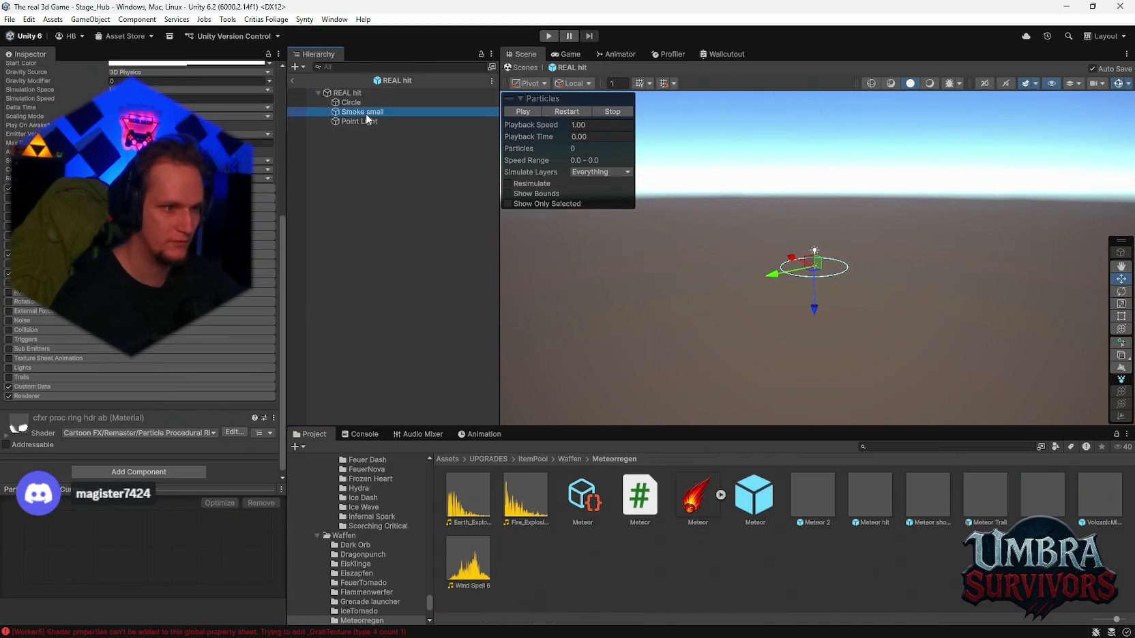
pyautogui.click(362, 121)
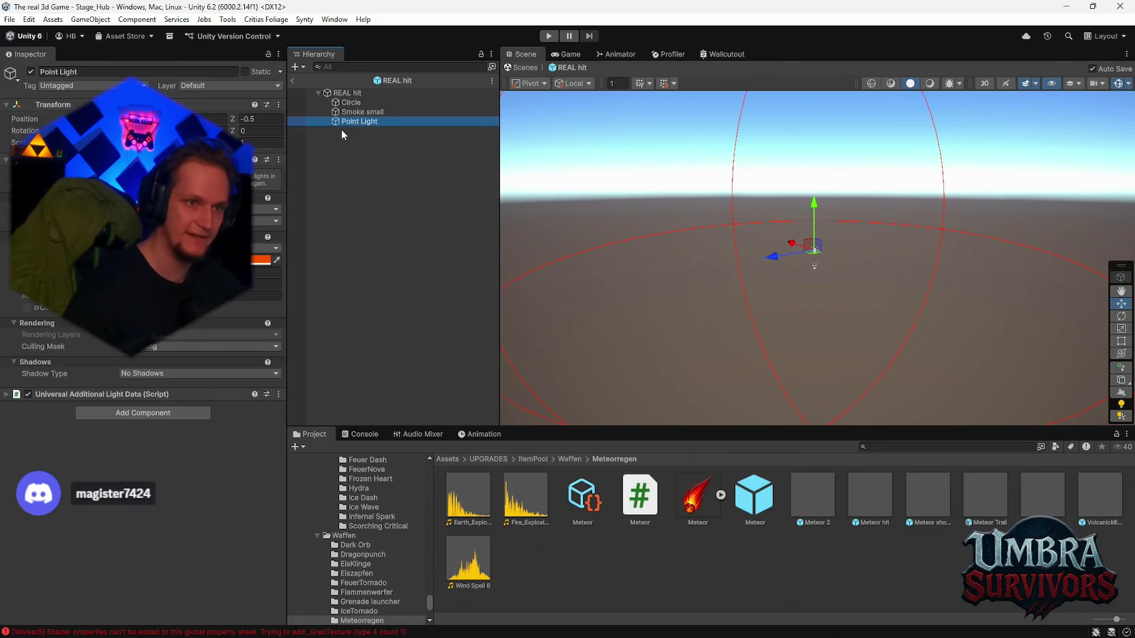
pyautogui.press('Delete')
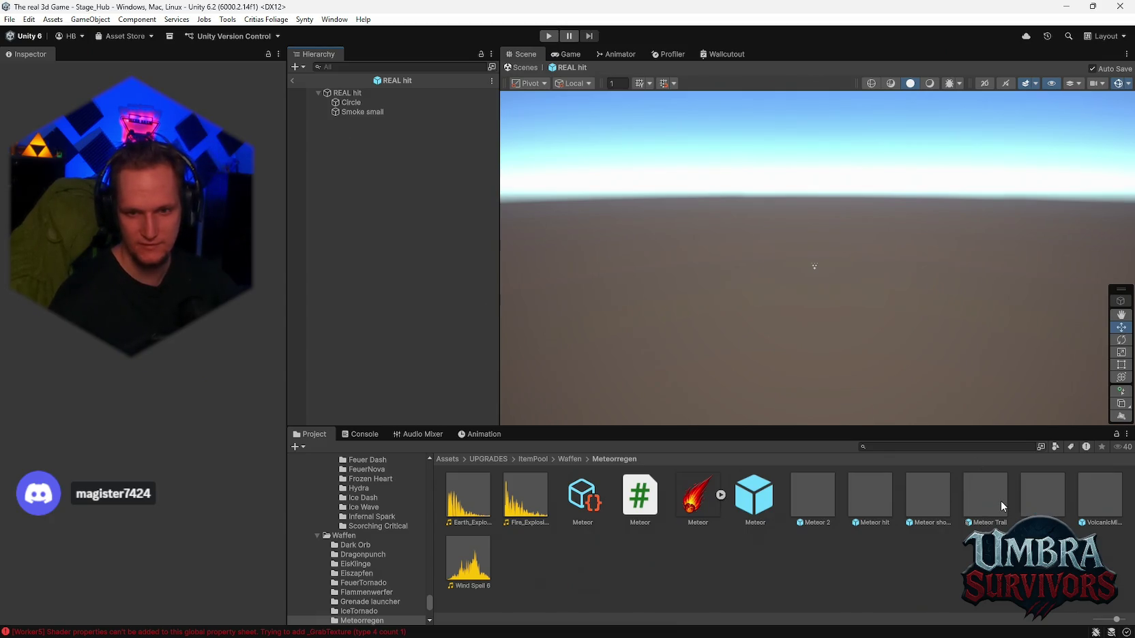
# Step: Reopen the Meteor Trail and VolcanicMissile prefabs and inspect VolcanicMissile's Trail particle system
pyautogui.doubleClick(1000, 500)
pyautogui.doubleClick(1044, 502)
pyautogui.doubleClick(1083, 504)
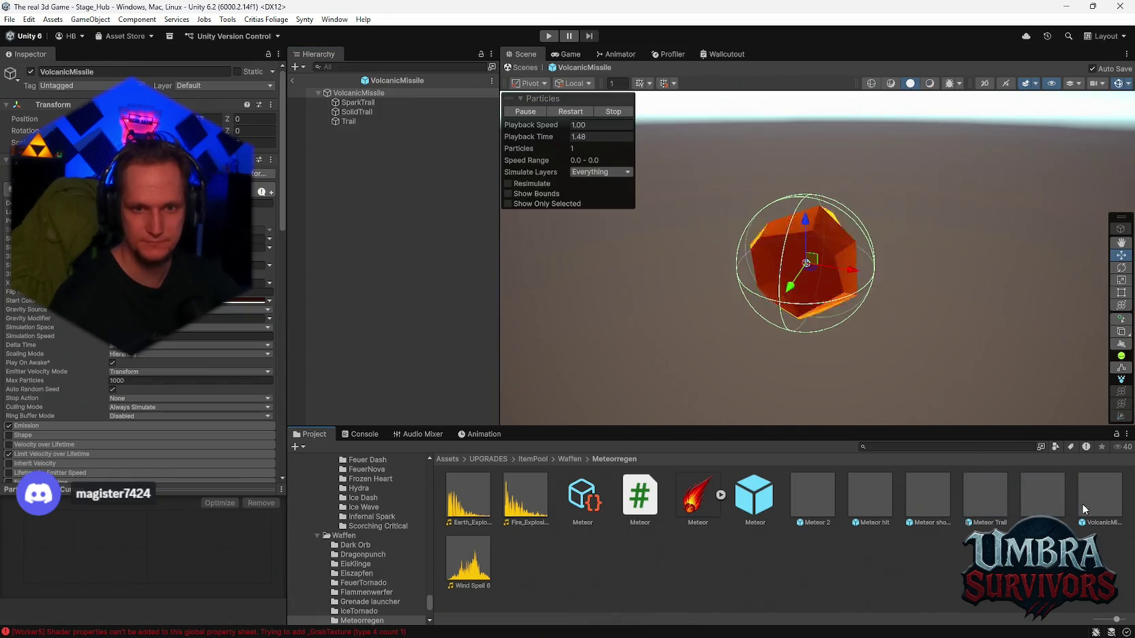
pyautogui.click(351, 121)
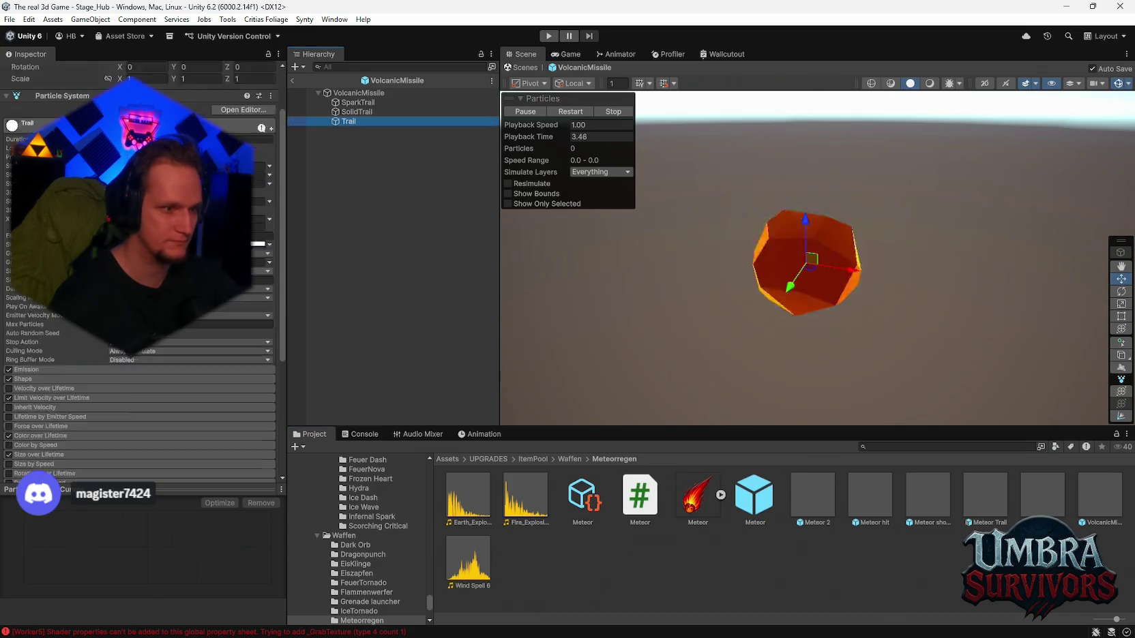
pyautogui.scroll(-5, 136, 273)
# Step: Open the Vampire Orb weapon folder in the Project window
pyautogui.press('Up')
pyautogui.press('Up')
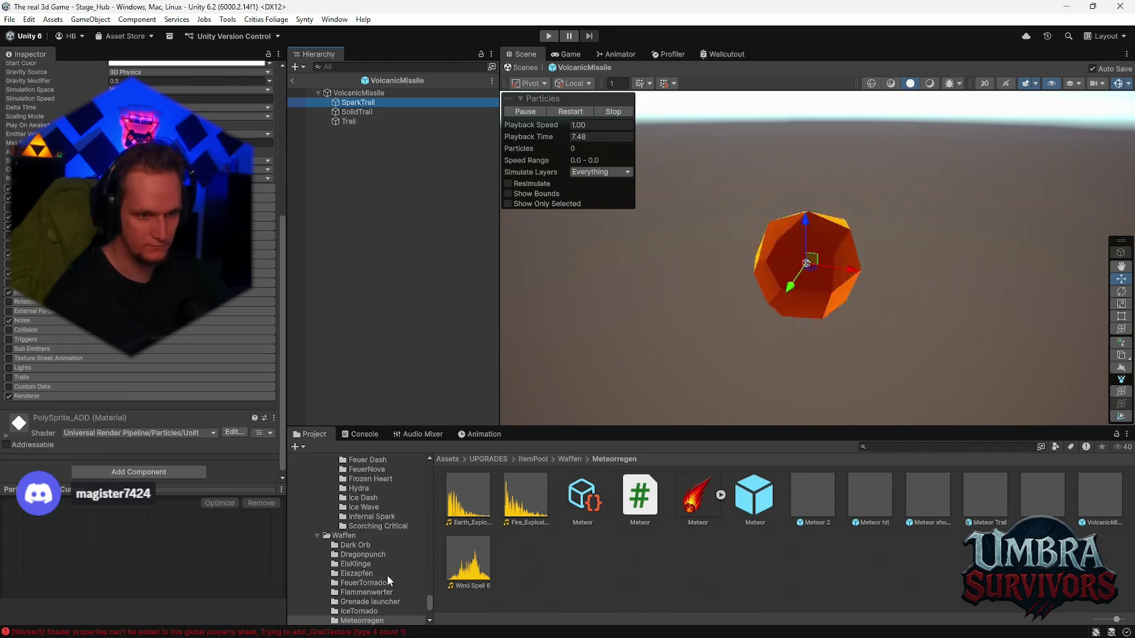
pyautogui.scroll(-5, 387, 592)
pyautogui.click(356, 551)
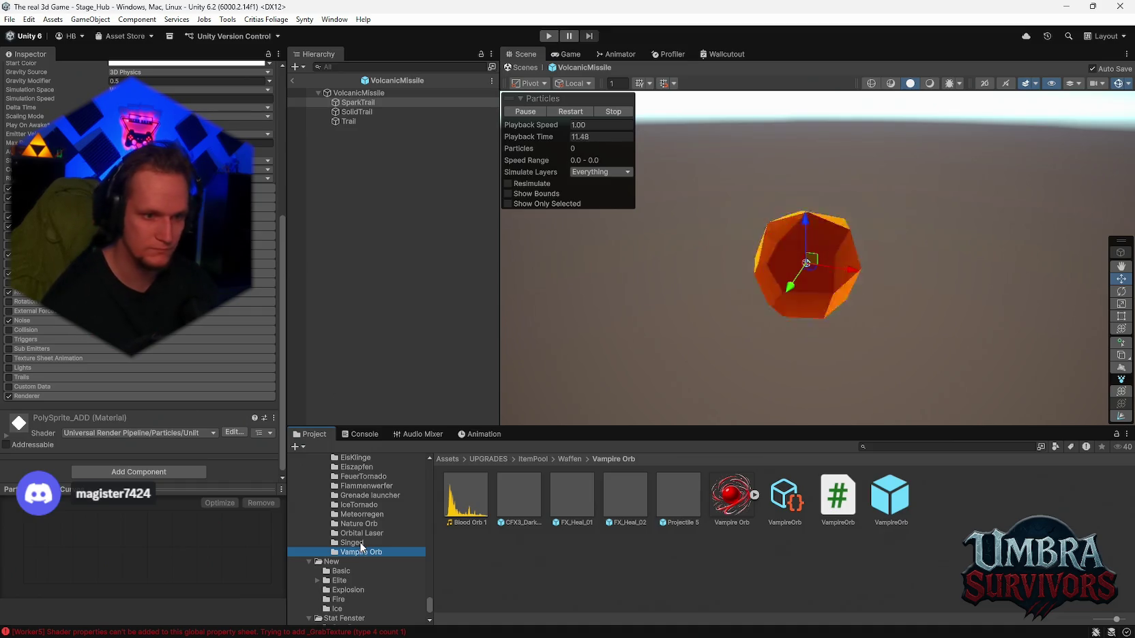
# Step: Browse the Singed and Frozen Heart folders, then open the Frostkern folder
pyautogui.click(360, 543)
pyautogui.scroll(-5, 359, 541)
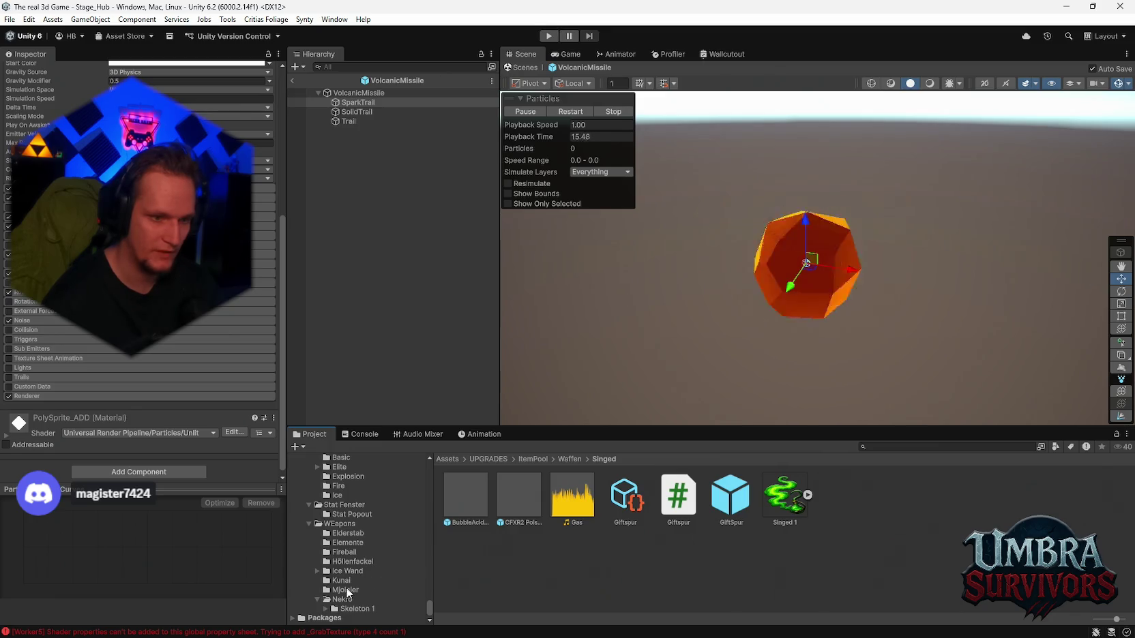
pyautogui.scroll(10, 361, 558)
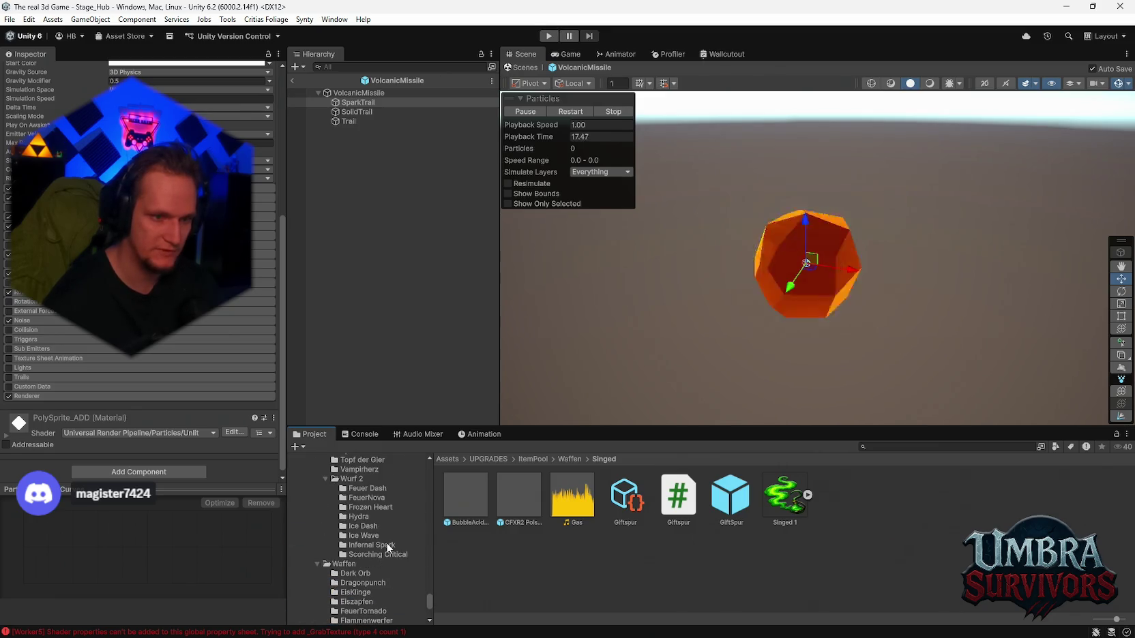
pyautogui.click(370, 507)
pyautogui.scroll(5, 377, 528)
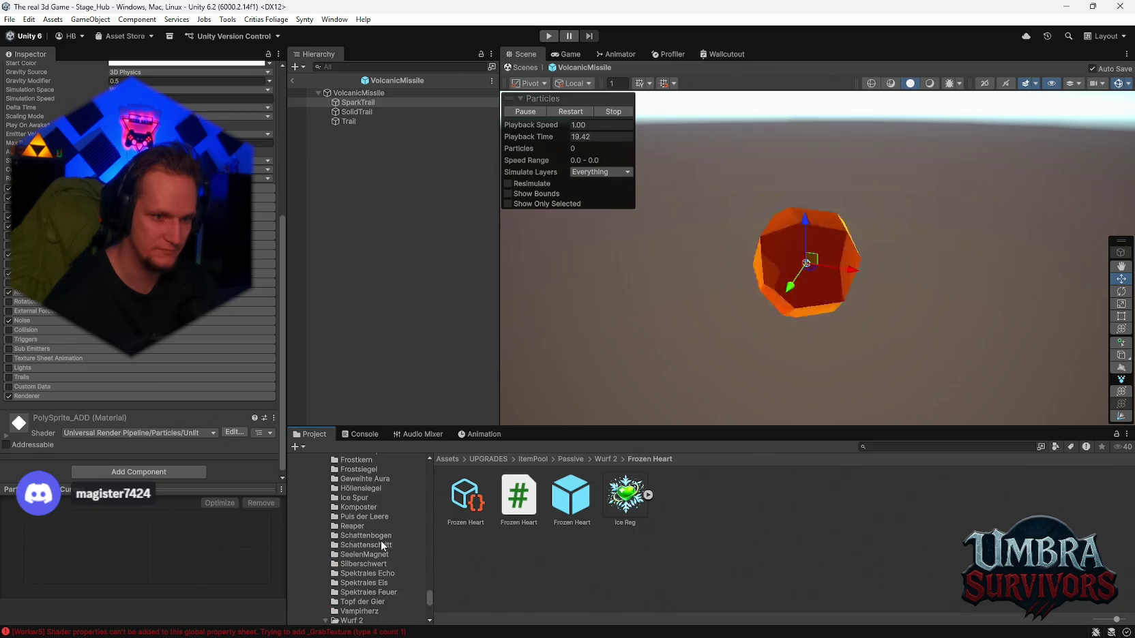
pyautogui.scroll(3, 375, 531)
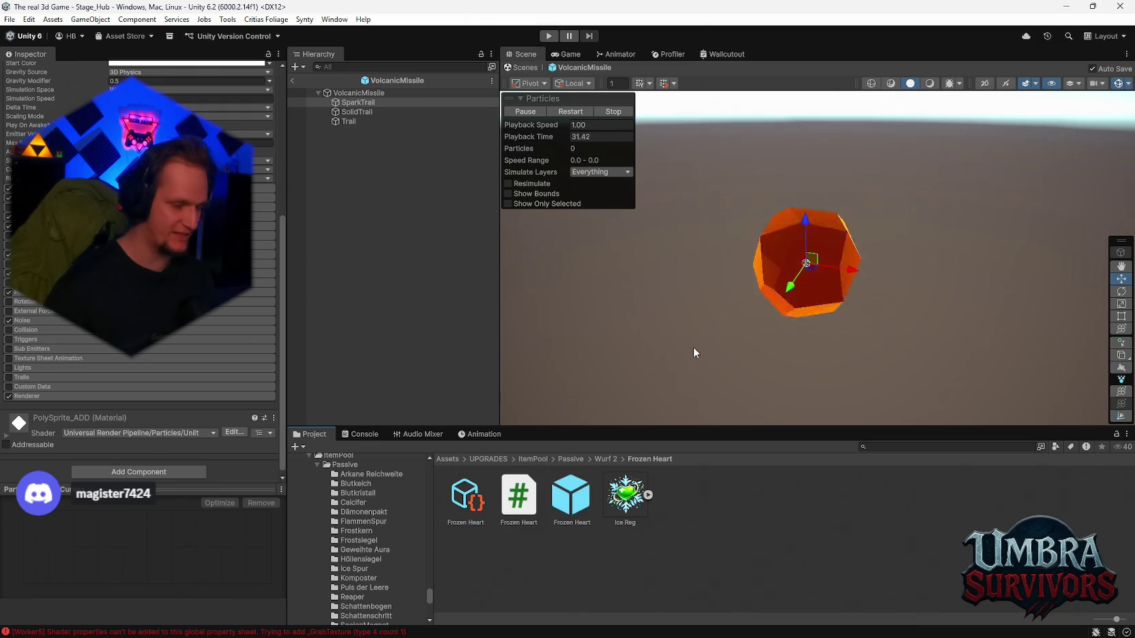
pyautogui.click(352, 531)
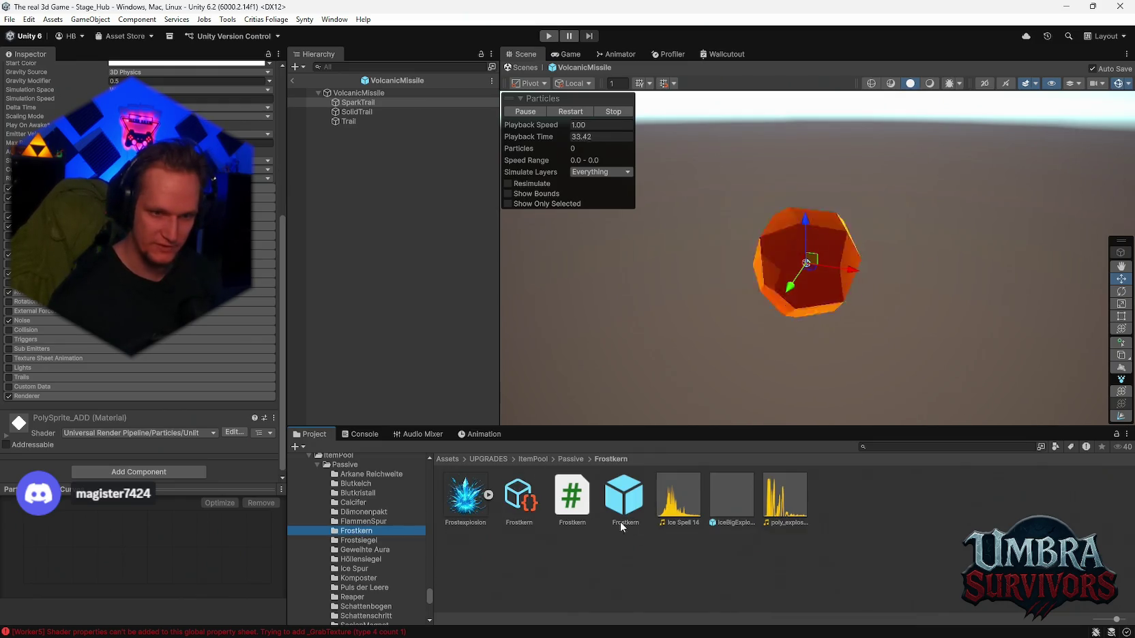
# Step: Open IceBigExplosion, select Glow, replay the effect several times, then return to Stage_Hub
pyautogui.doubleClick(725, 491)
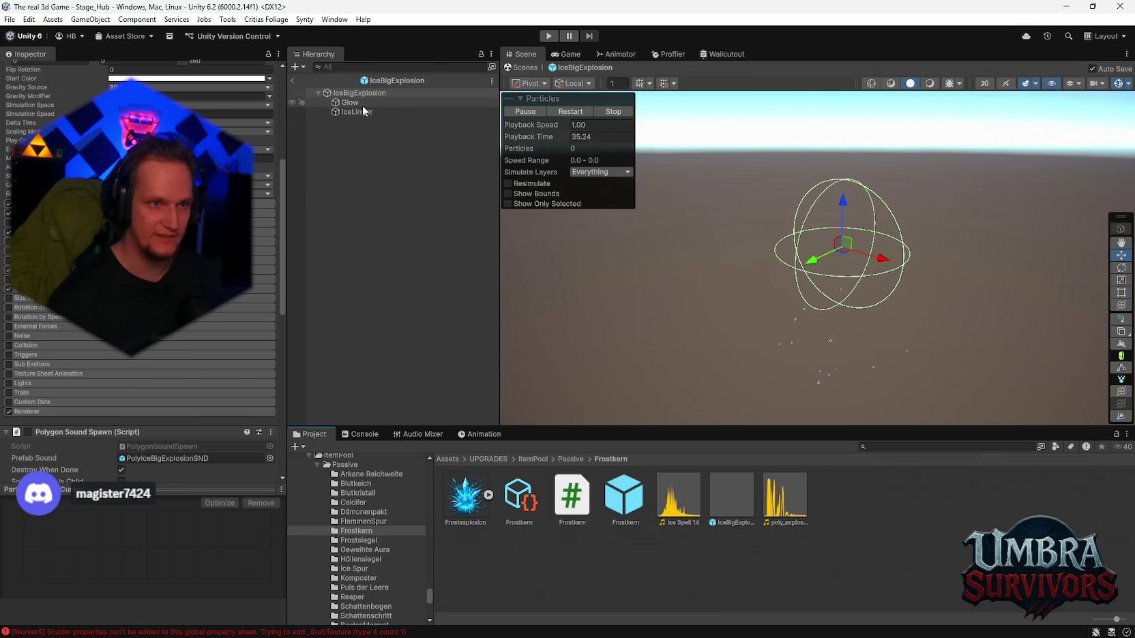
pyautogui.click(357, 103)
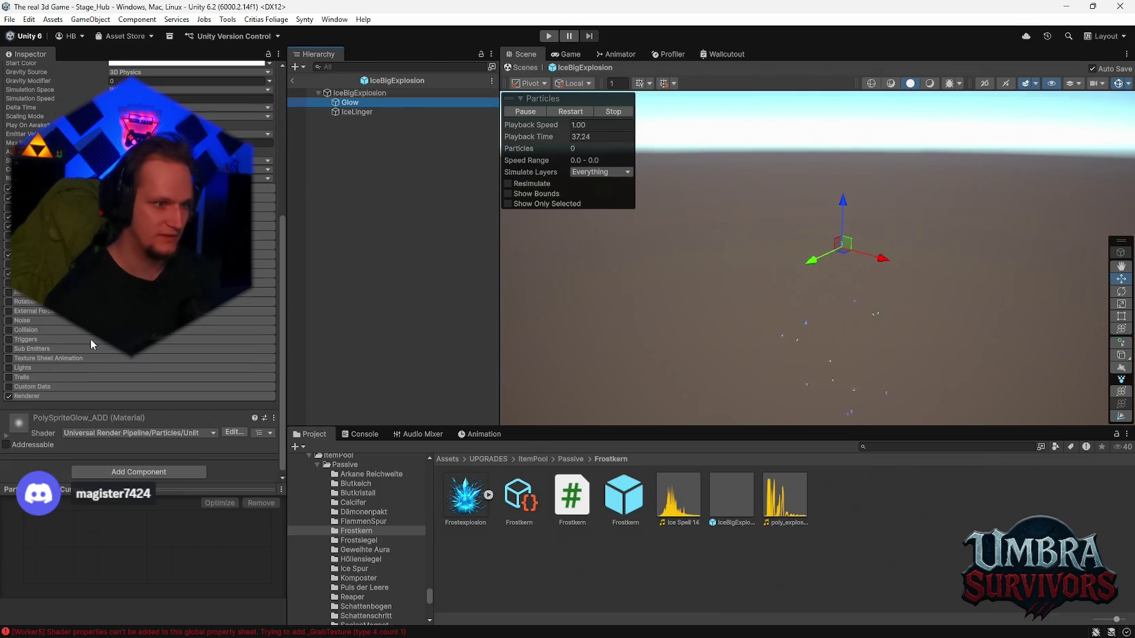
pyautogui.click(570, 112)
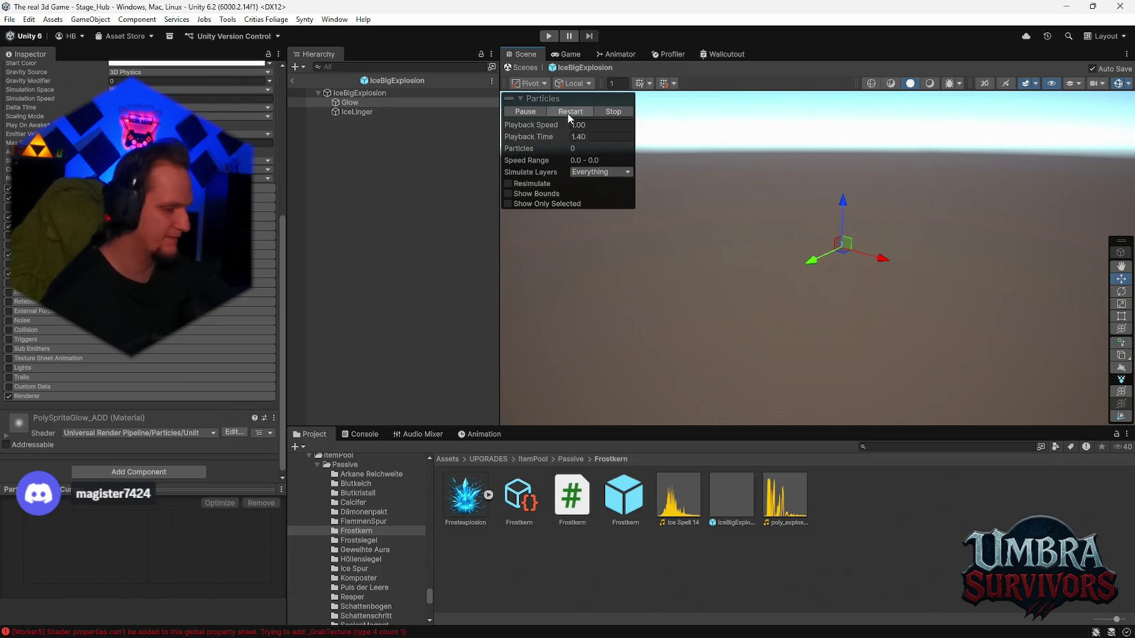
pyautogui.click(569, 112)
pyautogui.click(569, 112)
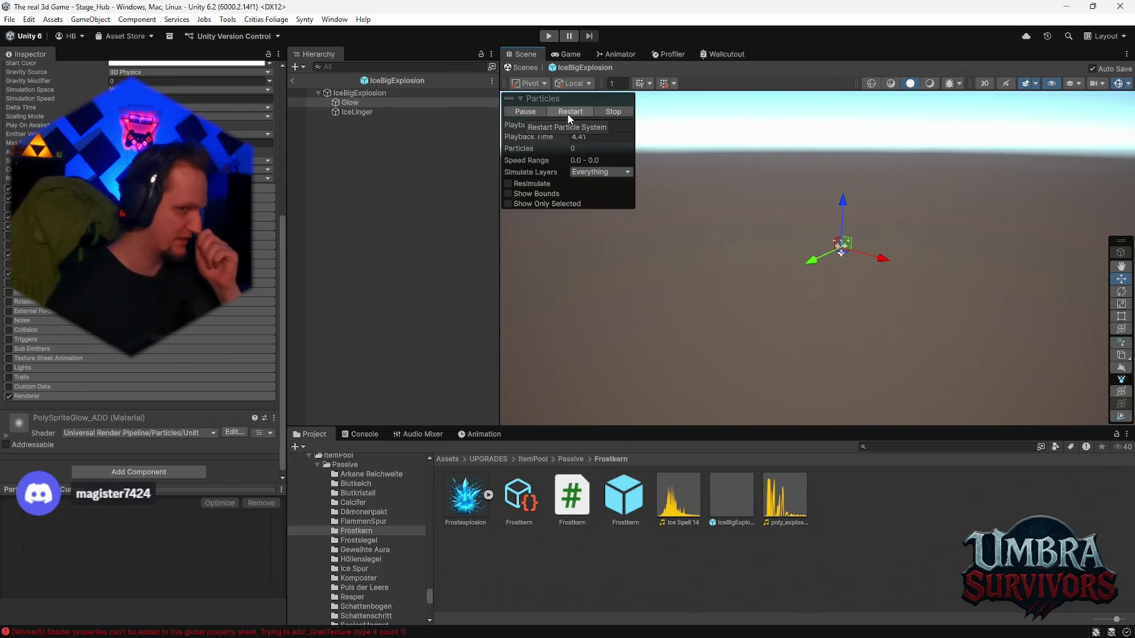
pyautogui.click(292, 81)
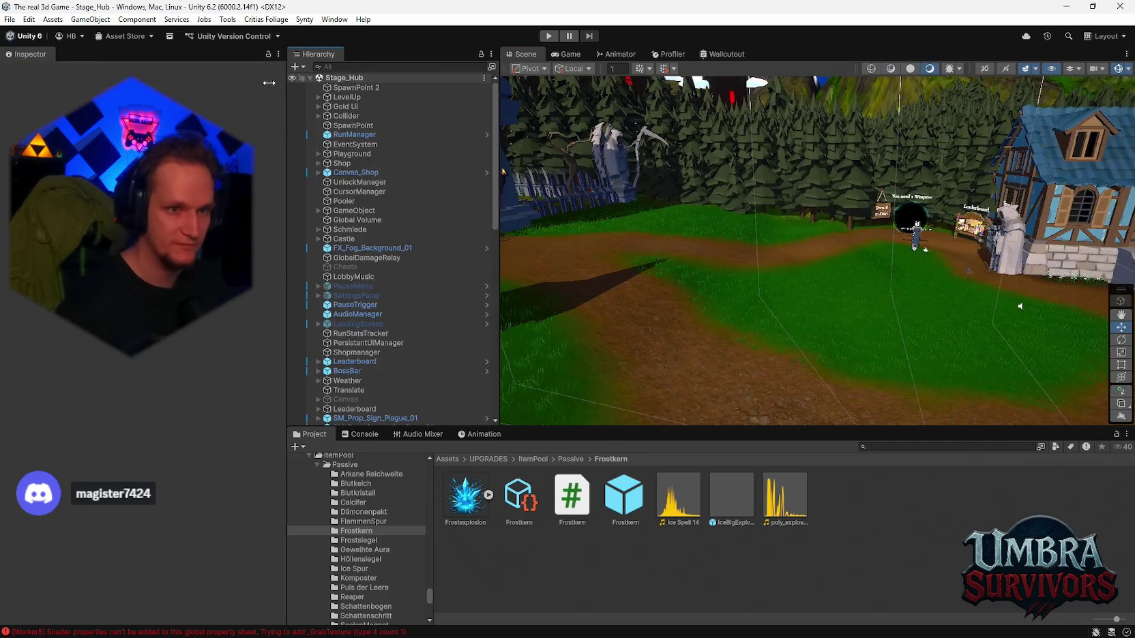
pyautogui.click(14, 21)
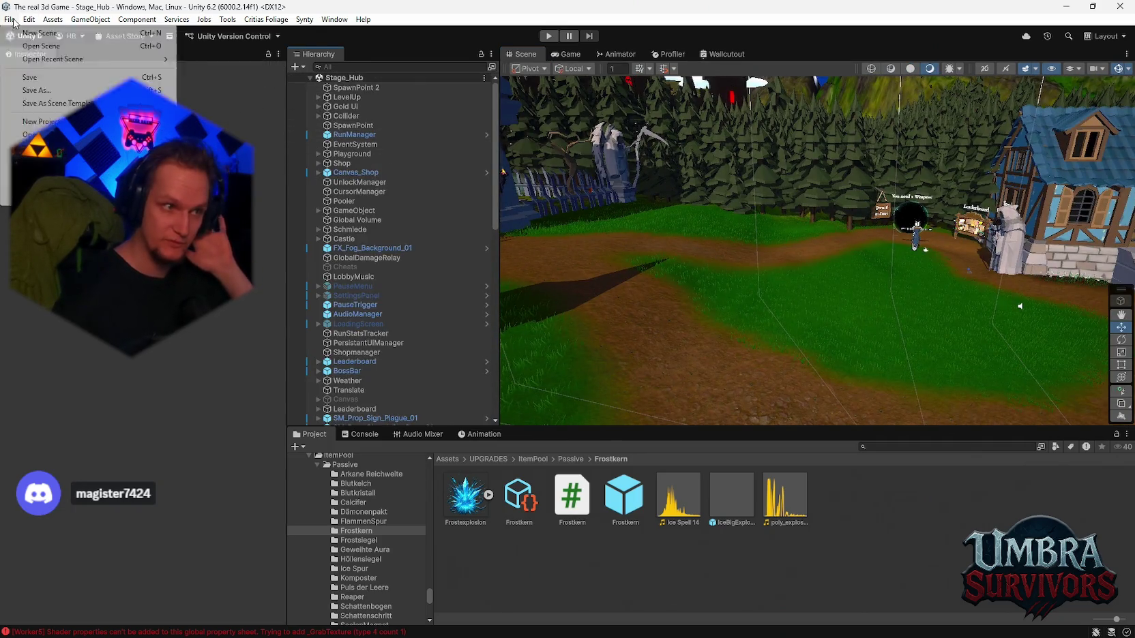
pyautogui.moveTo(68, 59)
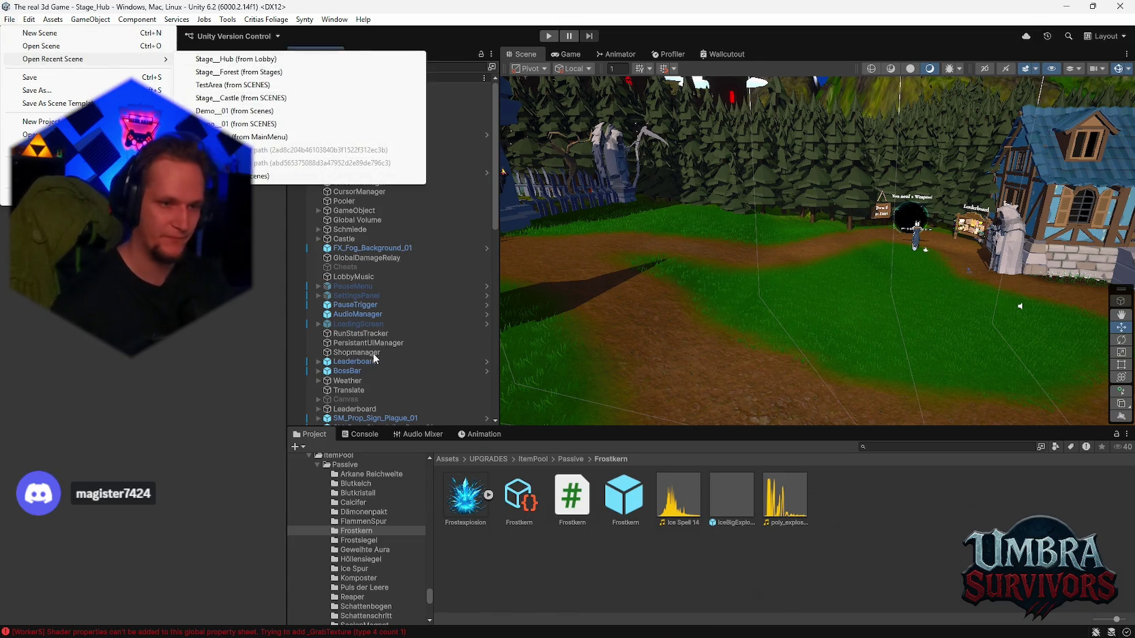
pyautogui.click(302, 397)
pyautogui.scroll(-5, 388, 373)
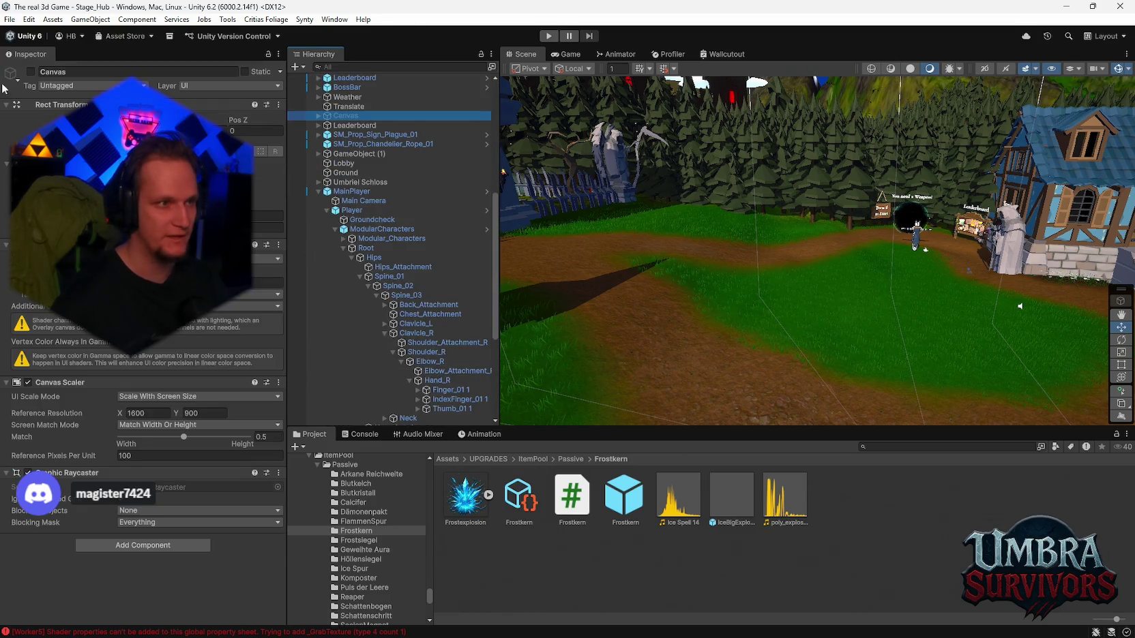
pyautogui.click(8, 19)
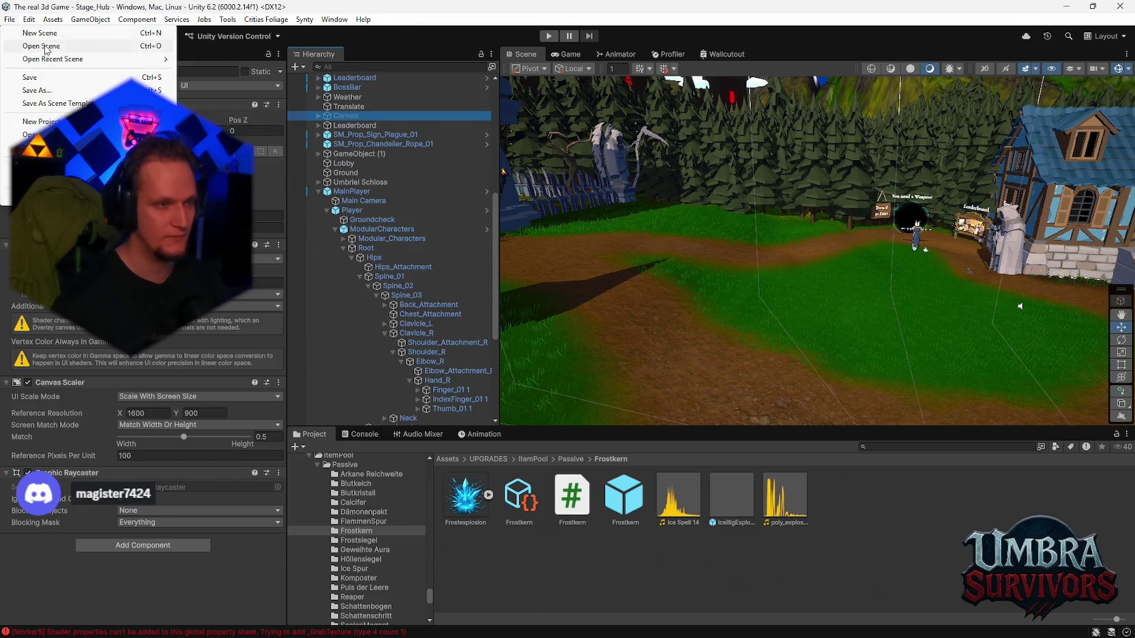
pyautogui.press('Escape')
pyautogui.click(8, 21)
pyautogui.press('Escape')
pyautogui.click(9, 19)
pyautogui.click(41, 147)
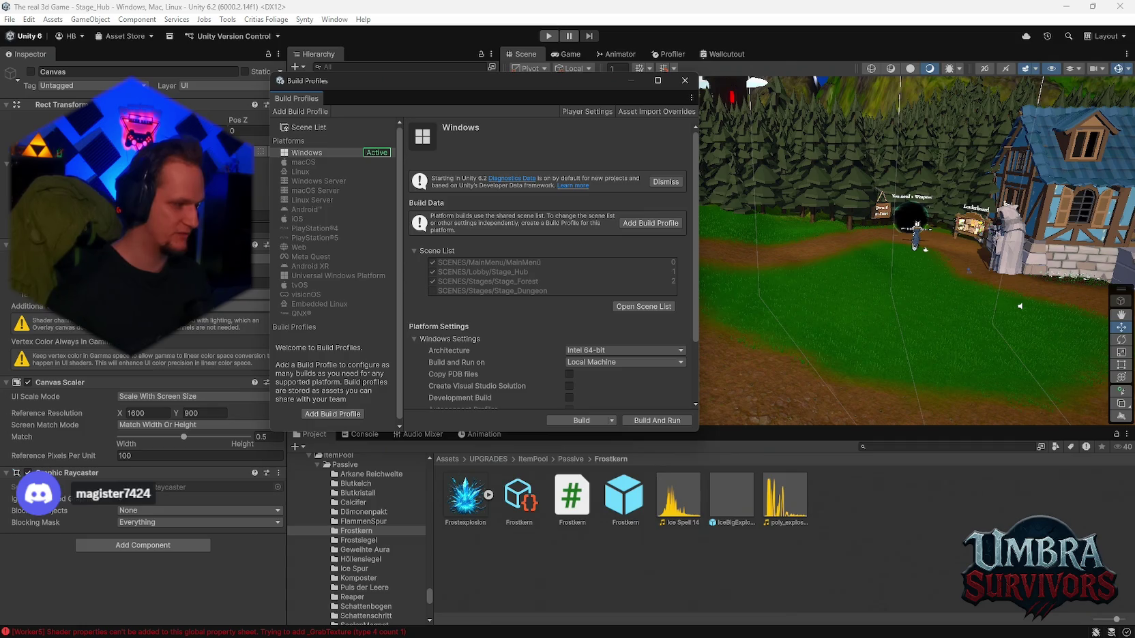
pyautogui.scroll(-3, 563, 311)
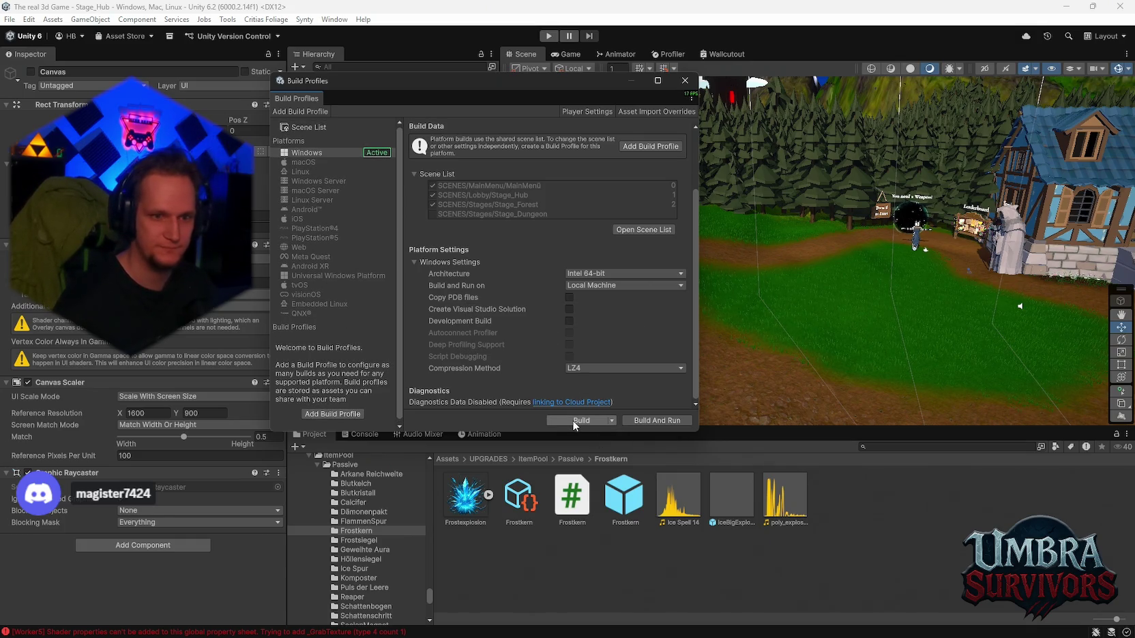
pyautogui.click(685, 79)
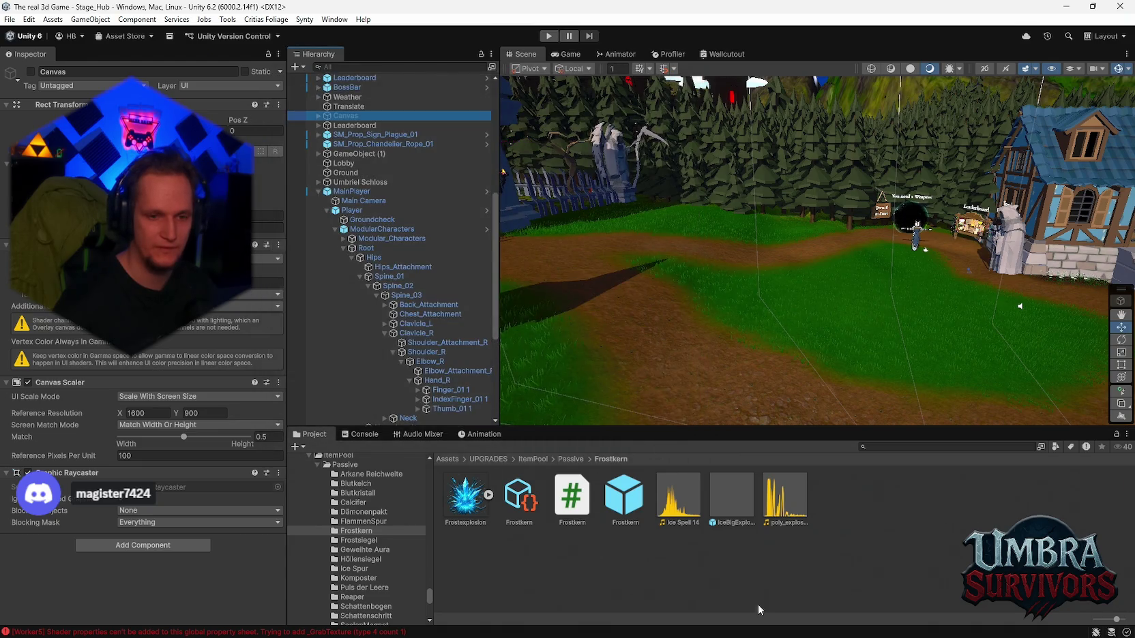
pyautogui.click(526, 627)
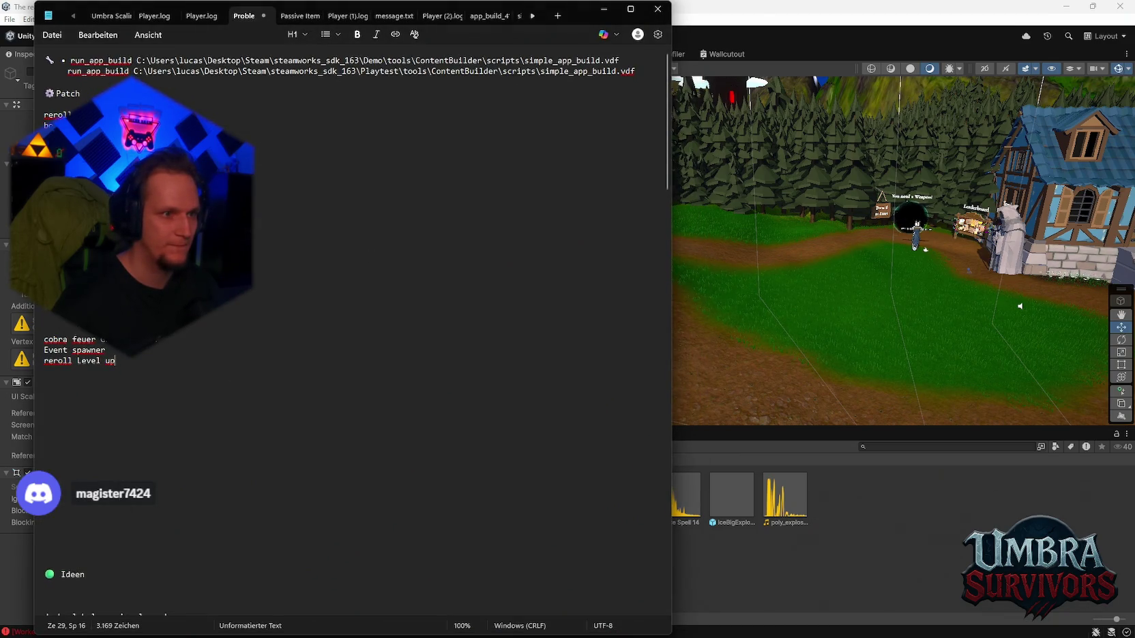
# Step: Insert a new line in the Notepad patch notes, then open Unity's Ice Wand weapon folder
pyautogui.press('Return')
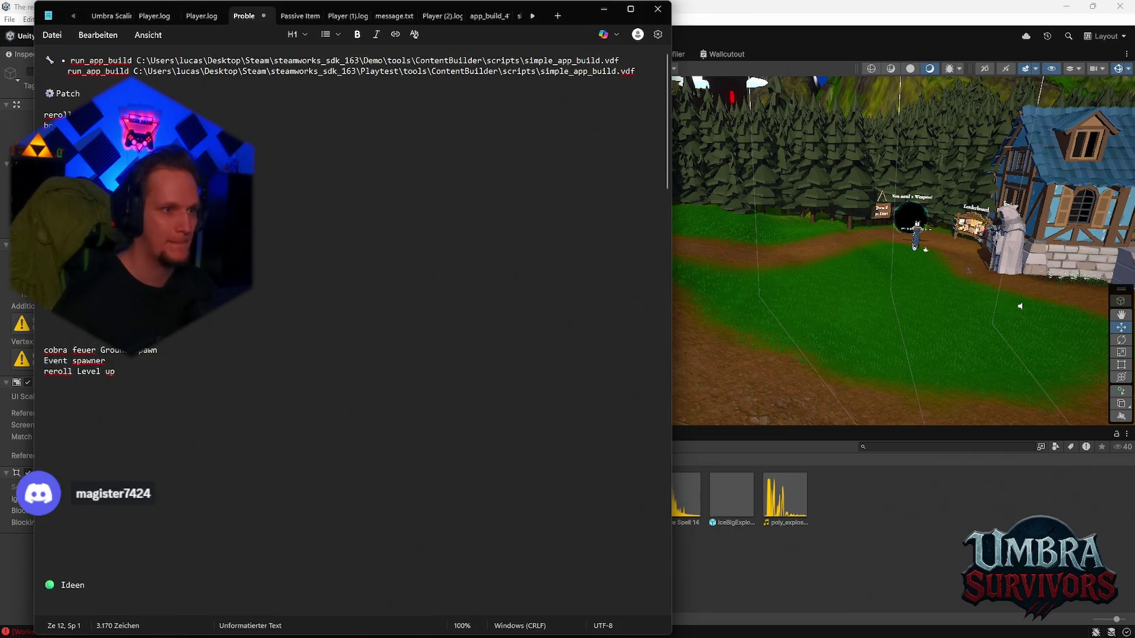
pyautogui.click(768, 581)
pyautogui.scroll(-5, 386, 539)
pyautogui.scroll(-3, 403, 576)
pyautogui.scroll(-2, 373, 574)
pyautogui.scroll(-3, 368, 583)
pyautogui.click(360, 573)
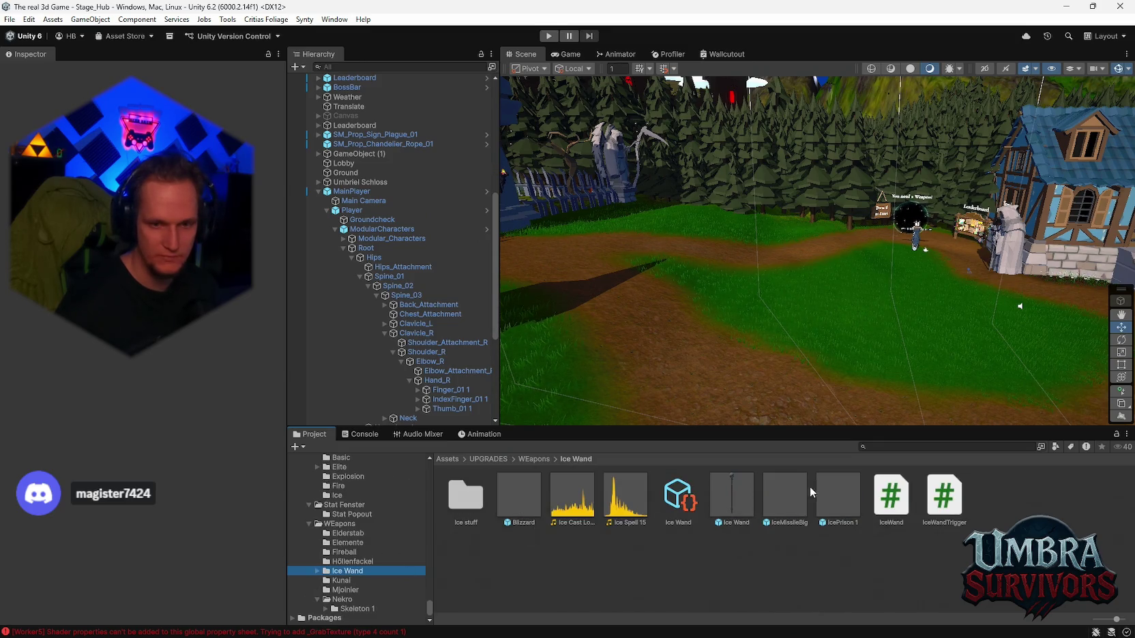
# Step: On the Ice Wand asset, set Base Damage to 50 and Base Damage Range X and Y to 50
pyautogui.click(677, 498)
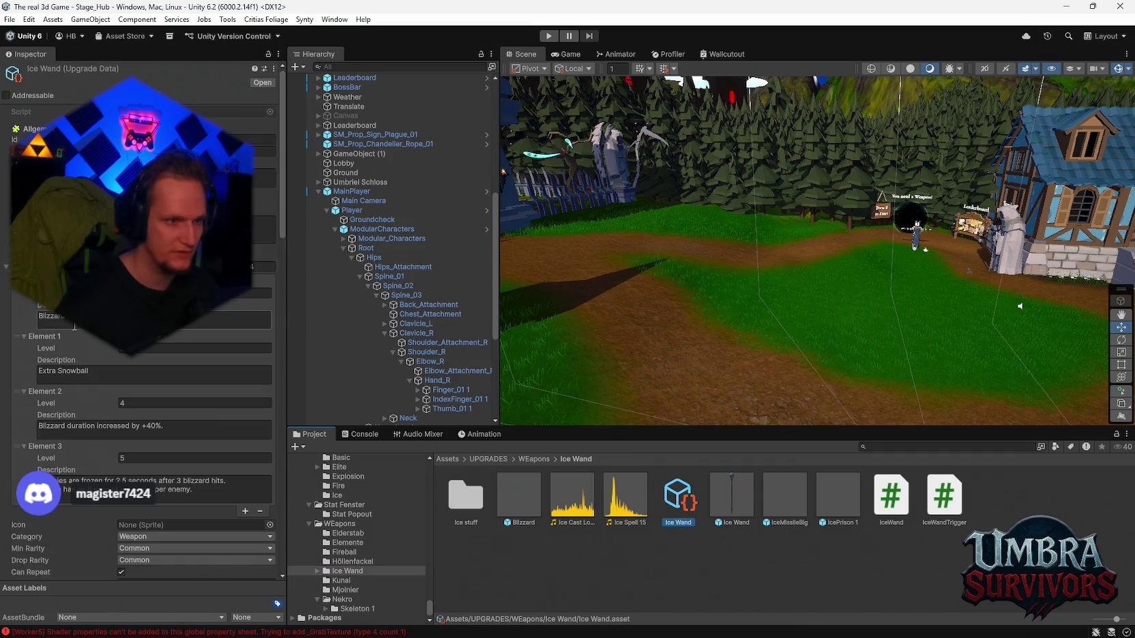
pyautogui.scroll(-10, 144, 349)
pyautogui.scroll(1, 167, 363)
pyautogui.click(140, 367)
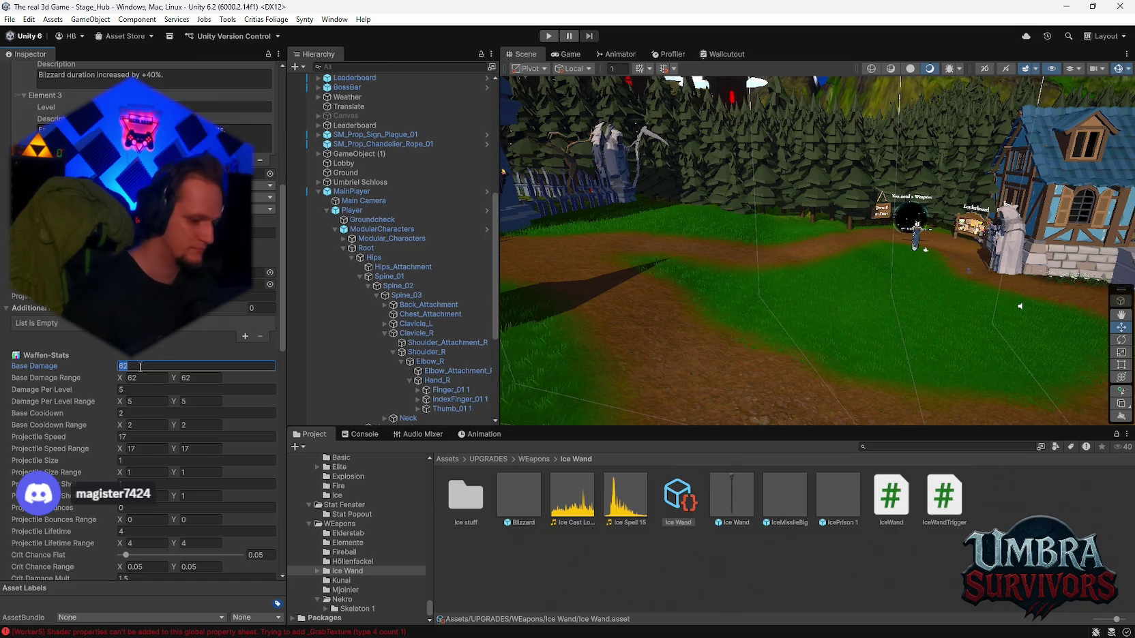
pyautogui.write('50')
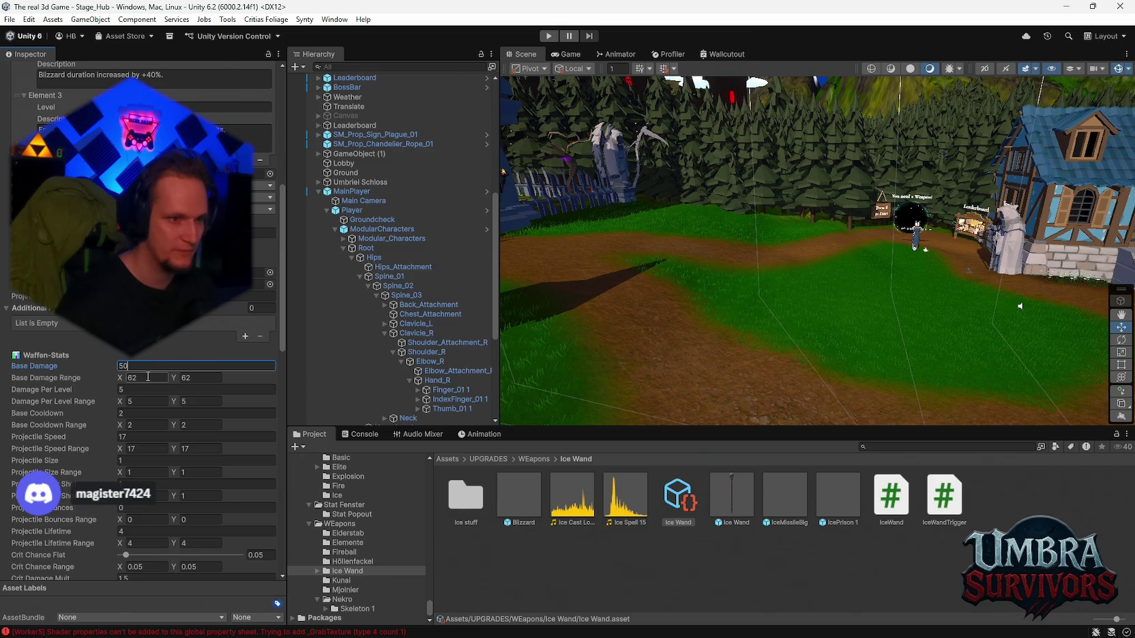
pyautogui.click(148, 377)
pyautogui.write('50')
pyautogui.click(211, 379)
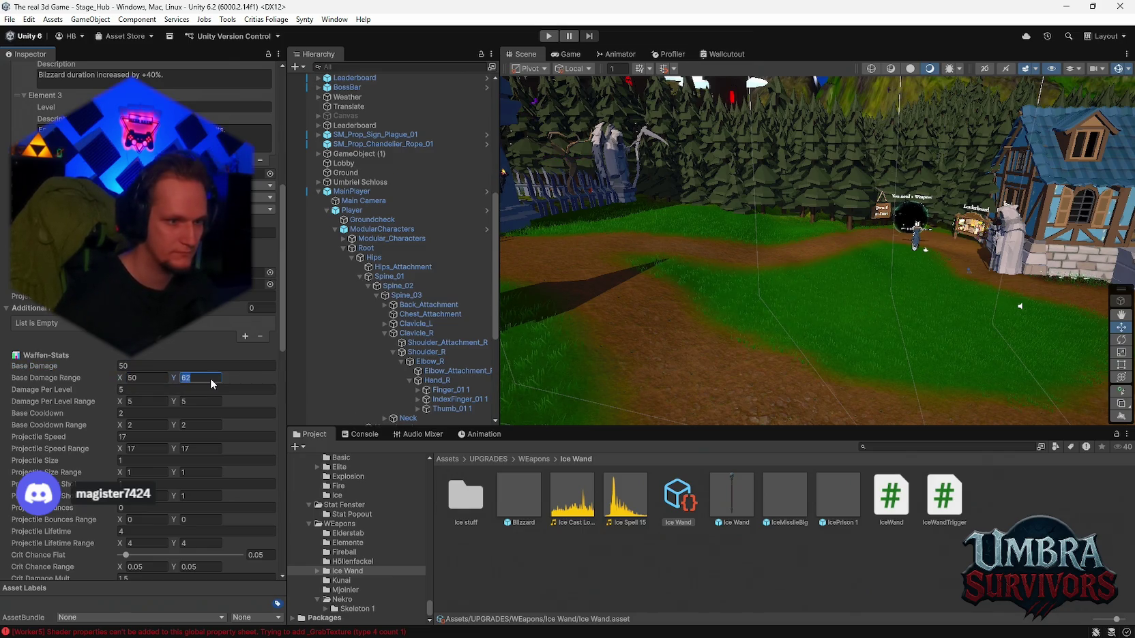
pyautogui.write('50')
pyautogui.scroll(-15, 212, 379)
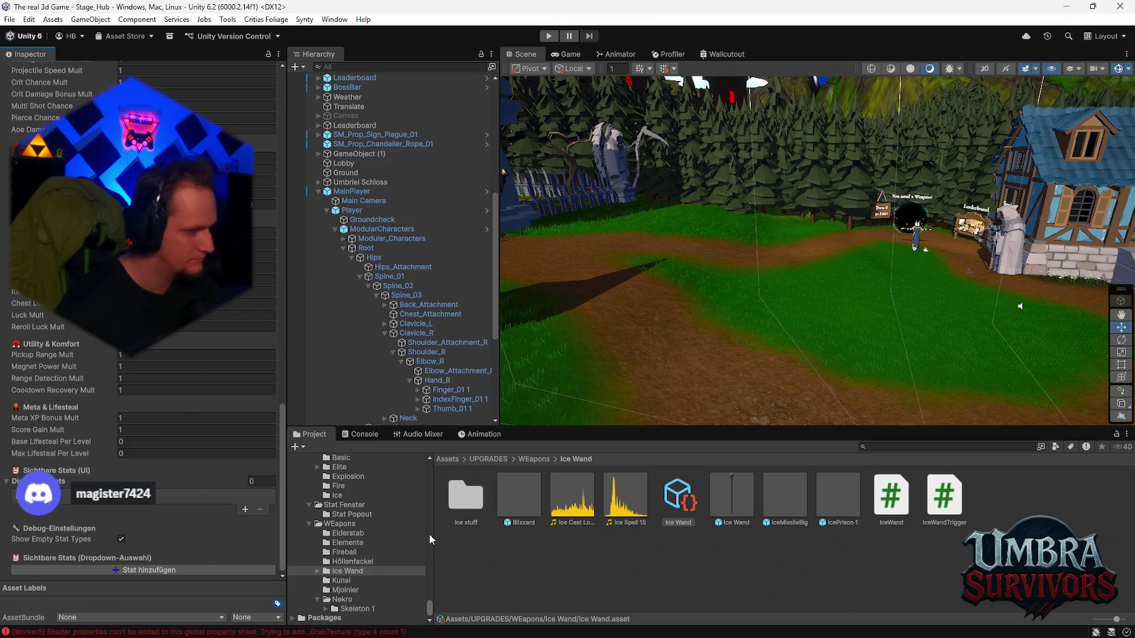
# Step: Bring the Notepad patch notes to the front and select the first entries under Patch
pyautogui.moveTo(636, 626)
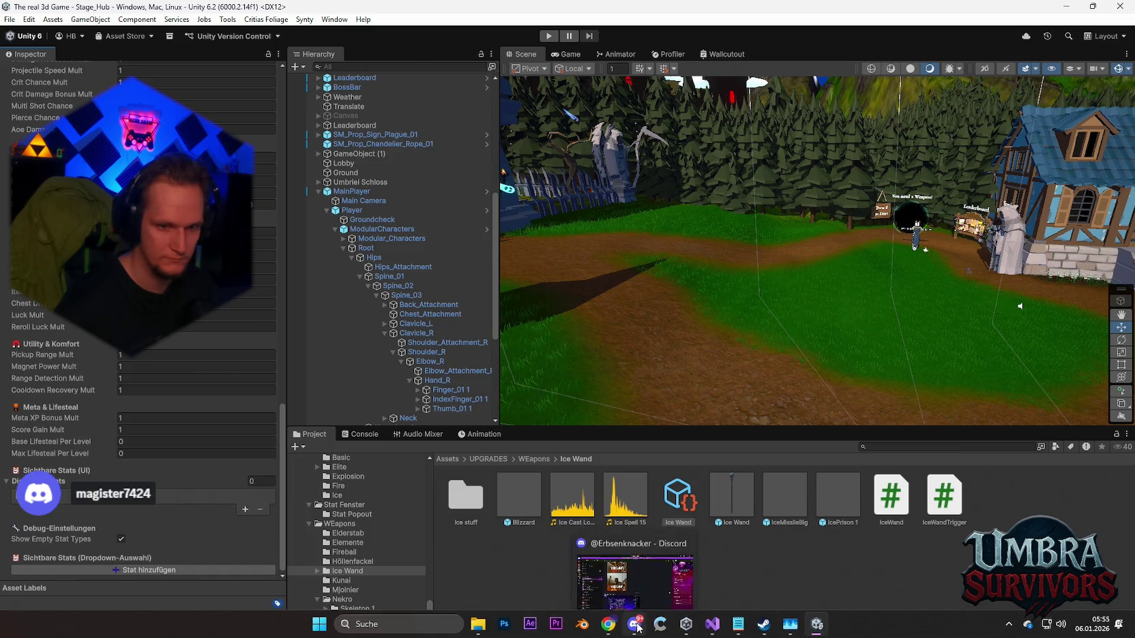
pyautogui.moveTo(757, 632)
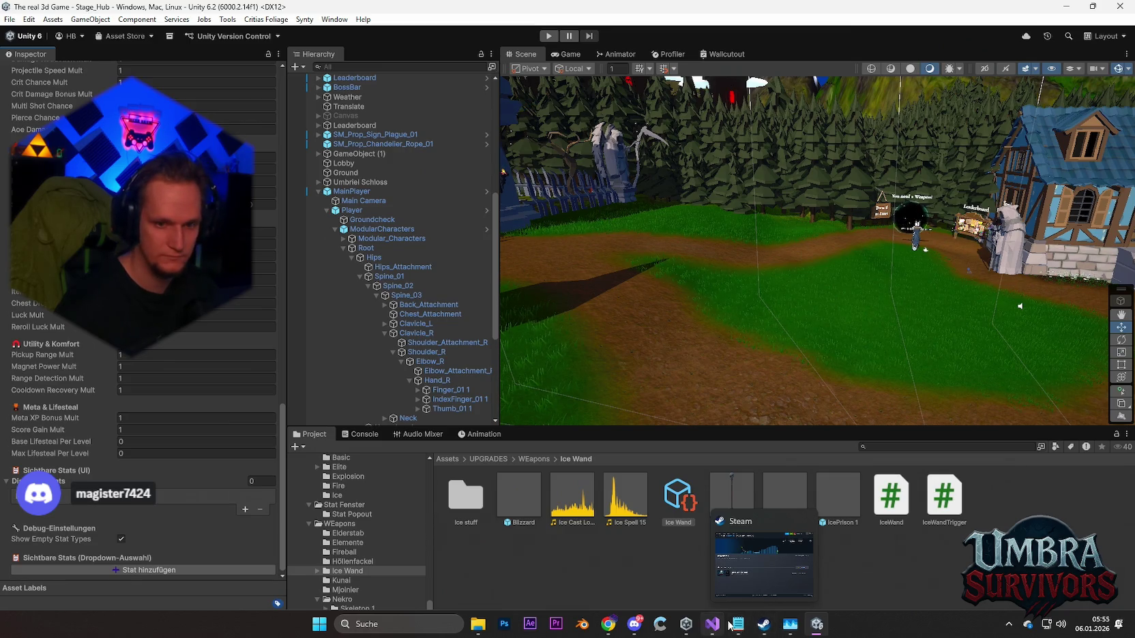
pyautogui.click(738, 624)
pyautogui.click(106, 350)
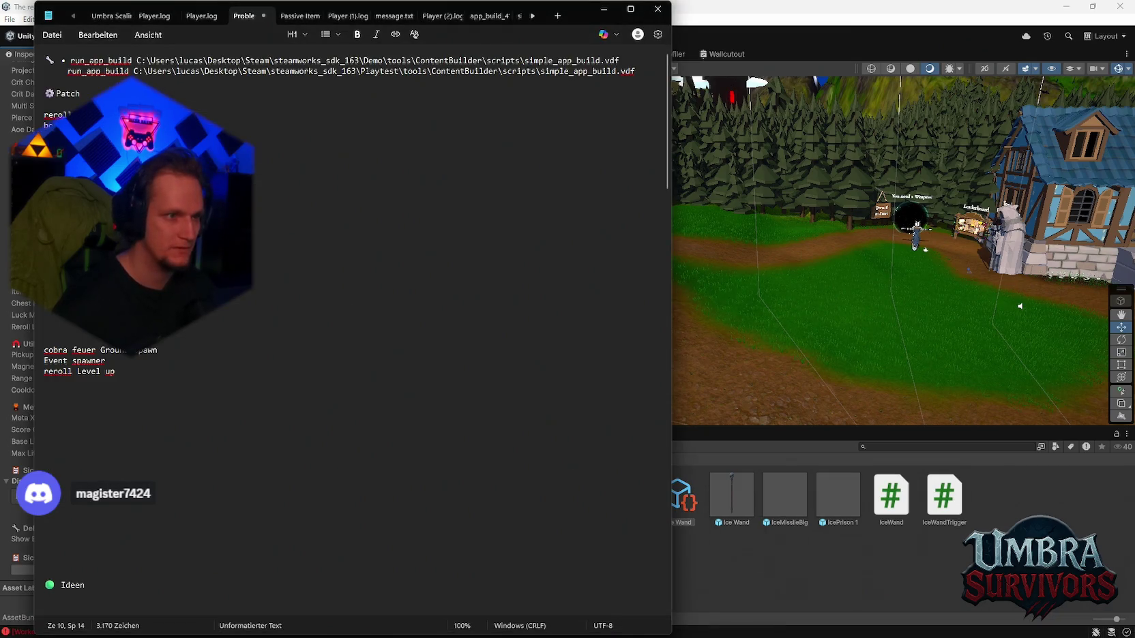
pyautogui.moveTo(44, 115); pyautogui.dragTo(123, 126)
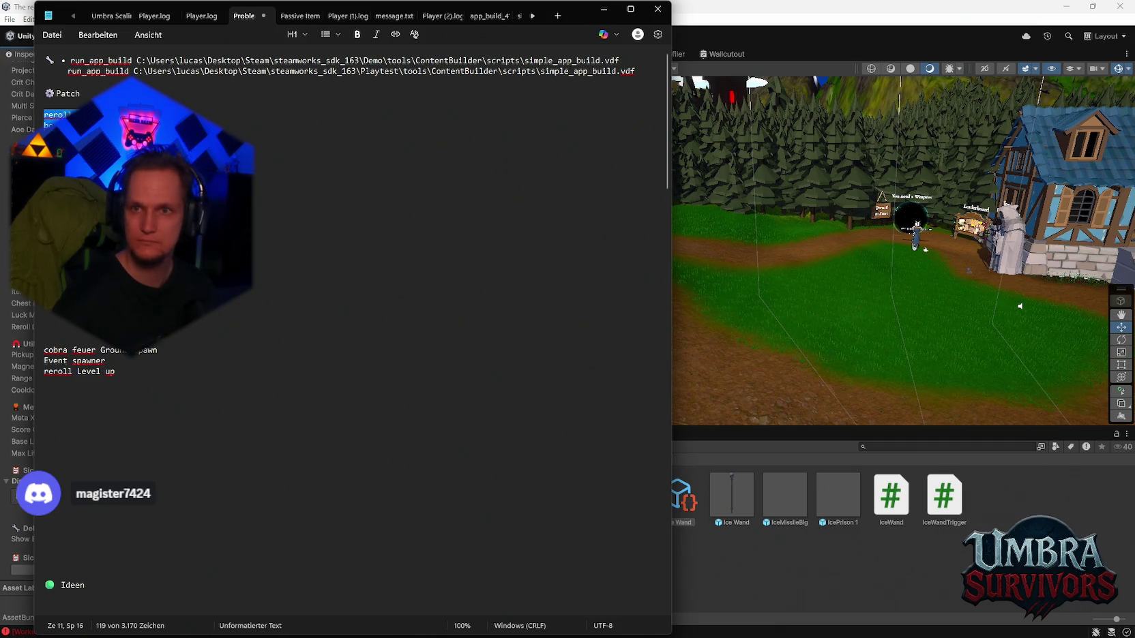